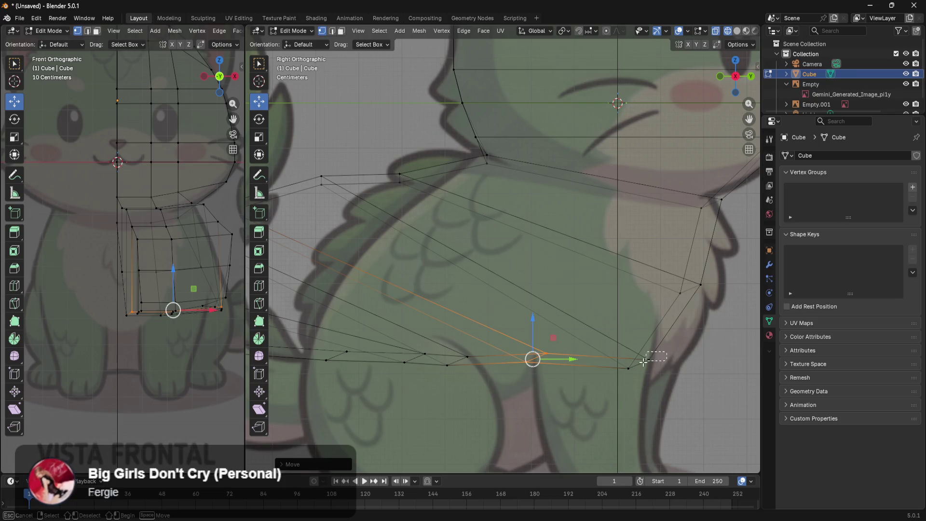
# Set the lower rear corner vertex outward along Y, then orbit to inspect the cat mesh in perspective
pyautogui.click(669, 365)
pyautogui.scroll(-5, 696, 403)
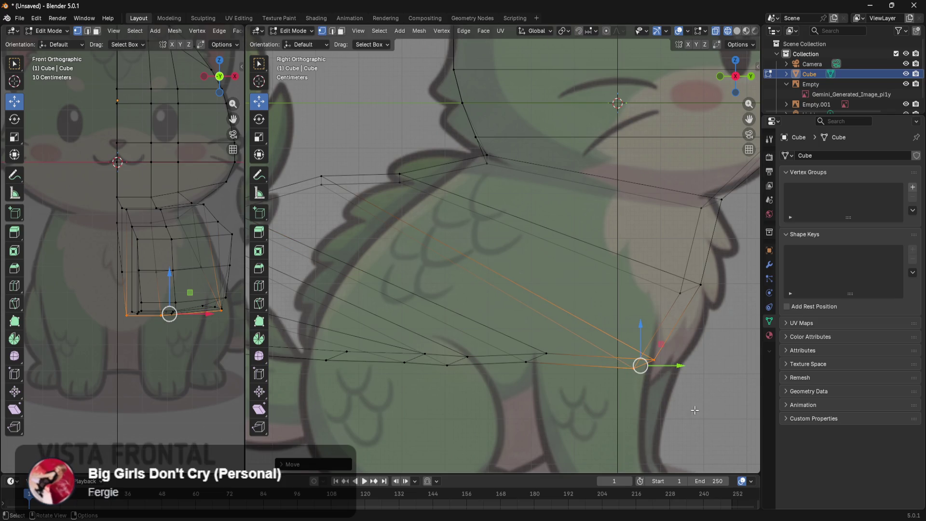
pyautogui.moveTo(672, 403)
pyautogui.mouseDown(button='middle')
pyautogui.moveTo(657, 350)
pyautogui.moveTo(593, 337)
pyautogui.moveTo(451, 337)
pyautogui.moveTo(364, 390)
pyautogui.moveTo(270, 351)
pyautogui.moveTo(548, 357)
pyautogui.mouseUp(button='middle')
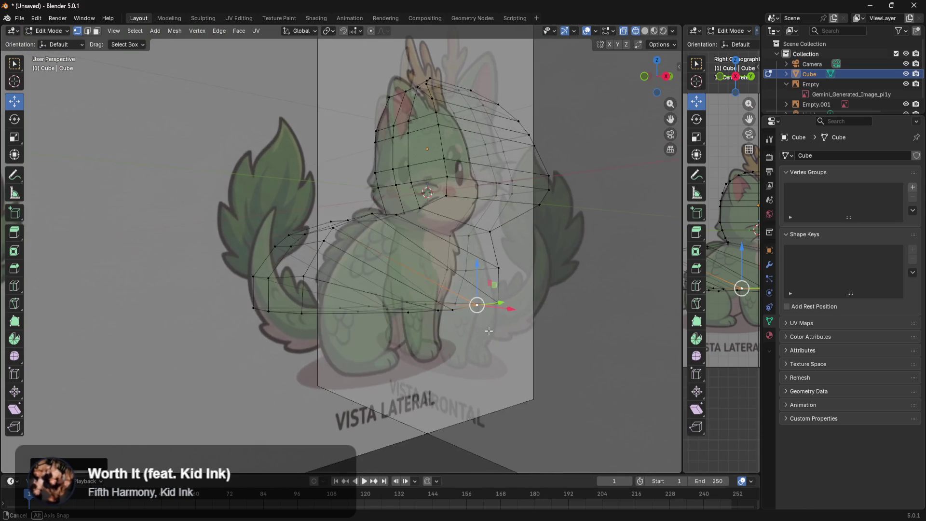
pyautogui.moveTo(488, 331)
pyautogui.mouseDown(button='middle')
pyautogui.moveTo(503, 370)
pyautogui.moveTo(424, 369)
pyautogui.mouseUp(button='middle')
# Frame the lower body in front orthographic view and test-select its bottom corner and edge loop
pyautogui.press('KP_5')
pyautogui.press('KP_1')
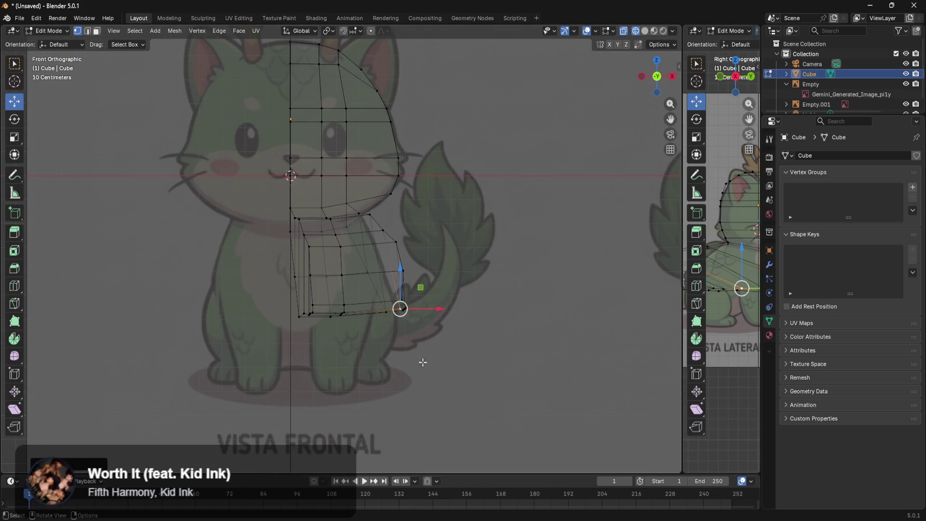
pyautogui.scroll(3, 428, 362)
pyautogui.moveTo(533, 420)
pyautogui.keyDown('shift'); pyautogui.mouseDown(button='middle')
pyautogui.moveTo(579, 338)
pyautogui.moveTo(562, 378)
pyautogui.moveTo(523, 384)
pyautogui.mouseUp(button='middle'); pyautogui.keyUp('shift')
pyautogui.scroll(3, 580, 338)
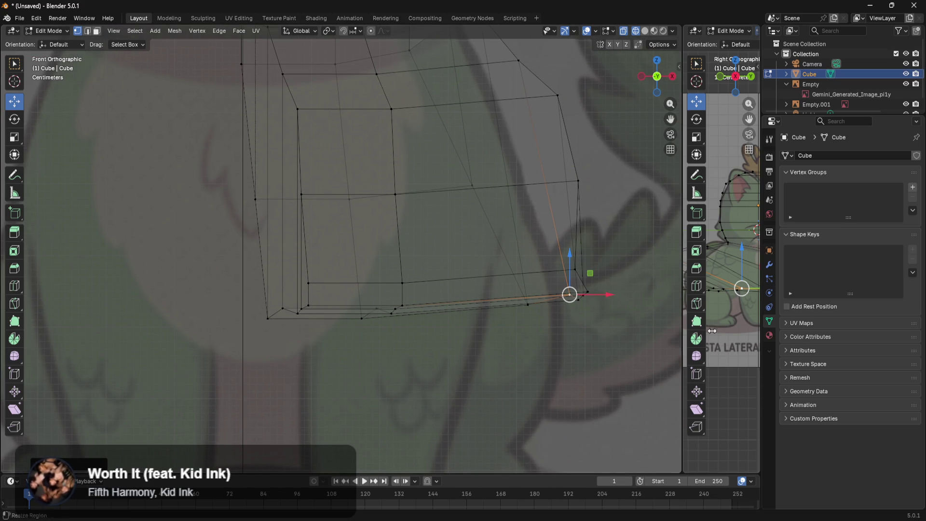
pyautogui.scroll(-4, 733, 311)
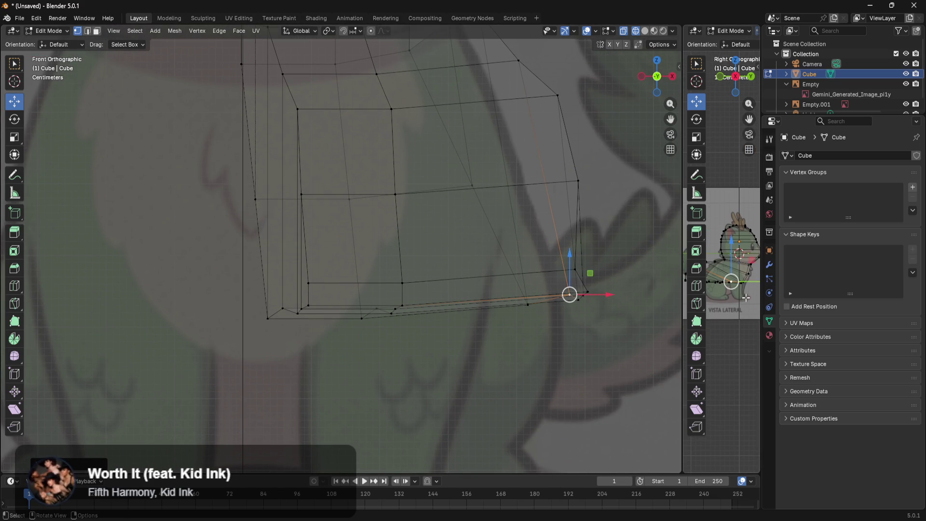
pyautogui.click(748, 304)
pyautogui.click(749, 339)
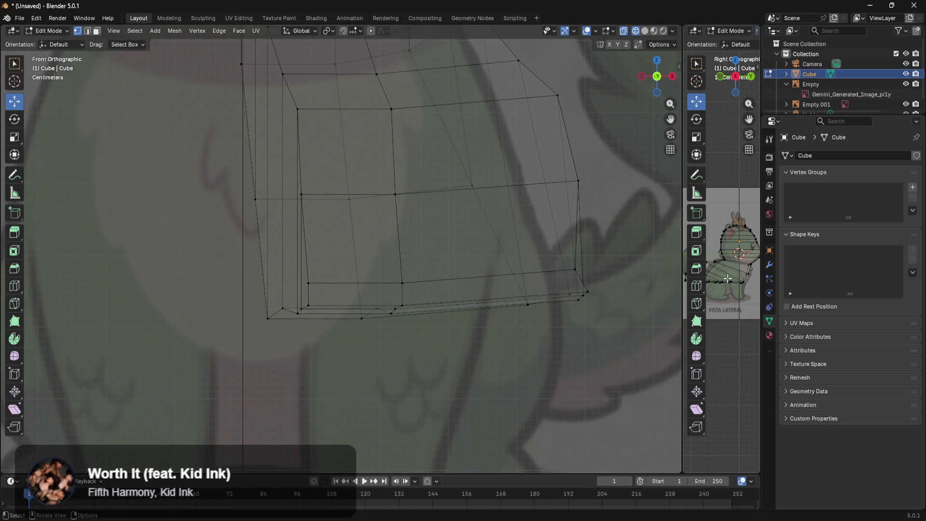
pyautogui.keyDown('alt'); pyautogui.click(731, 305); pyautogui.keyUp('alt')
pyautogui.scroll(1, 491, 343)
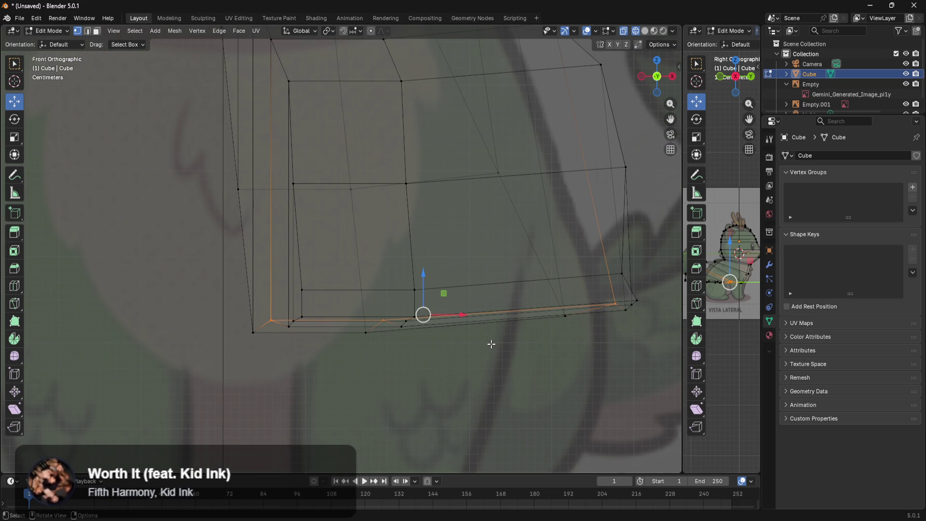
pyautogui.click(472, 401)
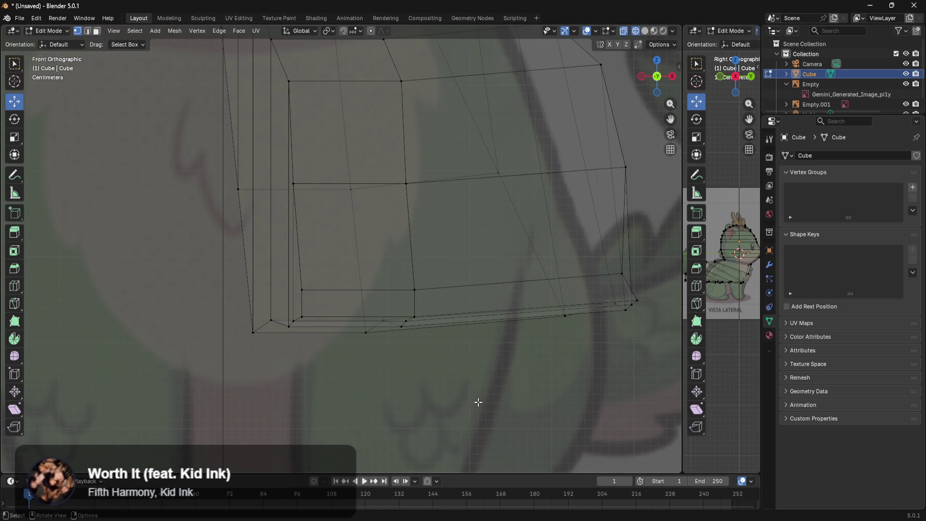
pyautogui.scroll(-3, 478, 408)
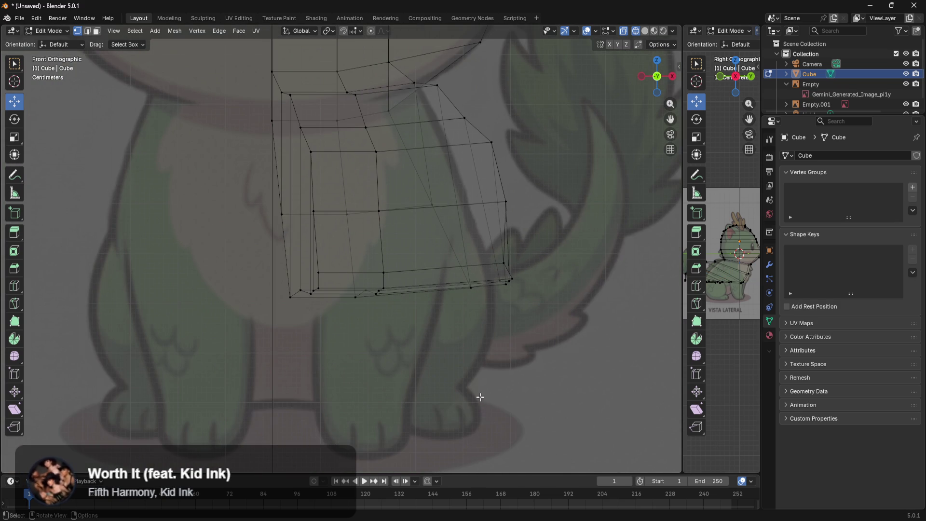
# Move the mesh's right-edge vertices left and down onto the front reference outline
pyautogui.moveTo(515, 119)
pyautogui.mouseDown()
pyautogui.moveTo(484, 308)
pyautogui.moveTo(593, 232)
pyautogui.mouseUp()
pyautogui.moveTo(579, 209)
pyautogui.keyDown('shift'); pyautogui.mouseDown(button='middle')
pyautogui.moveTo(584, 287)
pyautogui.moveTo(598, 312)
pyautogui.mouseUp(button='middle'); pyautogui.keyUp('shift')
pyautogui.scroll(3, 541, 215)
pyautogui.moveTo(535, 164)
pyautogui.mouseDown()
pyautogui.moveTo(572, 131)
pyautogui.moveTo(535, 143)
pyautogui.mouseUp()
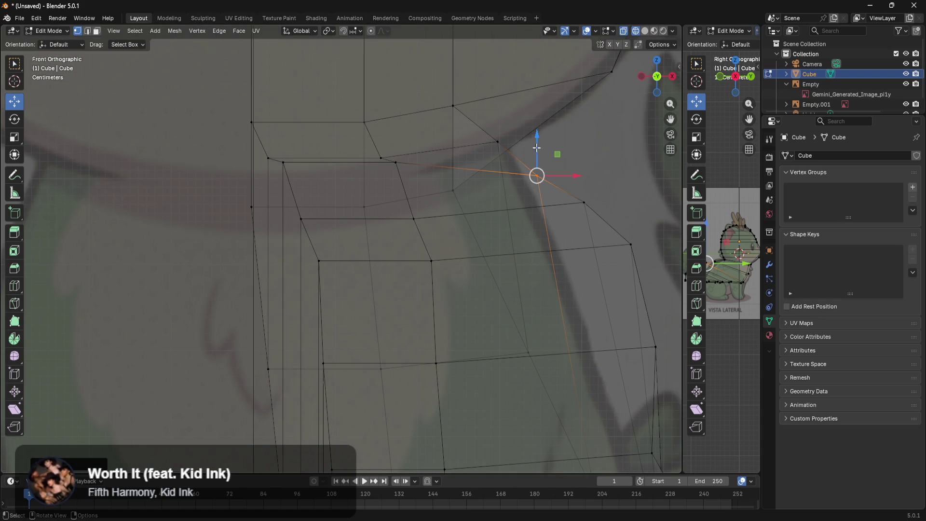
pyautogui.moveTo(566, 173); pyautogui.dragTo(552, 184)
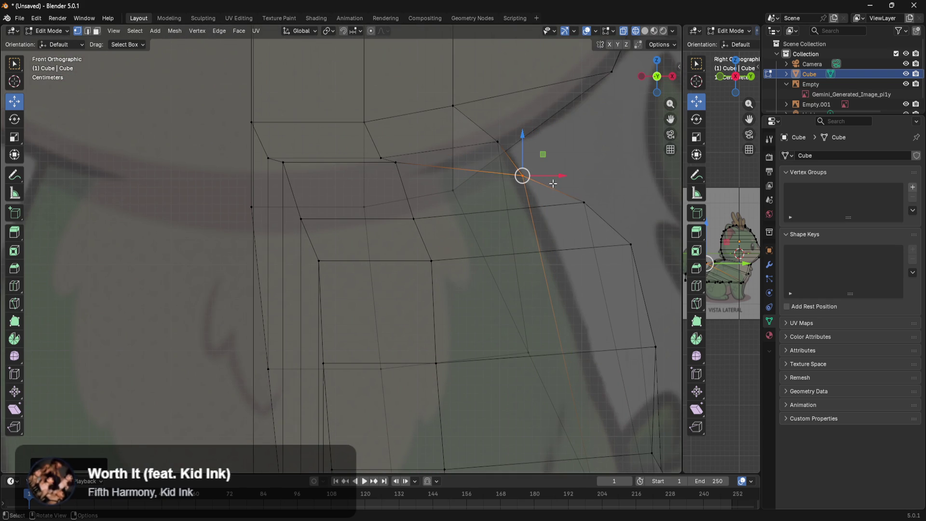
pyautogui.click(584, 202)
pyautogui.moveTo(617, 203)
pyautogui.mouseDown()
pyautogui.moveTo(573, 213)
pyautogui.moveTo(569, 205)
pyautogui.mouseUp()
pyautogui.moveTo(541, 168); pyautogui.dragTo(551, 192)
pyautogui.moveTo(581, 221)
pyautogui.mouseDown()
pyautogui.moveTo(630, 232)
pyautogui.moveTo(630, 239)
pyautogui.mouseUp()
pyautogui.click(631, 244)
pyautogui.moveTo(668, 276); pyautogui.dragTo(599, 285)
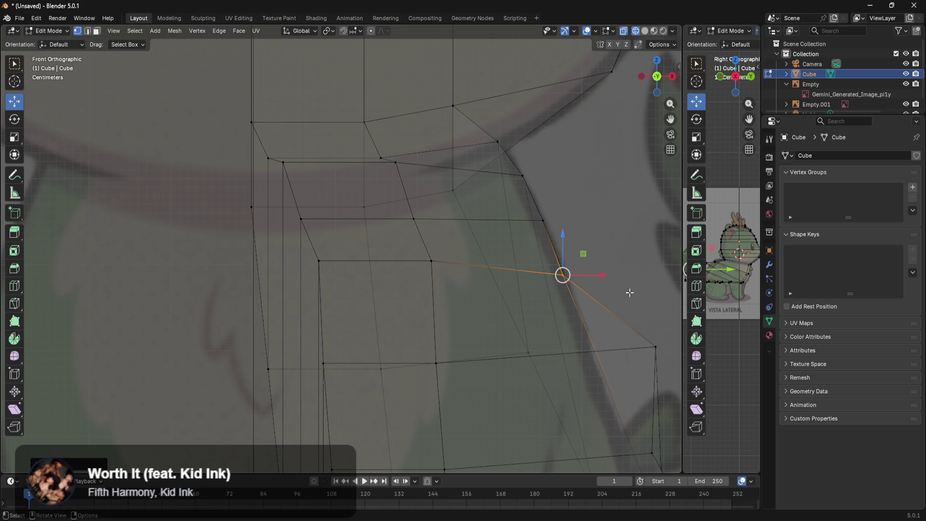
# Shift the lower right corner vertices left to hug the reference body outline
pyautogui.keyDown('shift'); pyautogui.moveTo(648, 364); pyautogui.dragTo(517, 244, button='middle'); pyautogui.keyUp('shift')
pyautogui.moveTo(552, 211); pyautogui.dragTo(516, 258)
pyautogui.moveTo(569, 244)
pyautogui.mouseDown()
pyautogui.moveTo(506, 247)
pyautogui.moveTo(521, 247)
pyautogui.moveTo(540, 390)
pyautogui.mouseUp()
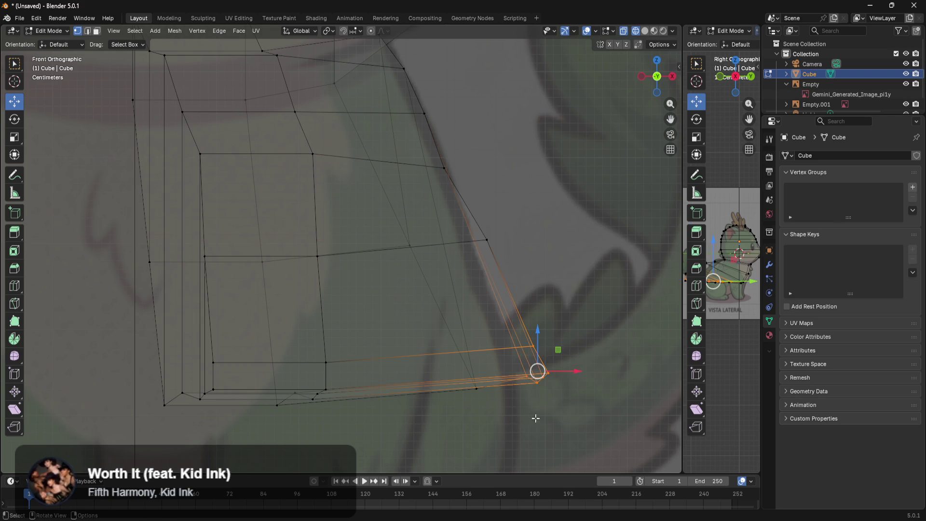
pyautogui.moveTo(530, 215); pyautogui.dragTo(482, 248)
pyautogui.moveTo(567, 349); pyautogui.dragTo(492, 400)
pyautogui.click(607, 319)
pyautogui.moveTo(513, 370)
pyautogui.mouseDown()
pyautogui.moveTo(492, 390)
pyautogui.moveTo(562, 374)
pyautogui.moveTo(542, 372)
pyautogui.mouseUp()
pyautogui.moveTo(555, 391)
pyautogui.mouseDown(button='middle')
pyautogui.moveTo(487, 405)
pyautogui.moveTo(563, 393)
pyautogui.moveTo(360, 416)
pyautogui.moveTo(347, 425)
pyautogui.mouseUp(button='middle')
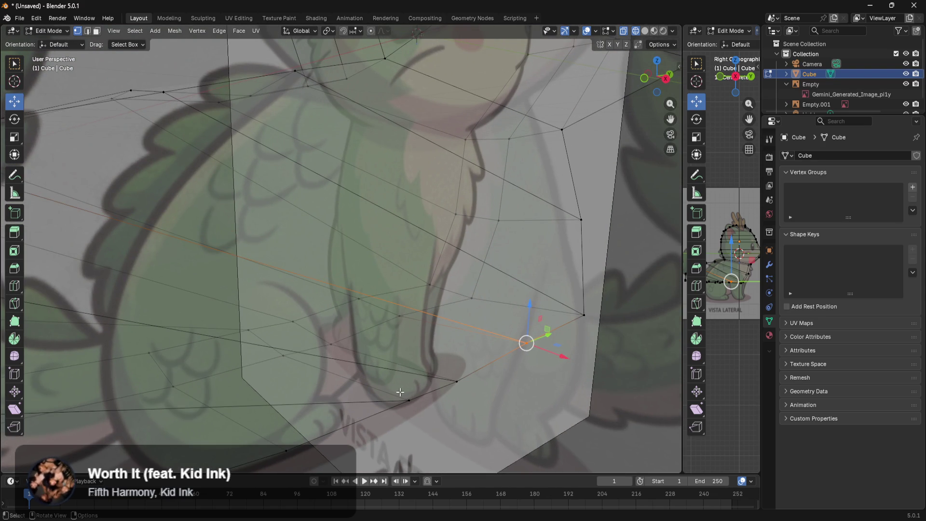
# In front view, slide the right-side body vertices slightly sideways along X
pyautogui.press('KP_1')
pyautogui.keyDown('shift'); pyautogui.moveTo(449, 386); pyautogui.dragTo(550, 292, button='middle'); pyautogui.keyUp('shift')
pyautogui.moveTo(540, 265)
pyautogui.mouseDown()
pyautogui.moveTo(480, 337)
pyautogui.moveTo(430, 356)
pyautogui.mouseUp()
pyautogui.moveTo(510, 315); pyautogui.dragTo(479, 311)
pyautogui.click(524, 347)
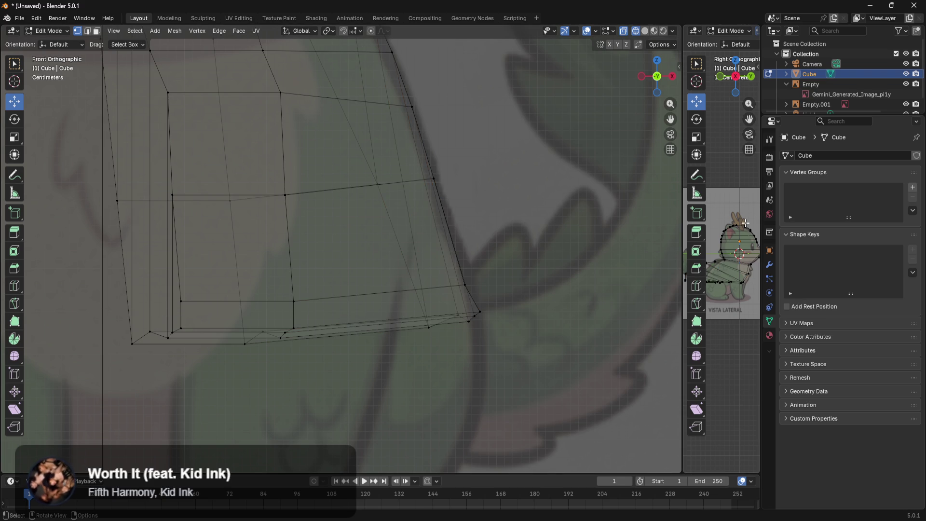
# Shift the bottom-edge vertices and the bottom-left vertex sideways along X
pyautogui.scroll(3, 738, 298)
pyautogui.scroll(3, 738, 297)
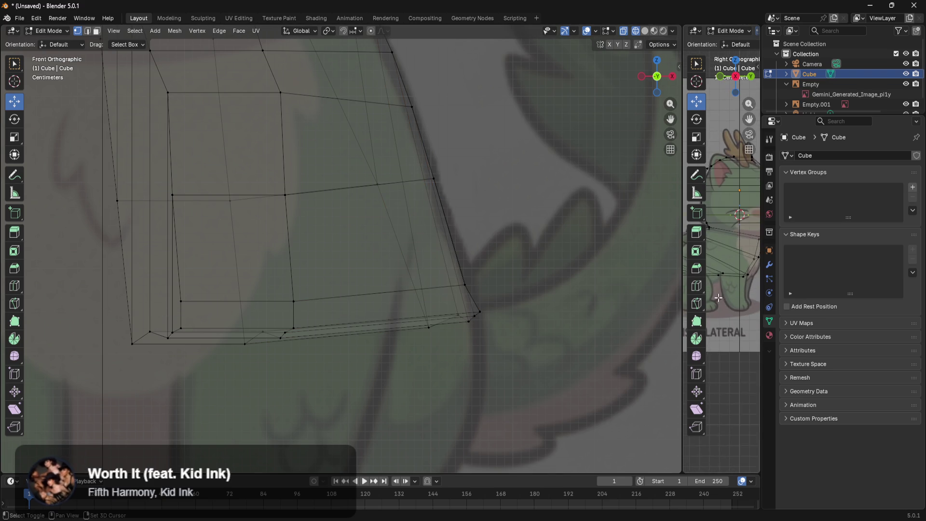
pyautogui.scroll(2, 734, 297)
pyautogui.keyDown('shift'); pyautogui.moveTo(738, 333); pyautogui.dragTo(734, 351, button='middle'); pyautogui.keyUp('shift')
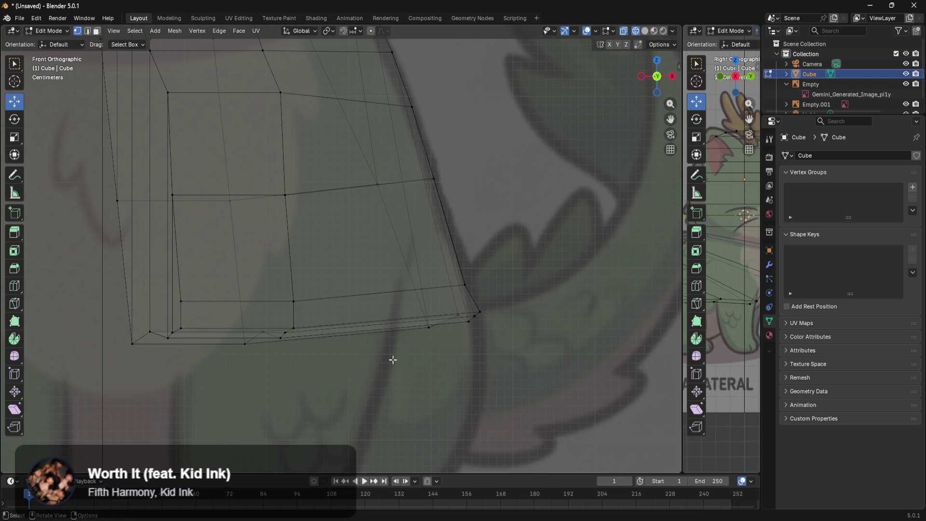
pyautogui.keyDown('shift'); pyautogui.moveTo(309, 384); pyautogui.dragTo(463, 363, button='middle'); pyautogui.keyUp('shift')
pyautogui.moveTo(447, 278); pyautogui.dragTo(334, 342)
pyautogui.moveTo(437, 295)
pyautogui.mouseDown()
pyautogui.moveTo(574, 292)
pyautogui.moveTo(537, 295)
pyautogui.mouseUp()
pyautogui.moveTo(519, 335)
pyautogui.mouseDown(button='middle')
pyautogui.moveTo(531, 365)
pyautogui.moveTo(479, 374)
pyautogui.moveTo(490, 385)
pyautogui.mouseUp(button='middle')
pyautogui.click(240, 416)
pyautogui.moveTo(262, 427); pyautogui.dragTo(355, 435)
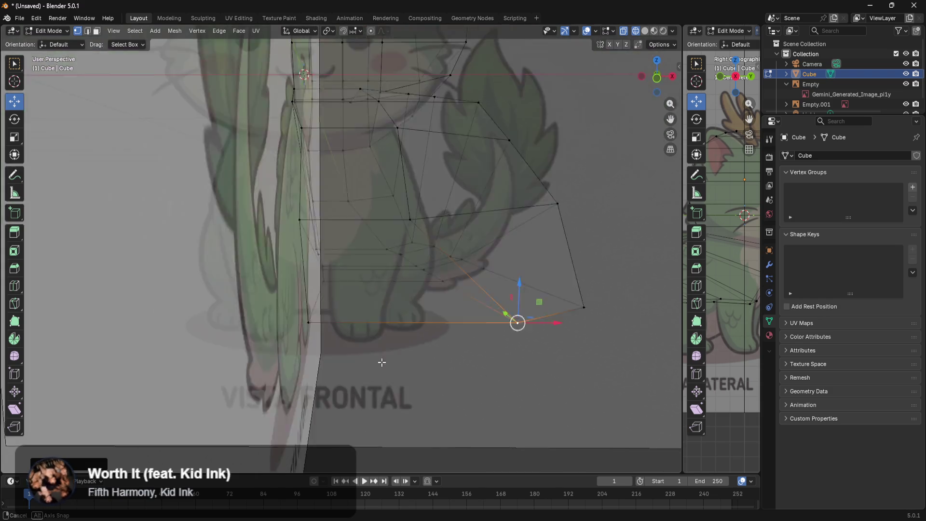
pyautogui.moveTo(360, 427)
pyautogui.mouseDown(button='middle')
pyautogui.moveTo(381, 364)
pyautogui.moveTo(419, 408)
pyautogui.moveTo(605, 419)
pyautogui.mouseUp(button='middle')
# Slide the selected body vertex left along X and return to the front view
pyautogui.moveTo(606, 419); pyautogui.dragTo(512, 412)
pyautogui.scroll(-5, 375, 425)
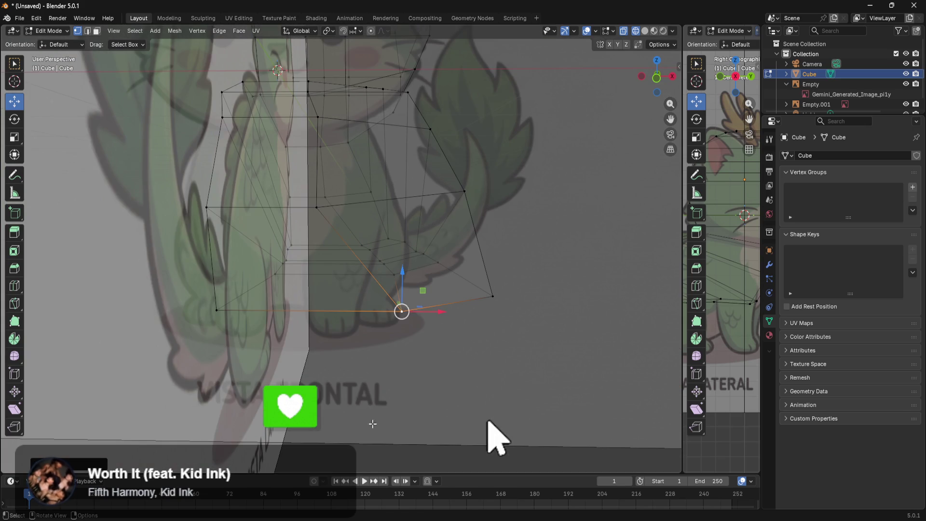
pyautogui.moveTo(355, 392); pyautogui.dragTo(368, 370, button='middle')
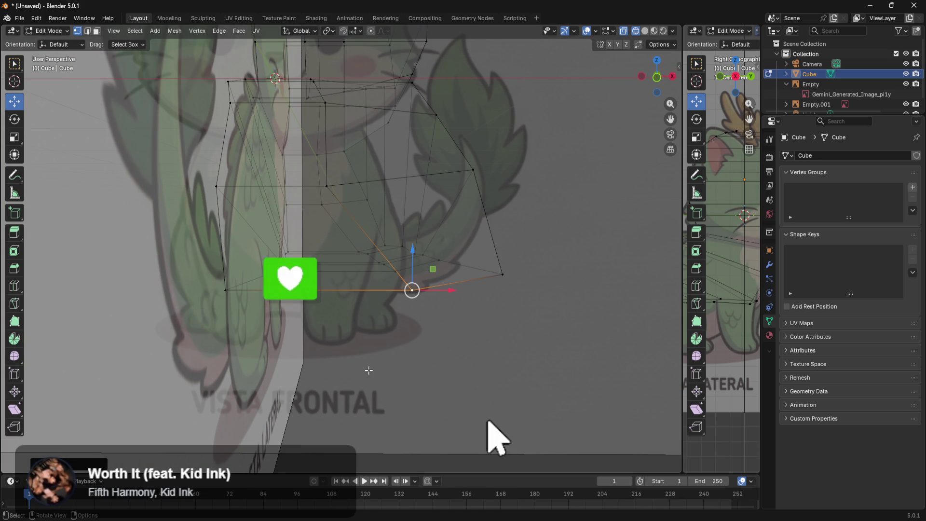
pyautogui.press('KP_1')
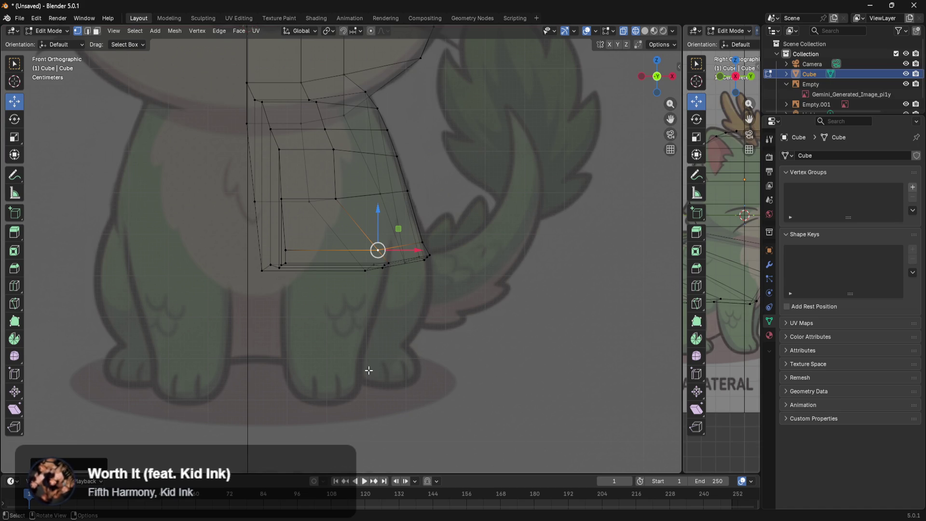
# Switch the viewport to Solid shading and begin a loop cut across the upright block
pyautogui.press('z')
pyautogui.click(434, 409)
pyautogui.moveTo(434, 409)
pyautogui.mouseDown(button='middle')
pyautogui.moveTo(406, 305)
pyautogui.moveTo(434, 278)
pyautogui.moveTo(434, 403)
pyautogui.moveTo(295, 362)
pyautogui.moveTo(264, 322)
pyautogui.moveTo(312, 337)
pyautogui.moveTo(334, 310)
pyautogui.moveTo(359, 334)
pyautogui.moveTo(431, 304)
pyautogui.moveTo(413, 295)
pyautogui.moveTo(467, 320)
pyautogui.moveTo(463, 337)
pyautogui.mouseUp(button='middle')
pyautogui.hotkey('ctrl', 'r')
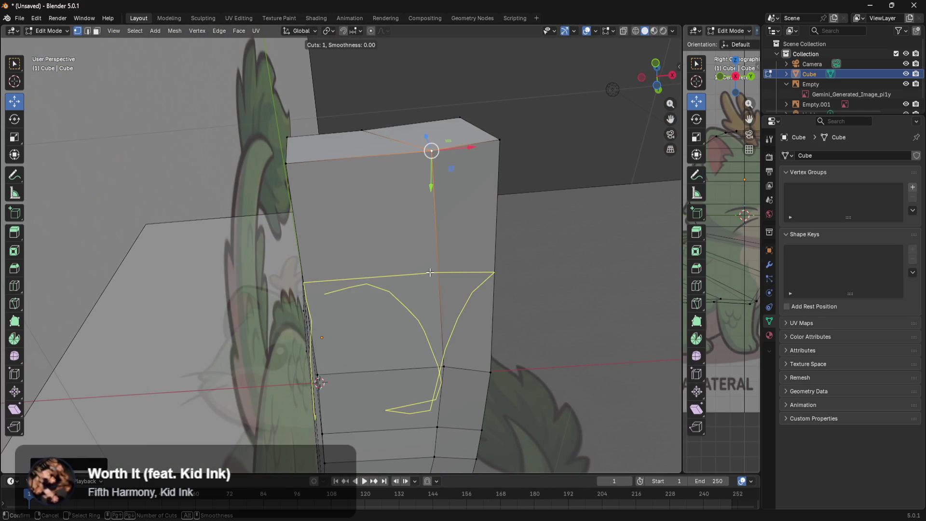
# Place the leg block's new edge loop slightly above its middle, then pick the bottom-left edge
pyautogui.click(430, 272)
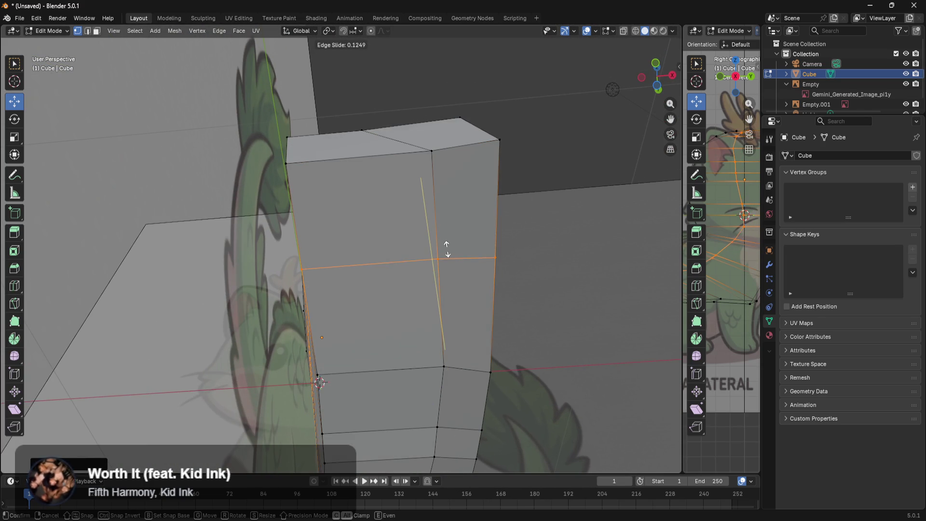
pyautogui.click(438, 208)
pyautogui.moveTo(383, 282)
pyautogui.mouseDown(button='middle')
pyautogui.moveTo(426, 400)
pyautogui.moveTo(324, 327)
pyautogui.moveTo(367, 315)
pyautogui.moveTo(265, 335)
pyautogui.moveTo(287, 339)
pyautogui.moveTo(284, 361)
pyautogui.mouseUp(button='middle')
pyautogui.click(289, 367)
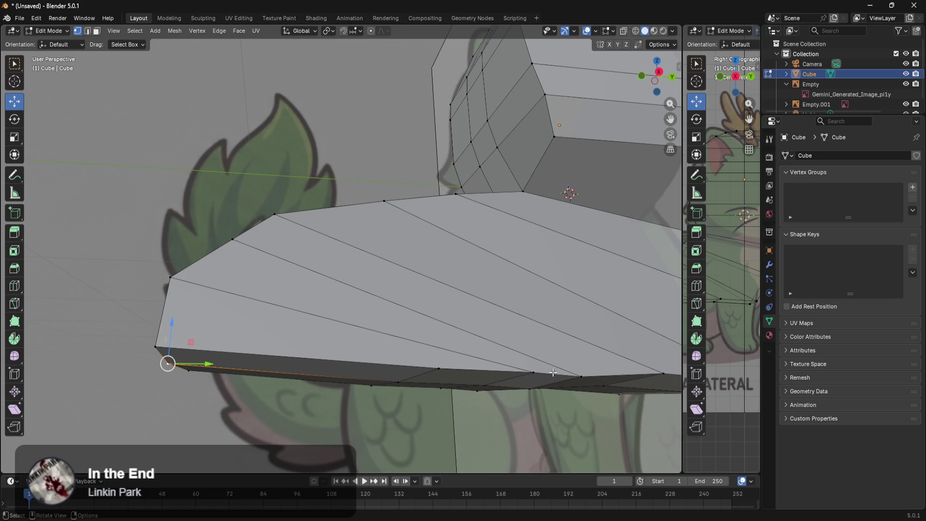
# Select the shortest edge path down the body's lower side and move it along Y
pyautogui.moveTo(323, 393)
pyautogui.mouseDown(button='middle')
pyautogui.moveTo(321, 361)
pyautogui.moveTo(339, 347)
pyautogui.moveTo(318, 355)
pyautogui.mouseUp(button='middle')
pyautogui.click(444, 299)
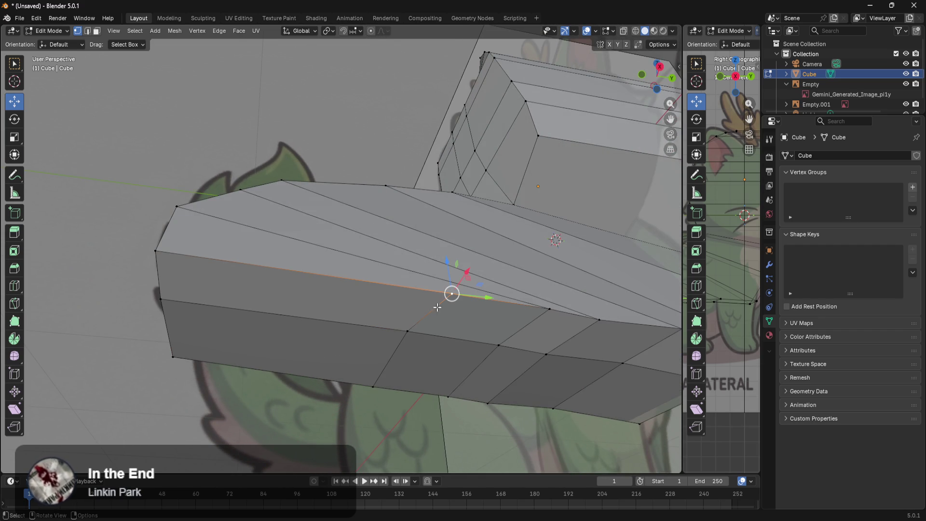
pyautogui.keyDown('ctrl'); pyautogui.click(374, 387); pyautogui.keyUp('ctrl')
pyautogui.moveTo(426, 366); pyautogui.dragTo(420, 399, button='middle')
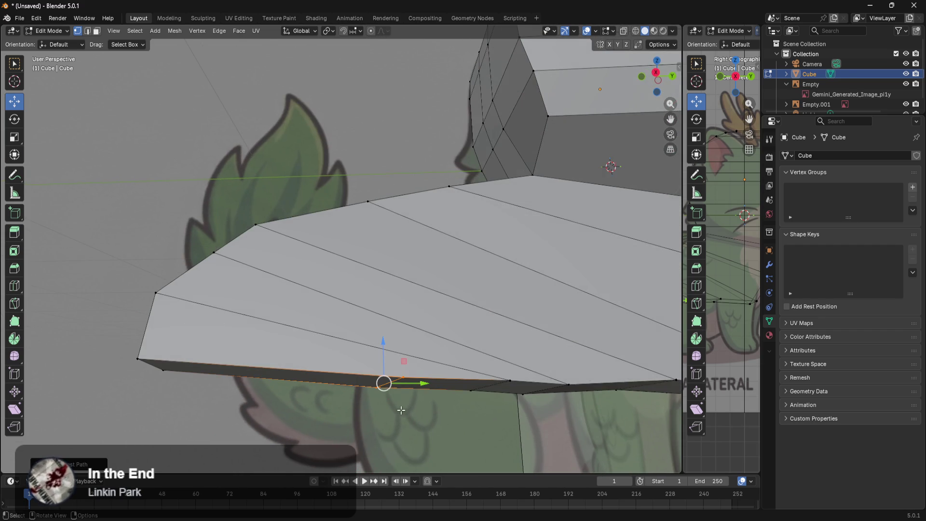
pyautogui.press('g')
pyautogui.press('y')
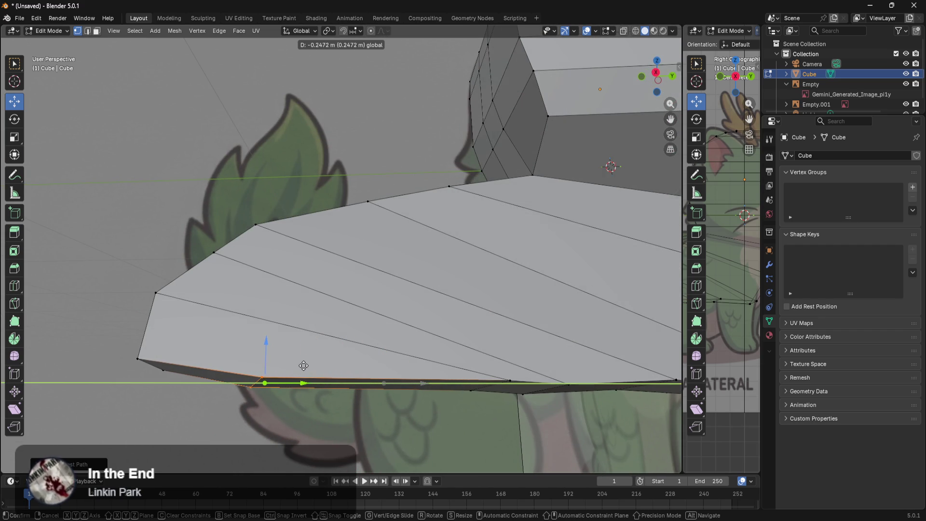
pyautogui.moveTo(319, 372)
pyautogui.mouseDown(button='middle')
pyautogui.moveTo(345, 403)
pyautogui.moveTo(330, 396)
pyautogui.moveTo(334, 356)
pyautogui.moveTo(271, 352)
pyautogui.moveTo(351, 378)
pyautogui.moveTo(389, 368)
pyautogui.mouseUp(button='middle')
# Push a side vertex and a vertical vertex column outward along Y, lowering the column slightly
pyautogui.click(436, 346)
pyautogui.moveTo(444, 336); pyautogui.dragTo(478, 335)
pyautogui.moveTo(478, 335); pyautogui.dragTo(508, 335, button='middle')
pyautogui.click(404, 257)
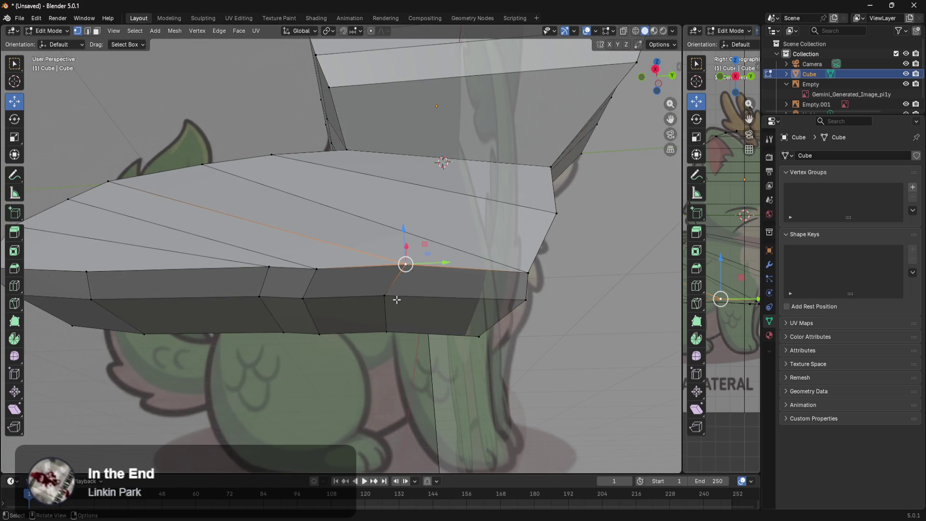
pyautogui.keyDown('ctrl'); pyautogui.click(386, 332); pyautogui.keyUp('ctrl')
pyautogui.moveTo(435, 305); pyautogui.dragTo(484, 303)
pyautogui.moveTo(453, 263); pyautogui.dragTo(453, 277)
pyautogui.moveTo(483, 308)
pyautogui.mouseDown(button='middle')
pyautogui.moveTo(534, 343)
pyautogui.moveTo(438, 347)
pyautogui.moveTo(516, 369)
pyautogui.moveTo(358, 307)
pyautogui.mouseUp(button='middle')
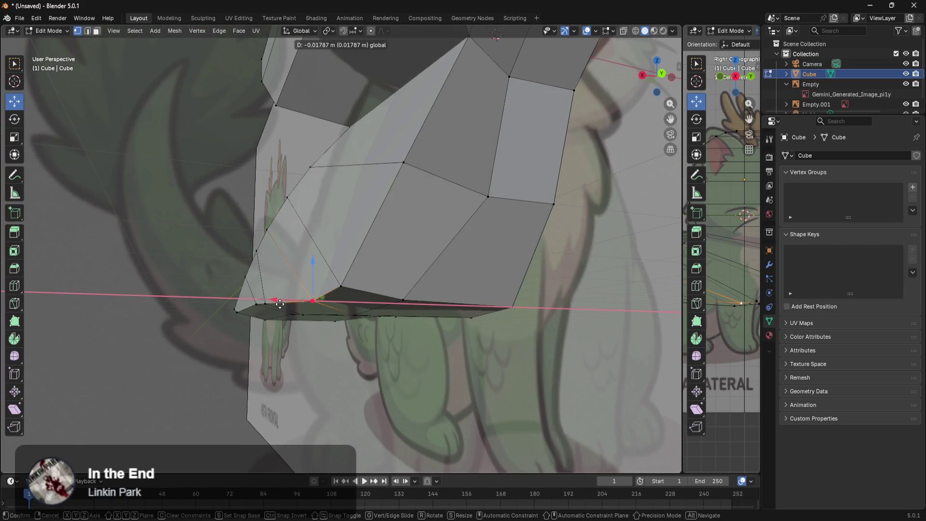
pyautogui.moveTo(280, 304)
pyautogui.mouseDown(button='middle')
pyautogui.moveTo(479, 310)
pyautogui.moveTo(438, 285)
pyautogui.moveTo(424, 261)
pyautogui.moveTo(392, 315)
pyautogui.moveTo(322, 232)
pyautogui.mouseUp(button='middle')
# Move two side-edge vertices of the body along X
pyautogui.click(317, 219)
pyautogui.keyDown('shift'); pyautogui.click(301, 294); pyautogui.keyUp('shift')
pyautogui.press('g')
pyautogui.press('x')
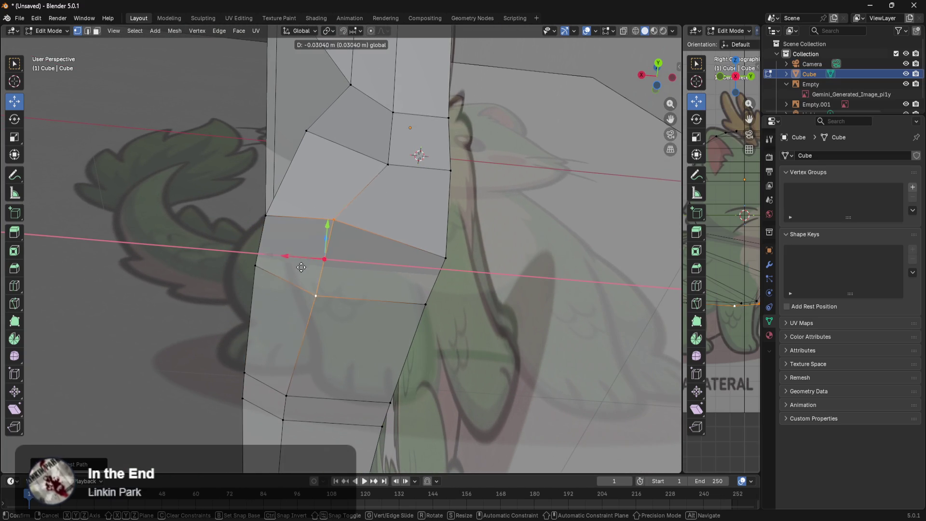
pyautogui.click(384, 302)
pyautogui.moveTo(383, 302); pyautogui.dragTo(412, 355, button='middle')
# Nudge two body vertices, one along Y and one along X, to follow the references
pyautogui.click(333, 327)
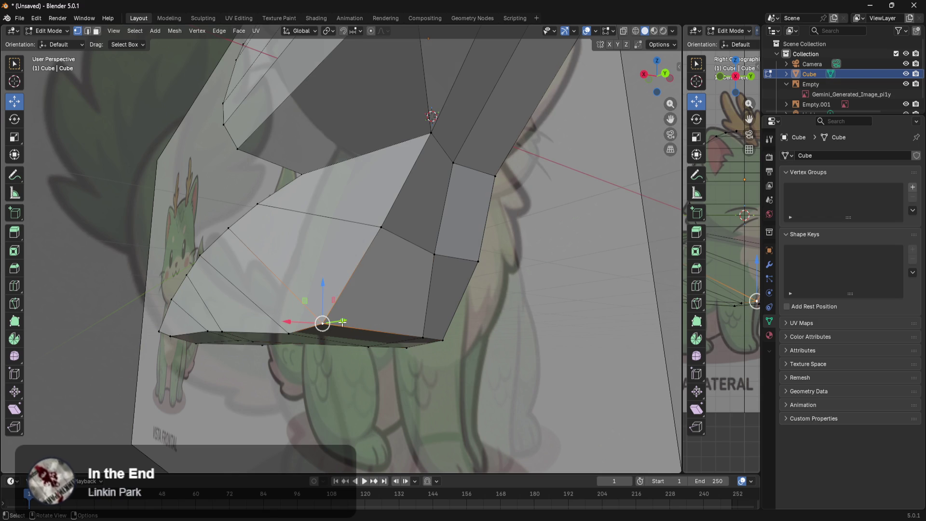
pyautogui.press('g')
pyautogui.press('y')
pyautogui.click(366, 316)
pyautogui.moveTo(366, 316)
pyautogui.mouseDown(button='middle')
pyautogui.moveTo(244, 209)
pyautogui.moveTo(386, 276)
pyautogui.mouseUp(button='middle')
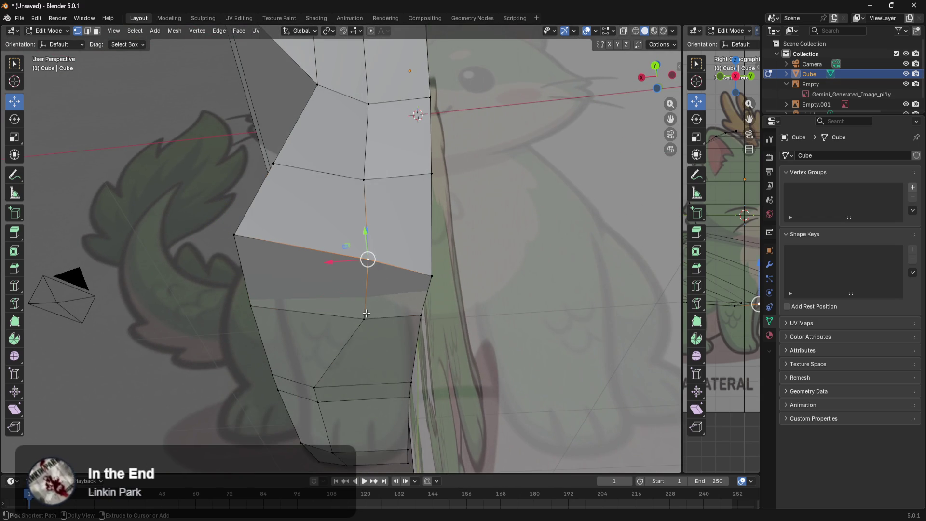
pyautogui.click(362, 290)
pyautogui.press('g')
pyautogui.press('x')
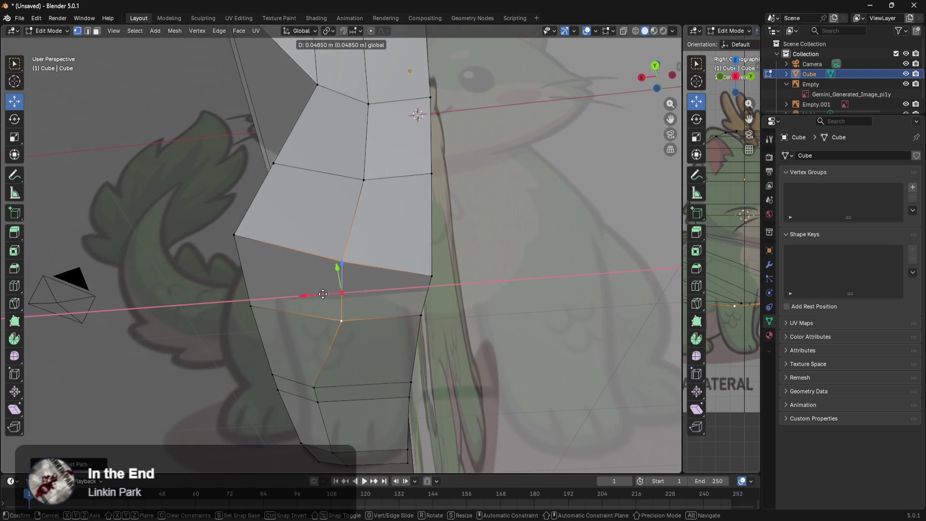
pyautogui.click(323, 294)
# Nudge three more body vertices along Y to round the lower section
pyautogui.moveTo(322, 294)
pyautogui.mouseDown(button='middle')
pyautogui.moveTo(361, 348)
pyautogui.moveTo(405, 349)
pyautogui.moveTo(451, 329)
pyautogui.moveTo(458, 339)
pyautogui.mouseUp(button='middle')
pyautogui.press('g')
pyautogui.press('y')
pyautogui.click(410, 355)
pyautogui.click(416, 243)
pyautogui.press('g')
pyautogui.press('y')
pyautogui.click(449, 230)
pyautogui.moveTo(448, 230); pyautogui.dragTo(473, 363, button='middle')
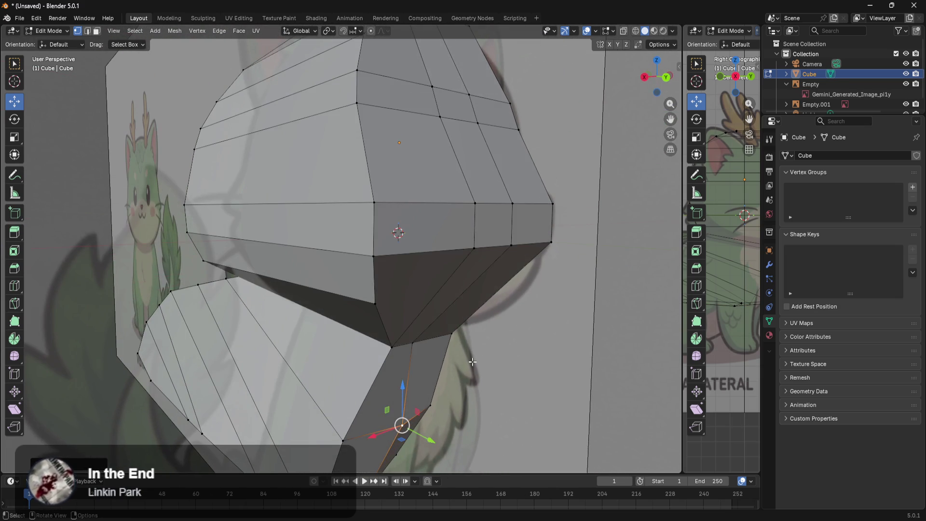
pyautogui.click(413, 343)
pyautogui.press('g')
pyautogui.press('y')
pyautogui.click(507, 377)
pyautogui.click(512, 385)
# Try moving a lower-edge vertex along Y, then cancel to restore it
pyautogui.moveTo(512, 385)
pyautogui.mouseDown(button='middle')
pyautogui.moveTo(516, 347)
pyautogui.moveTo(439, 361)
pyautogui.moveTo(386, 289)
pyautogui.moveTo(381, 316)
pyautogui.moveTo(487, 347)
pyautogui.moveTo(520, 295)
pyautogui.mouseUp(button='middle')
pyautogui.click(508, 294)
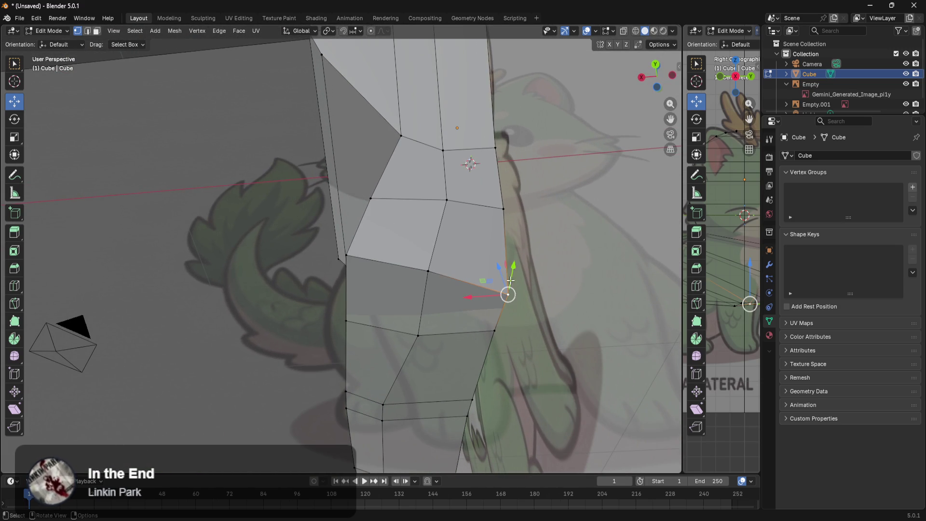
pyautogui.moveTo(515, 265); pyautogui.dragTo(512, 259)
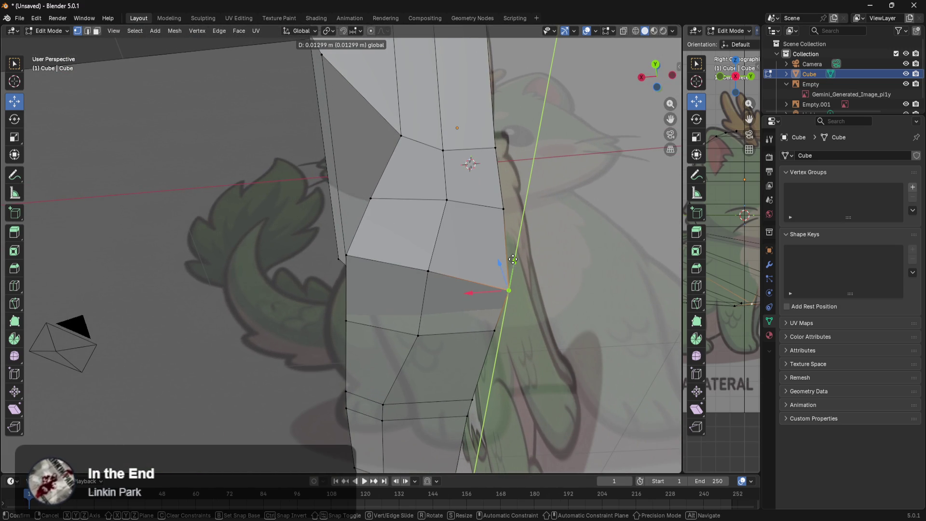
pyautogui.rightClick(513, 259)
# Select the lower body face's vertices and enable X-ray to compare against the side reference
pyautogui.moveTo(448, 306); pyautogui.dragTo(471, 288, button='middle')
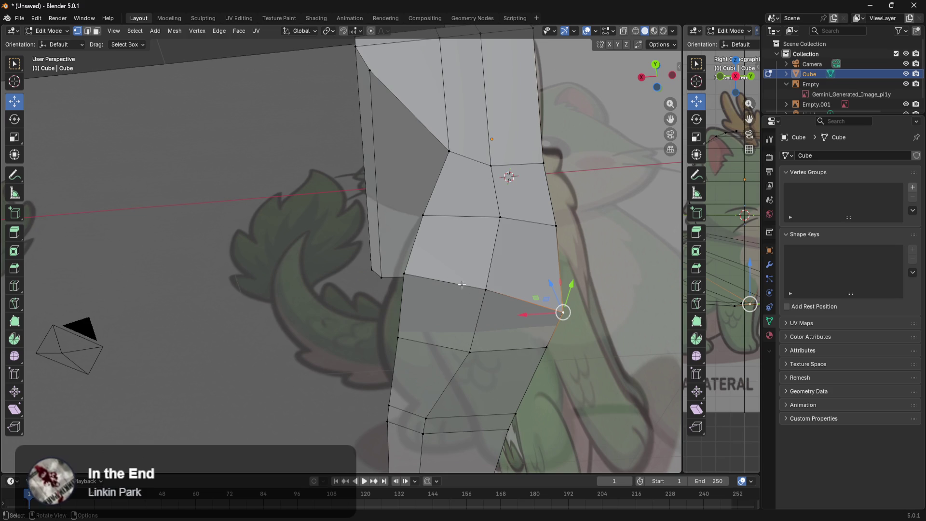
pyautogui.moveTo(492, 283); pyautogui.dragTo(460, 357)
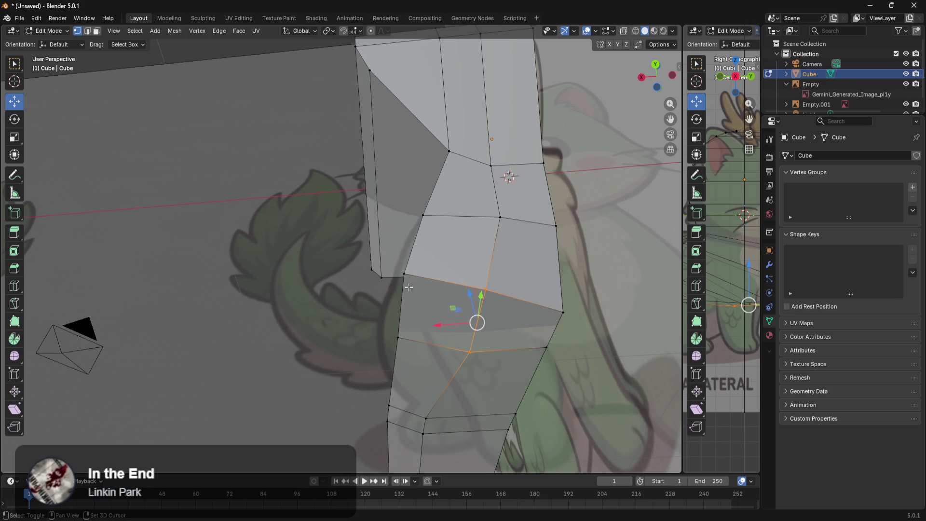
pyautogui.keyDown('shift'); pyautogui.click(404, 273); pyautogui.keyUp('shift')
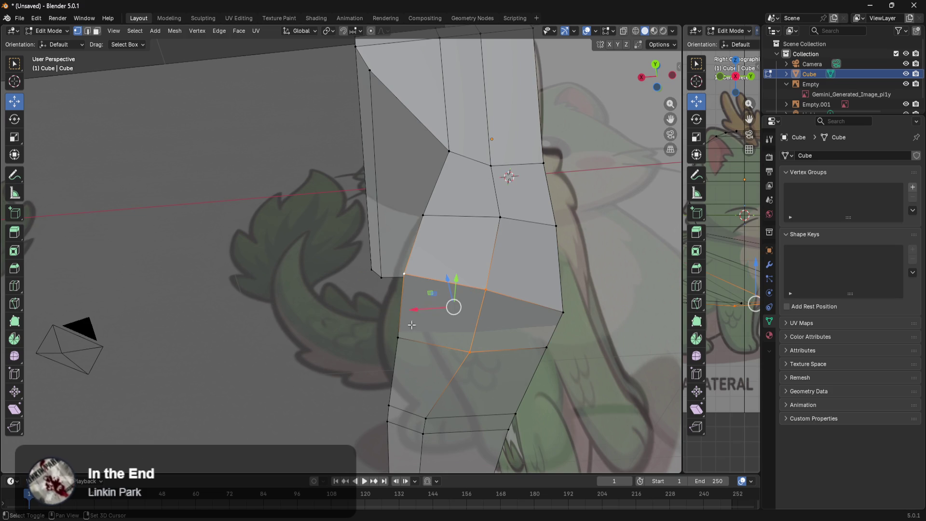
pyautogui.keyDown('shift'); pyautogui.click(402, 340); pyautogui.keyUp('shift')
pyautogui.moveTo(402, 340)
pyautogui.mouseDown(button='middle')
pyautogui.moveTo(492, 368)
pyautogui.moveTo(478, 384)
pyautogui.moveTo(476, 372)
pyautogui.mouseUp(button='middle')
pyautogui.hotkey('alt', 'z')
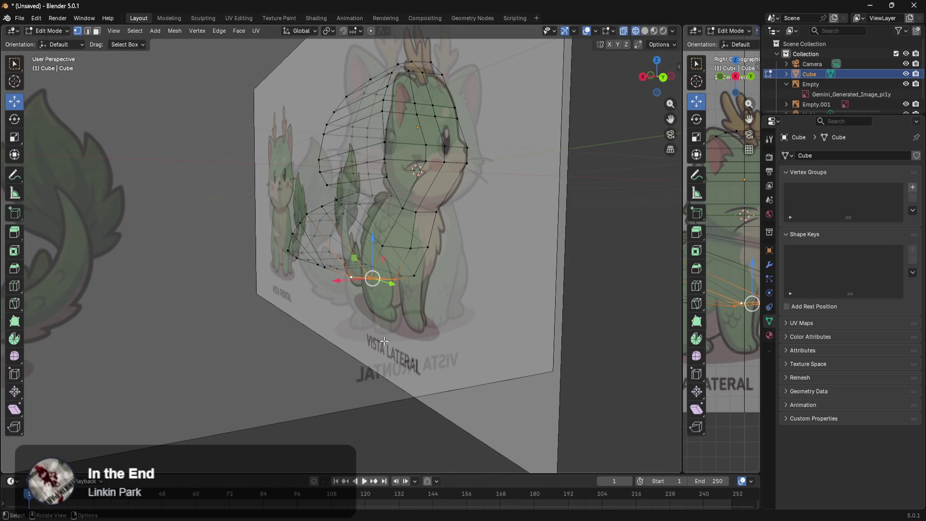
pyautogui.scroll(8, 384, 341)
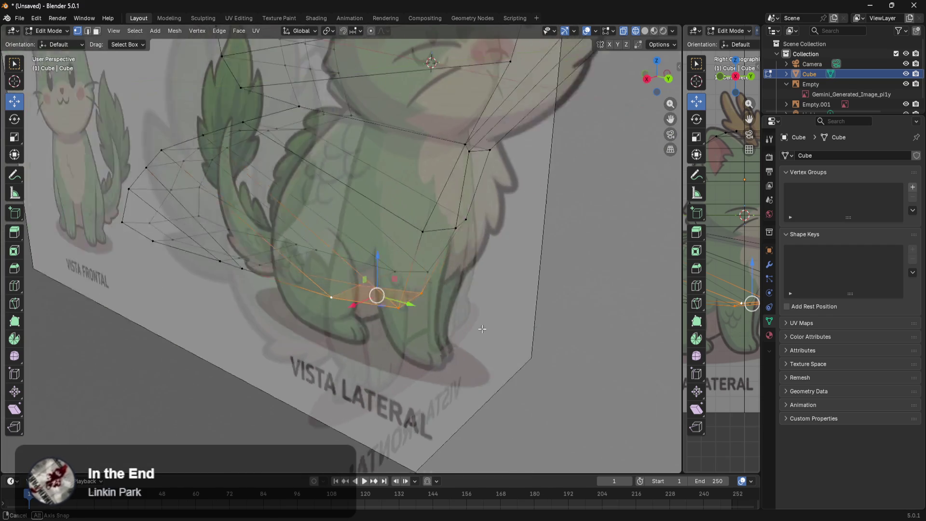
pyautogui.moveTo(492, 330); pyautogui.dragTo(480, 290, button='middle')
# Check the selected underside against the references from front, top and back views, then deselect
pyautogui.press('KP_1')
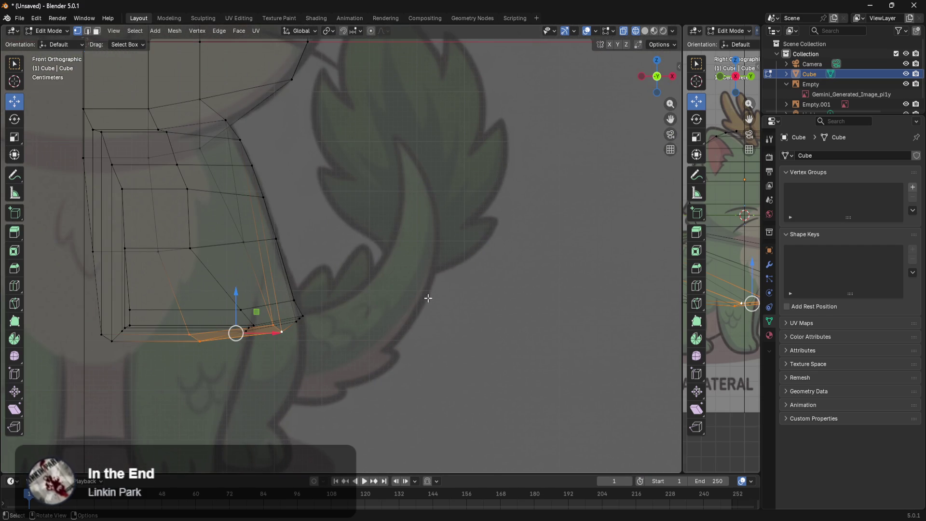
pyautogui.moveTo(341, 363)
pyautogui.keyDown('shift'); pyautogui.mouseDown(button='middle')
pyautogui.moveTo(526, 320)
pyautogui.moveTo(520, 296)
pyautogui.moveTo(434, 310)
pyautogui.moveTo(336, 309)
pyautogui.moveTo(351, 311)
pyautogui.mouseUp(button='middle'); pyautogui.keyUp('shift')
pyautogui.scroll(2, 527, 319)
pyautogui.scroll(-2, 526, 320)
pyautogui.press('KP_1')
pyautogui.press('KP_7')
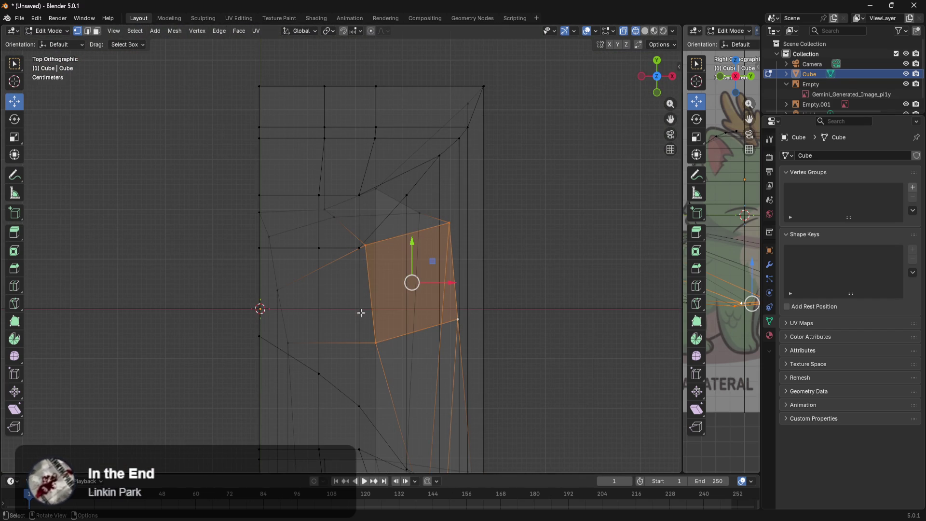
pyautogui.press('ctrl+KP_1')
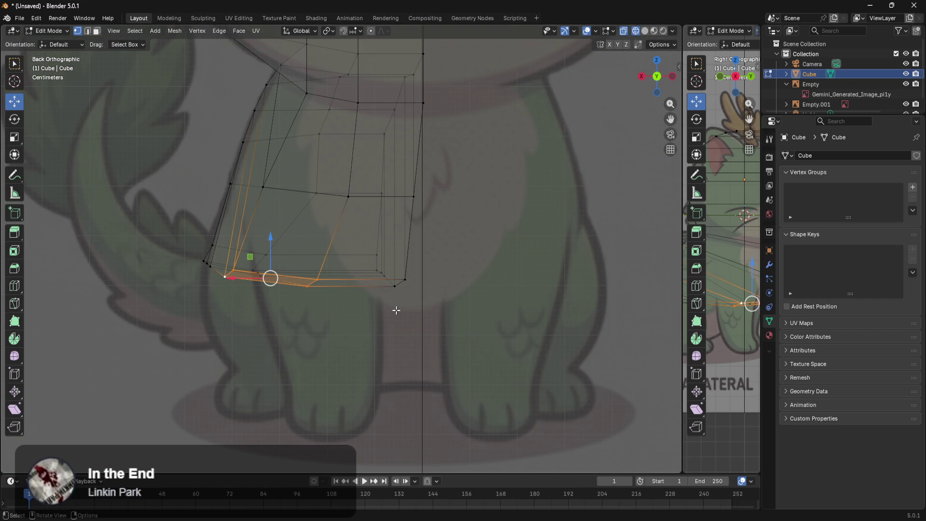
pyautogui.scroll(2, 394, 310)
pyautogui.keyDown('shift'); pyautogui.moveTo(409, 342); pyautogui.dragTo(481, 346, button='middle'); pyautogui.keyUp('shift')
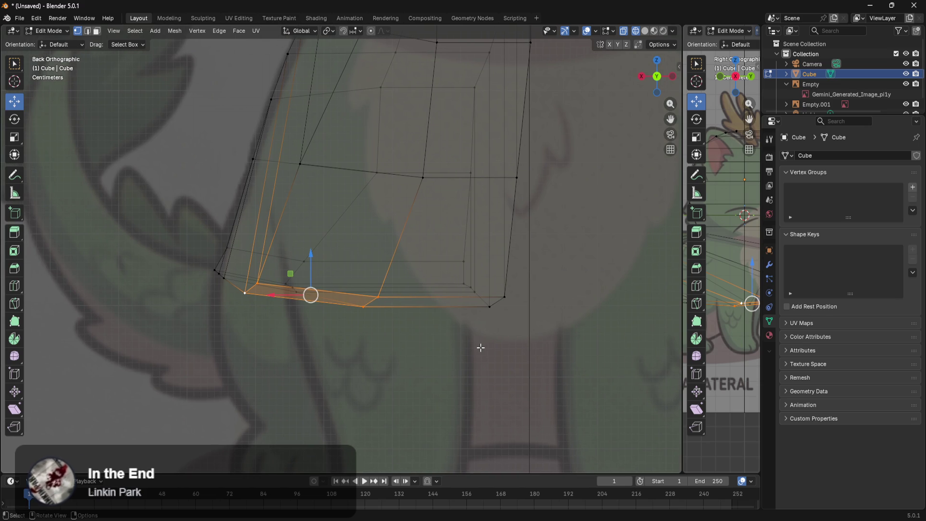
pyautogui.hotkey('alt', 'a')
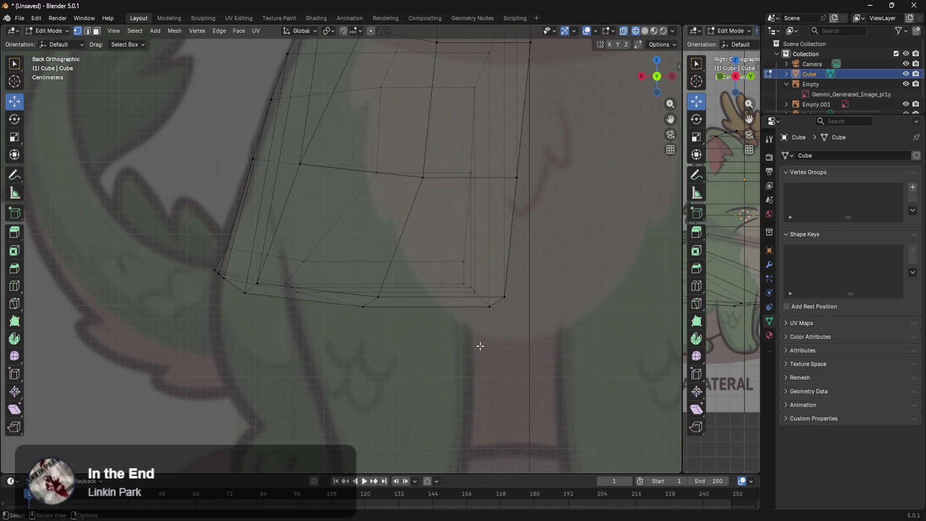
# Move the underside vertices above the front leg right along X by about 0.034 m
pyautogui.moveTo(453, 326)
pyautogui.mouseDown(button='middle')
pyautogui.moveTo(432, 353)
pyautogui.moveTo(409, 362)
pyautogui.moveTo(417, 360)
pyautogui.mouseUp(button='middle')
pyautogui.moveTo(531, 269); pyautogui.dragTo(359, 322)
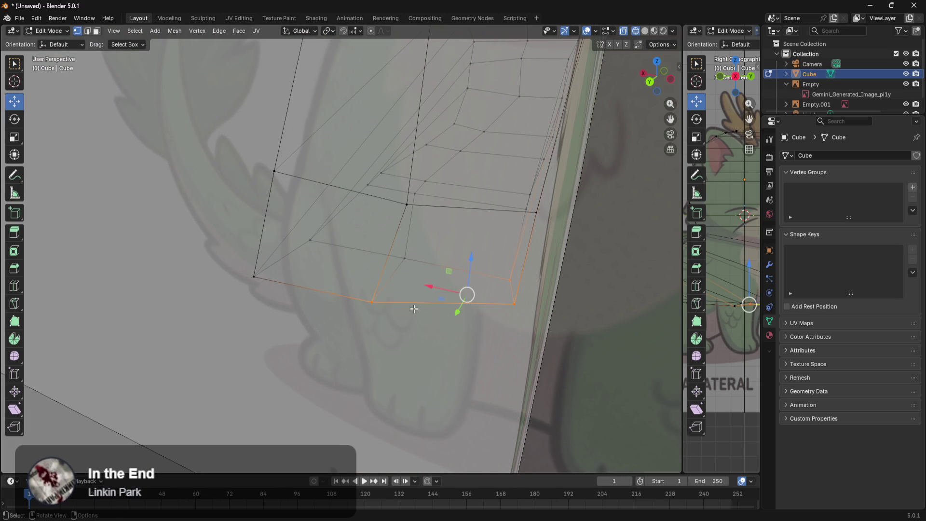
pyautogui.keyDown('shift'); pyautogui.click(409, 259); pyautogui.keyUp('shift')
pyautogui.moveTo(409, 259); pyautogui.dragTo(450, 322, button='middle')
pyautogui.press('KP_1')
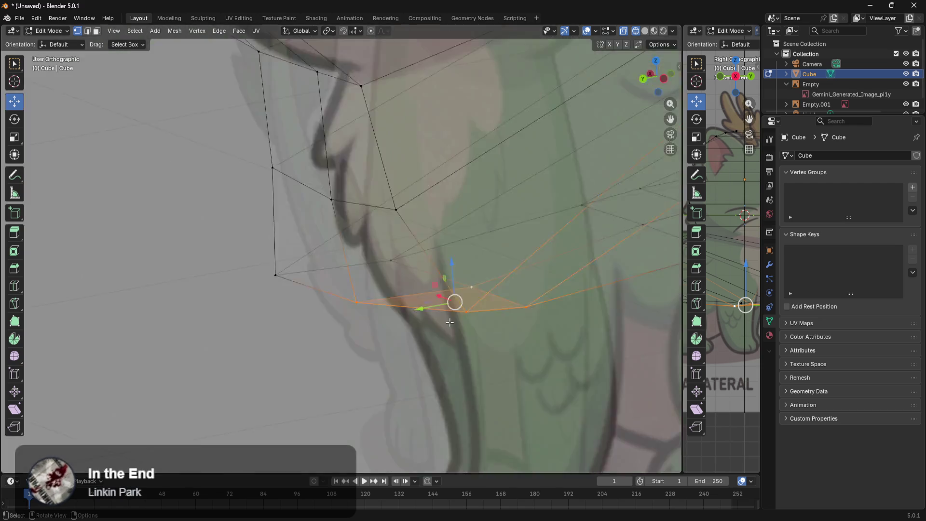
pyautogui.keyDown('ctrl'); pyautogui.scroll(5, 479, 355); pyautogui.keyUp('ctrl')
pyautogui.keyDown('shift'); pyautogui.scroll(2, 459, 386); pyautogui.keyUp('shift')
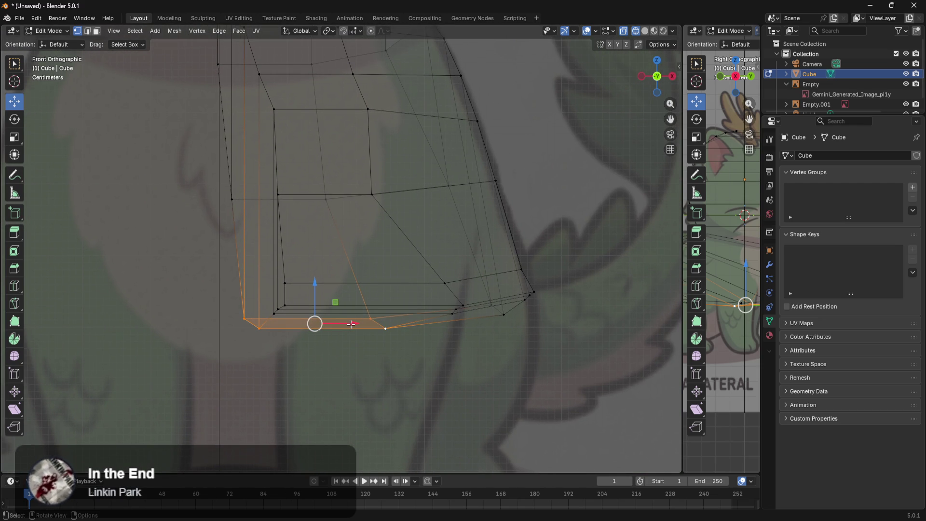
pyautogui.moveTo(351, 325); pyautogui.dragTo(376, 328)
pyautogui.moveTo(424, 355)
pyautogui.keyDown('shift'); pyautogui.mouseDown(button='middle')
pyautogui.moveTo(516, 279)
pyautogui.moveTo(489, 233)
pyautogui.mouseUp(button='middle'); pyautogui.keyUp('shift')
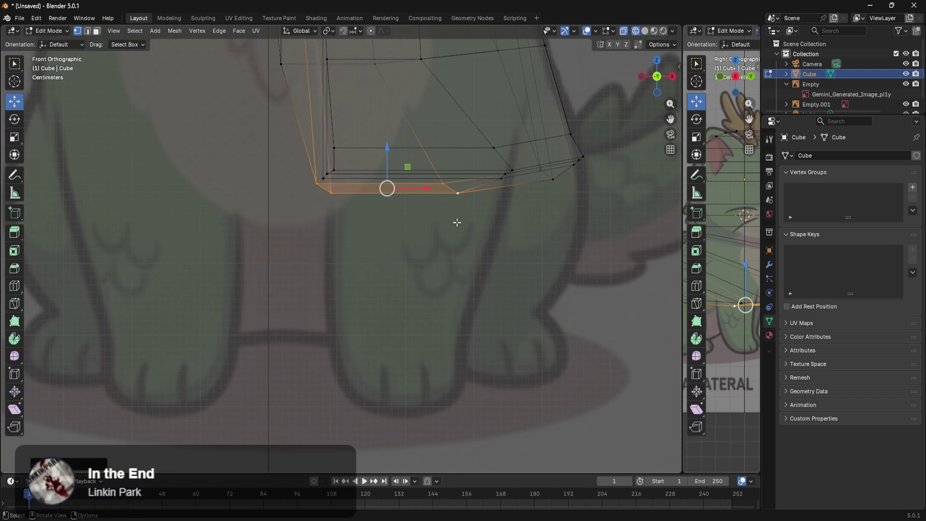
# Extrude the body's underside face downward into a boxy leg block
pyautogui.press('e')
pyautogui.click(477, 444)
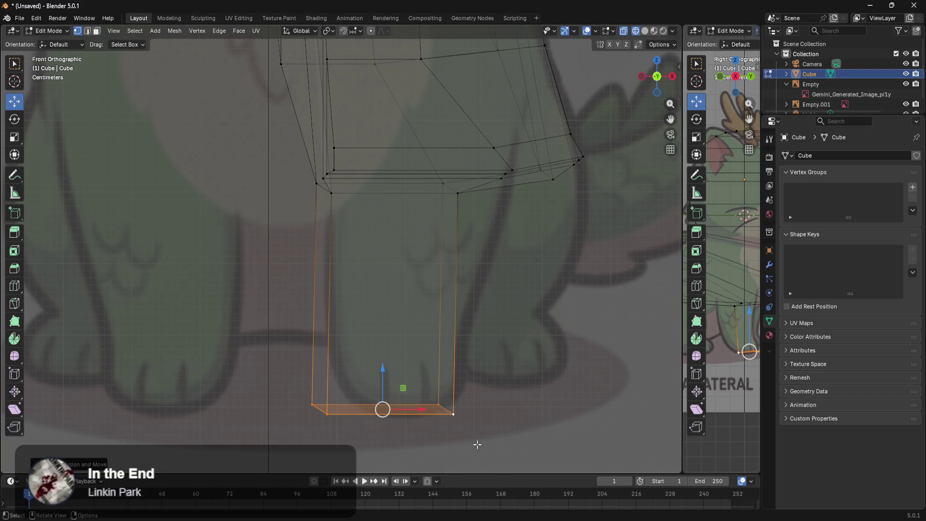
pyautogui.click(531, 298)
pyautogui.moveTo(512, 283)
pyautogui.keyDown('shift'); pyautogui.mouseDown(button='middle')
pyautogui.moveTo(531, 290)
pyautogui.moveTo(480, 236)
pyautogui.mouseUp(button='middle'); pyautogui.keyUp('shift')
pyautogui.moveTo(480, 237); pyautogui.dragTo(310, 290)
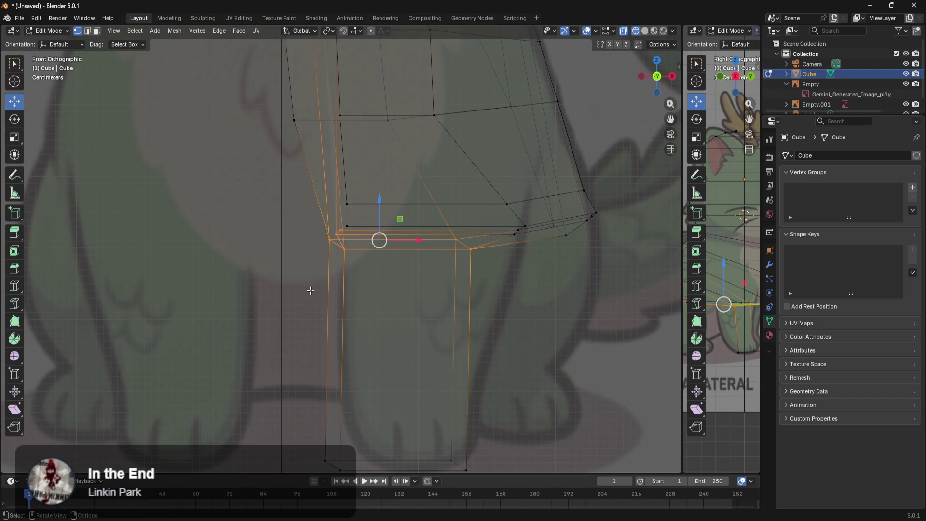
pyautogui.click(542, 303)
pyautogui.moveTo(537, 336)
pyautogui.mouseDown(button='middle')
pyautogui.moveTo(488, 366)
pyautogui.moveTo(496, 364)
pyautogui.mouseUp(button='middle')
# Tweak a leg-top vertex and shift the leg right onto the reference front leg
pyautogui.click(239, 303)
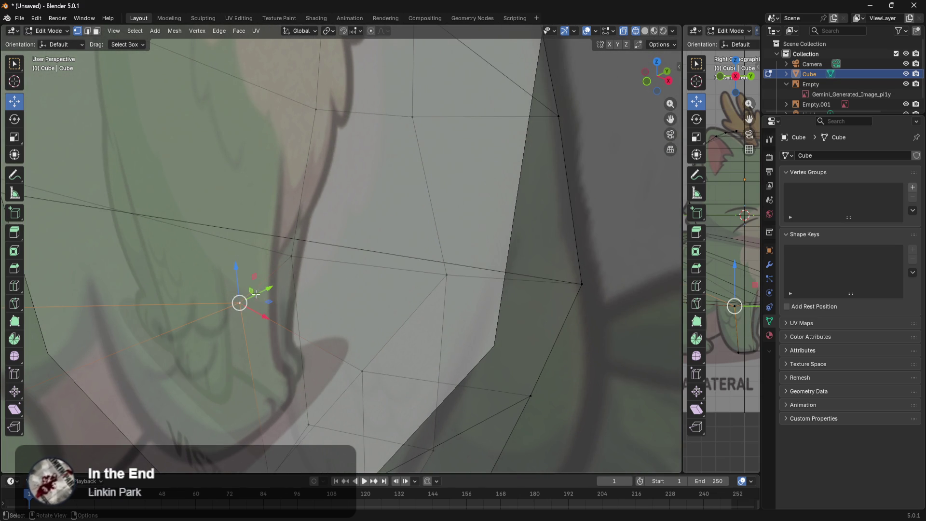
pyautogui.moveTo(254, 288); pyautogui.dragTo(235, 311)
pyautogui.keyDown('shift'); pyautogui.moveTo(465, 254); pyautogui.dragTo(332, 382); pyautogui.keyUp('shift')
pyautogui.moveTo(341, 316)
pyautogui.mouseDown(button='middle')
pyautogui.moveTo(333, 309)
pyautogui.moveTo(387, 360)
pyautogui.moveTo(473, 324)
pyautogui.moveTo(512, 344)
pyautogui.mouseUp(button='middle')
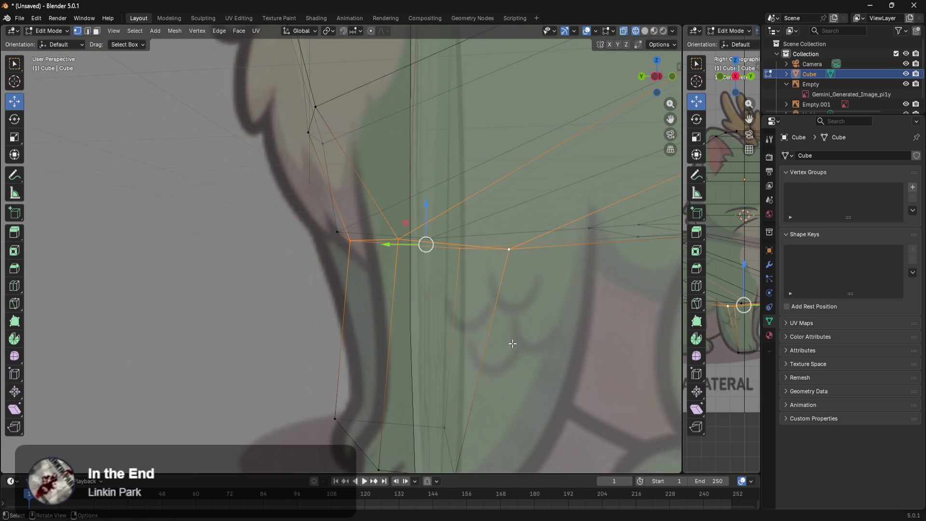
pyautogui.press('KP_1')
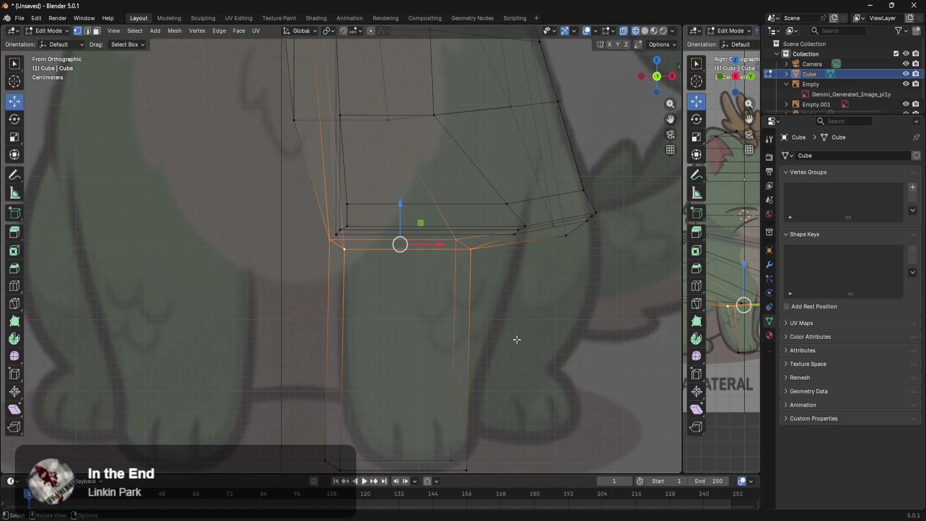
pyautogui.moveTo(506, 419); pyautogui.dragTo(310, 471)
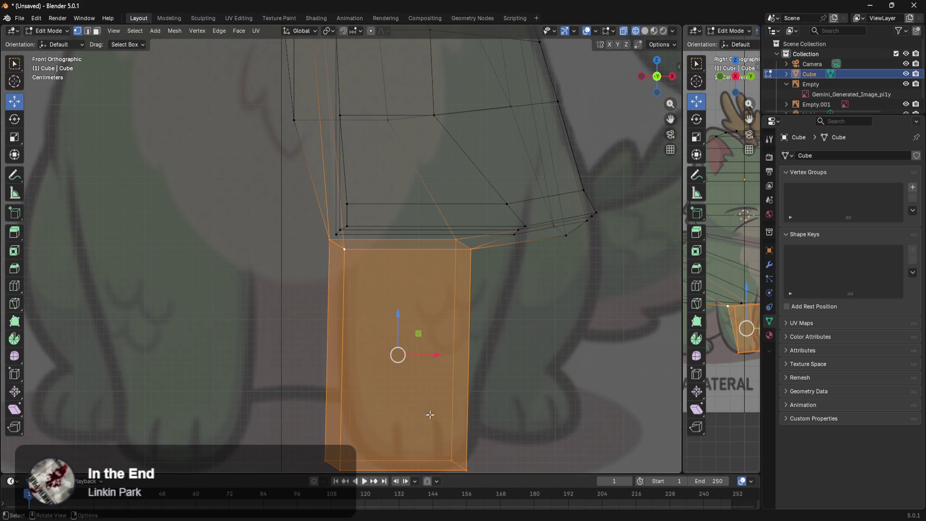
pyautogui.moveTo(430, 361); pyautogui.dragTo(451, 358)
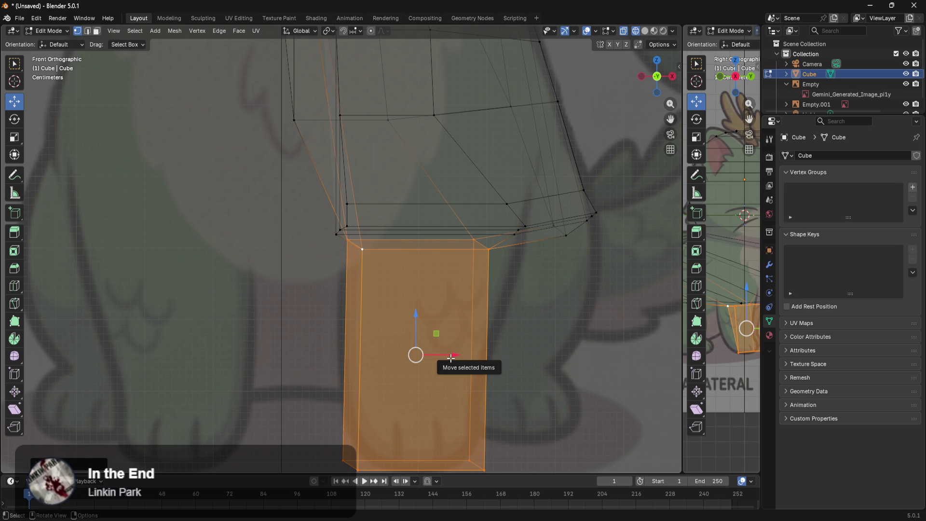
# Raise the leg's bottom faces along Z to shorten it to the reference length
pyautogui.keyDown('shift'); pyautogui.moveTo(564, 386); pyautogui.dragTo(578, 331, button='middle'); pyautogui.keyUp('shift')
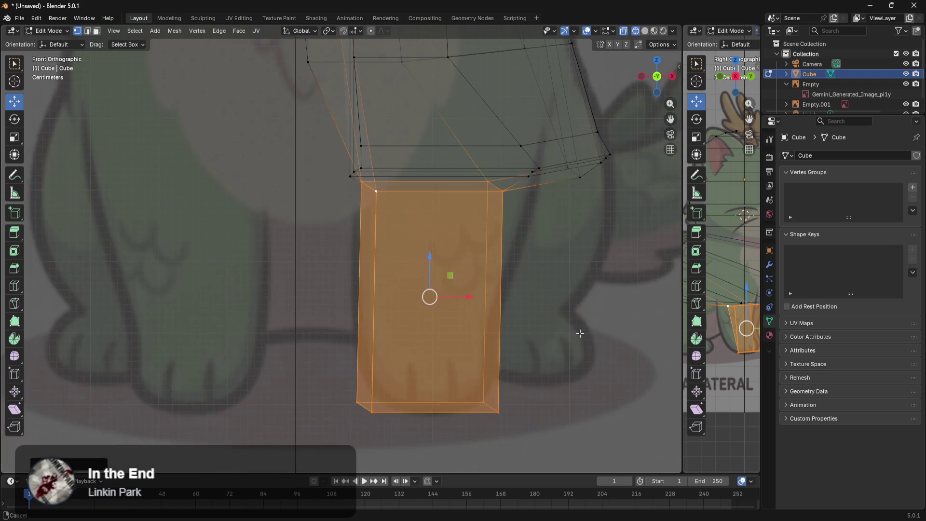
pyautogui.moveTo(552, 383); pyautogui.dragTo(347, 435)
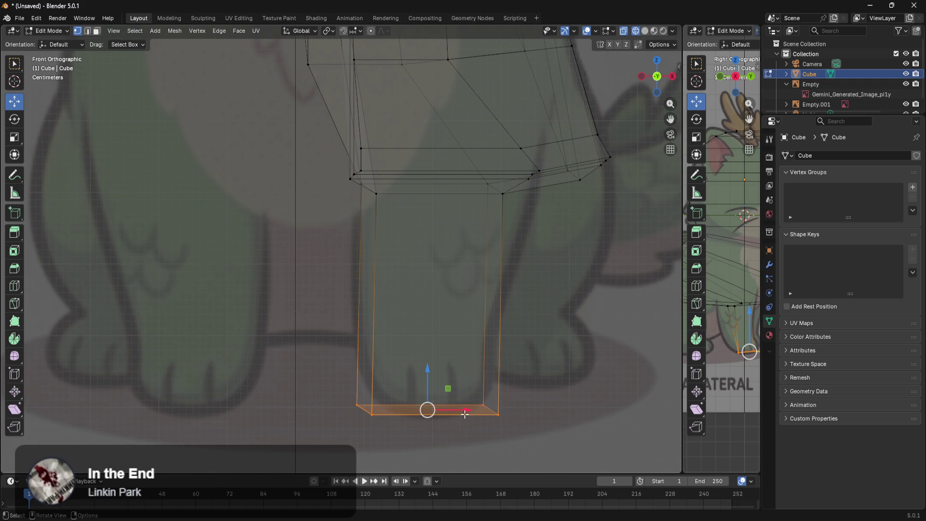
pyautogui.keyDown('shift'); pyautogui.moveTo(587, 397); pyautogui.dragTo(541, 412, button='middle'); pyautogui.keyUp('shift')
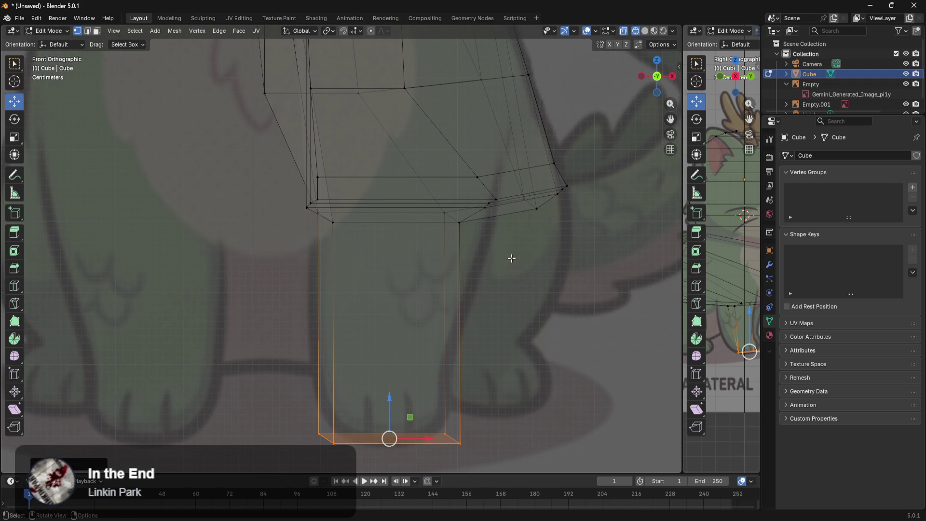
pyautogui.keyDown('shift'); pyautogui.moveTo(527, 270); pyautogui.dragTo(569, 325, button='middle'); pyautogui.keyUp('shift')
pyautogui.moveTo(627, 217)
pyautogui.mouseDown()
pyautogui.moveTo(444, 300)
pyautogui.moveTo(306, 313)
pyautogui.moveTo(314, 306)
pyautogui.mouseUp()
pyautogui.moveTo(480, 225)
pyautogui.mouseDown()
pyautogui.moveTo(476, 153)
pyautogui.moveTo(478, 207)
pyautogui.mouseUp()
pyautogui.click(559, 292)
pyautogui.keyDown('shift'); pyautogui.moveTo(603, 290); pyautogui.dragTo(575, 360, button='middle'); pyautogui.keyUp('shift')
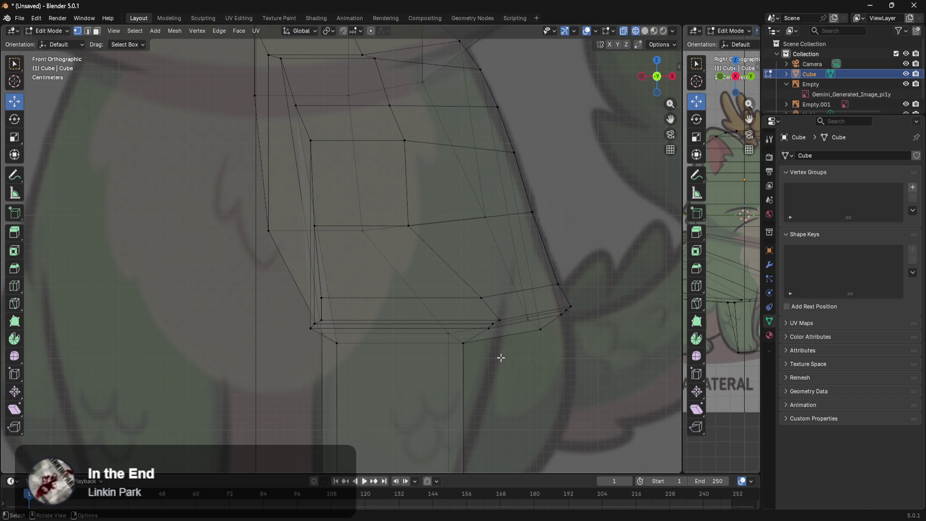
# Undo and redo the recent bottom-face reshape, cancelling a trial sideways move
pyautogui.hotkey('ctrl', 'z')
pyautogui.hotkey('ctrl', 'z')
pyautogui.hotkey('ctrl', 'z')
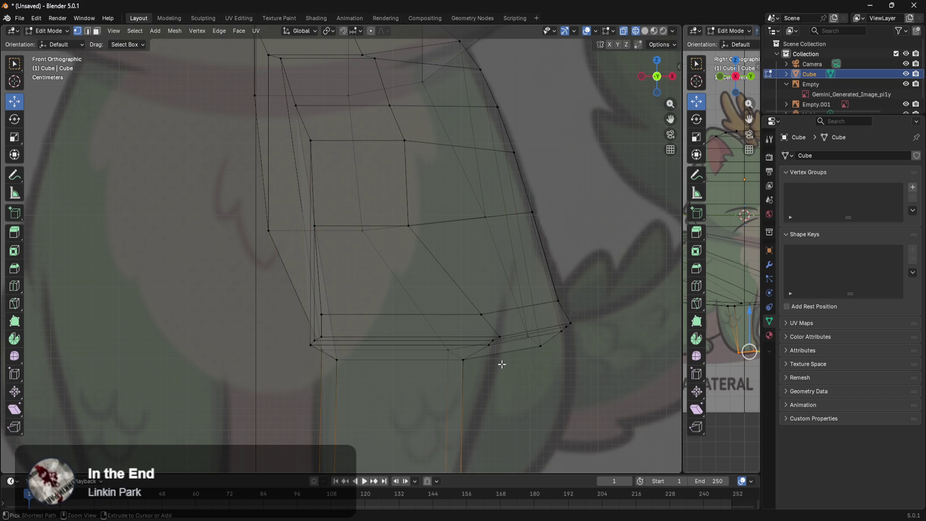
pyautogui.hotkey('ctrl', 'z')
pyautogui.hotkey('ctrl', 'z')
pyautogui.hotkey('ctrl', 'z')
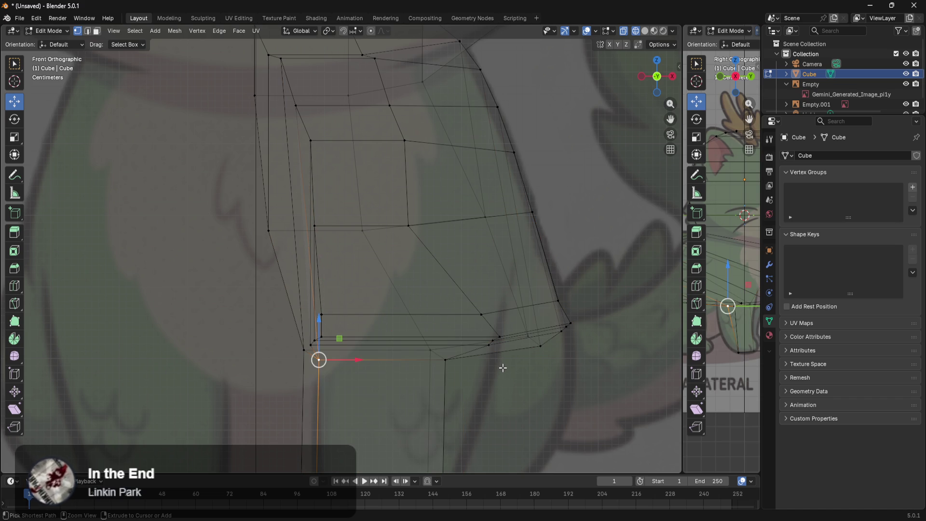
pyautogui.hotkey('ctrl', 'shift', 'z')
pyautogui.hotkey('ctrl', 'z')
pyautogui.hotkey('ctrl', 'shift', 'z')
pyautogui.hotkey('ctrl', 'shift', 'z')
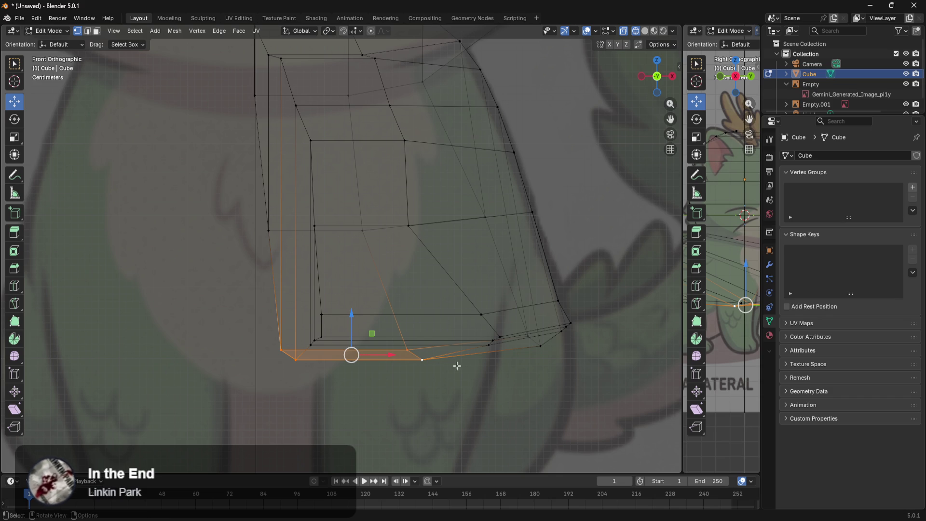
pyautogui.moveTo(384, 355); pyautogui.dragTo(309, 354)
pyautogui.press('Escape')
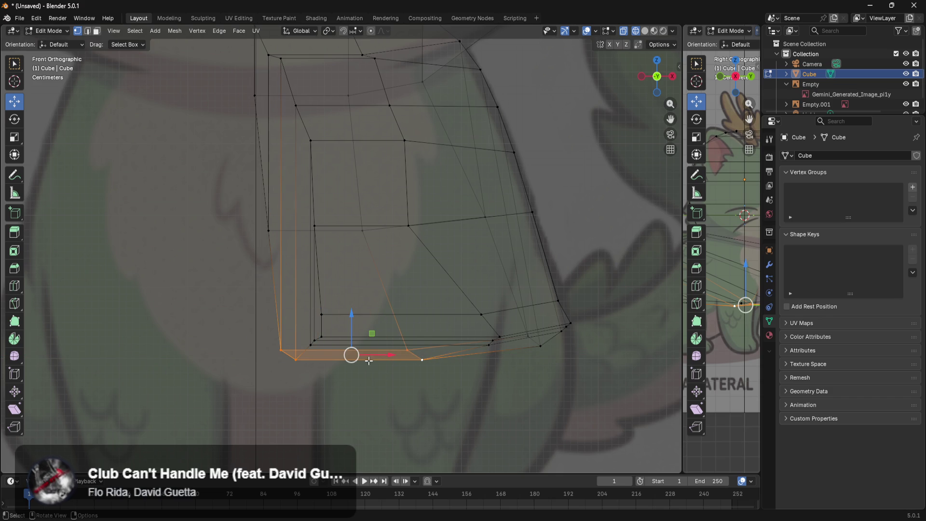
# Slide the left column of body faces slightly left along X
pyautogui.scroll(-5, 424, 252)
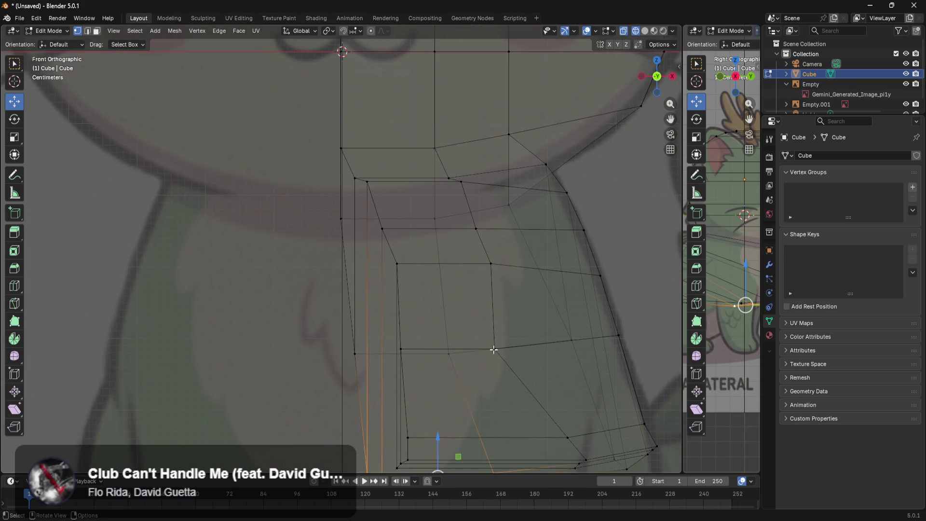
pyautogui.moveTo(408, 196); pyautogui.dragTo(301, 409)
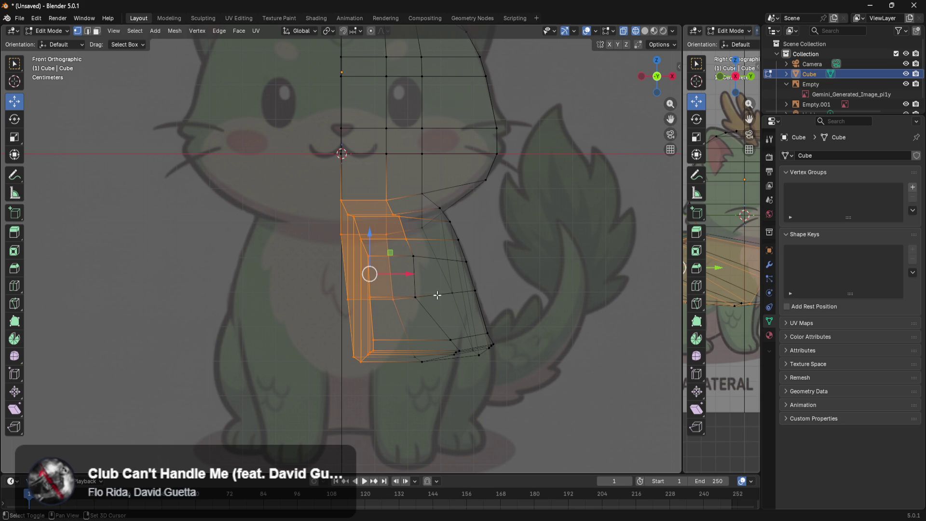
pyautogui.scroll(2, 434, 376)
pyautogui.moveTo(413, 284); pyautogui.dragTo(394, 287)
# Scale the left-edge seam vertices to 0 along Y so they share one depth
pyautogui.moveTo(310, 162); pyautogui.dragTo(336, 271)
pyautogui.keyDown('shift'); pyautogui.click(340, 322); pyautogui.keyUp('shift')
pyautogui.keyDown('shift'); pyautogui.click(347, 403); pyautogui.keyUp('shift')
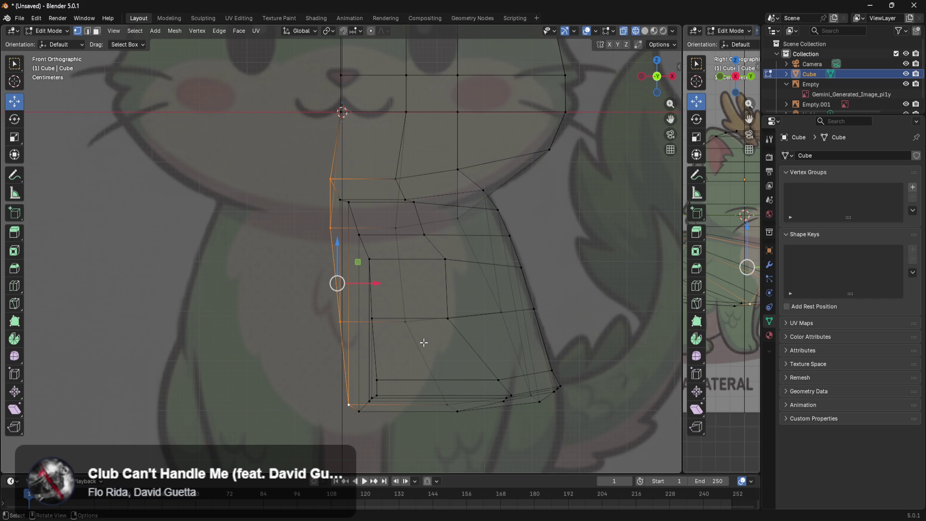
pyautogui.press('s')
pyautogui.press('z')
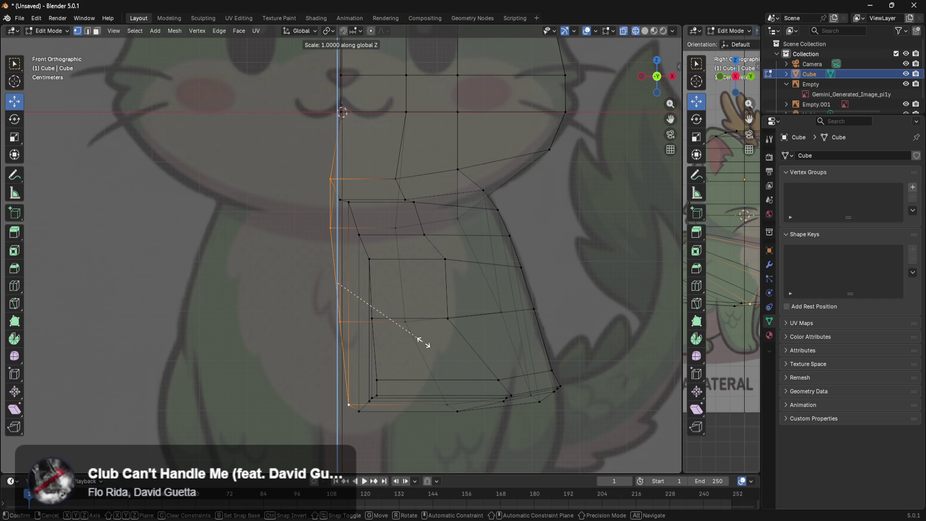
pyautogui.press('0')
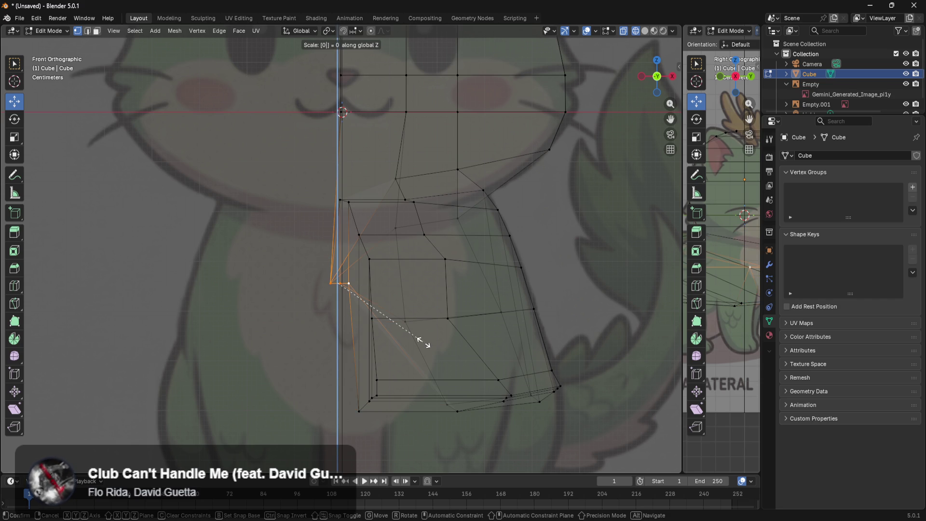
pyautogui.press('y')
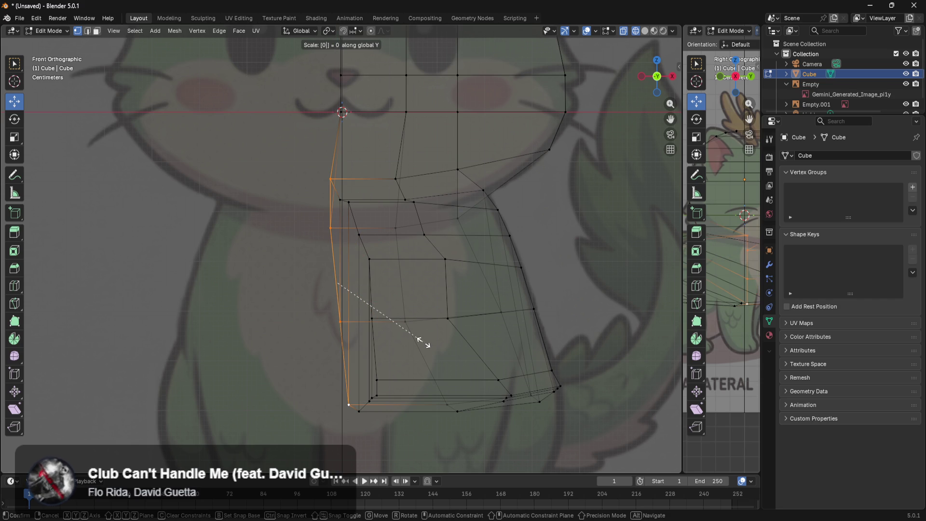
pyautogui.press('Return')
pyautogui.scroll(-5, 555, 351)
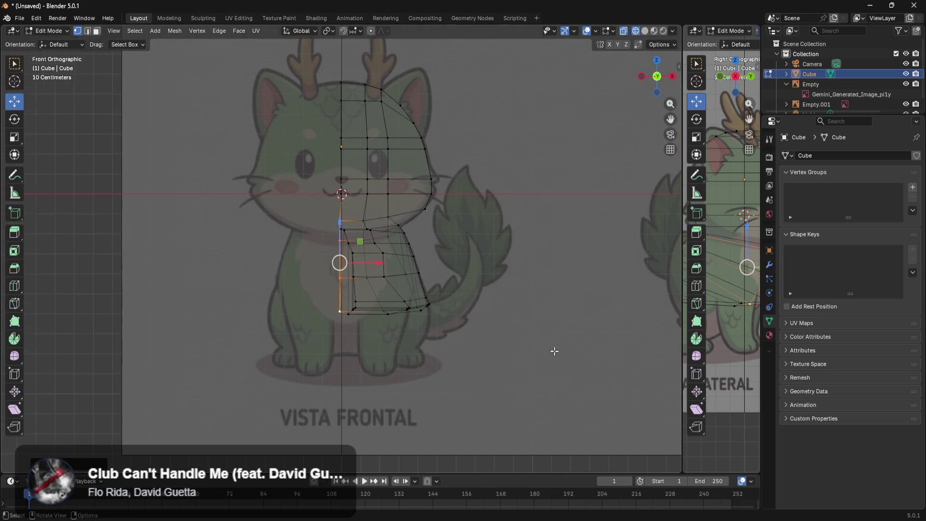
# Widen the right-hand side view and orbit it into a perspective angle
pyautogui.moveTo(683, 296); pyautogui.dragTo(454, 296)
pyautogui.scroll(5, 698, 374)
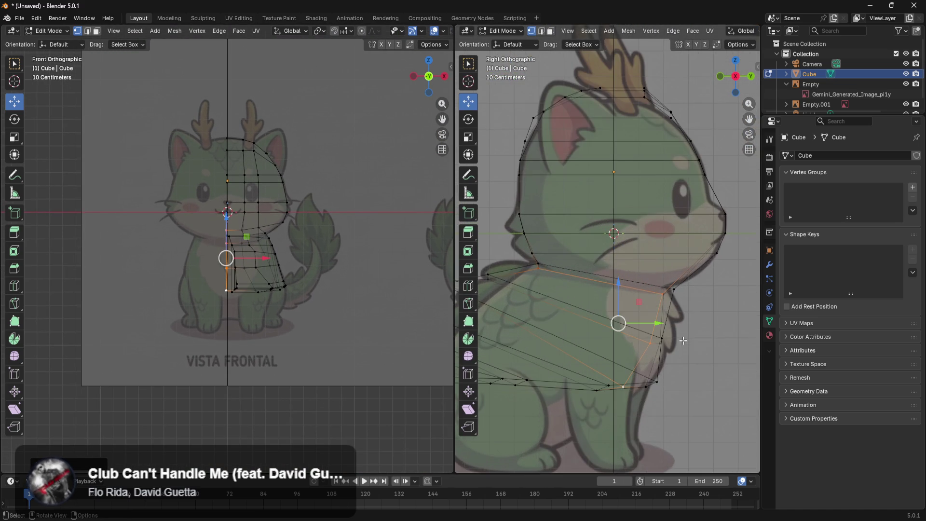
pyautogui.scroll(-3, 699, 374)
pyautogui.moveTo(684, 330)
pyautogui.mouseDown(button='middle')
pyautogui.moveTo(561, 329)
pyautogui.moveTo(670, 335)
pyautogui.mouseUp(button='middle')
pyautogui.scroll(4, 683, 336)
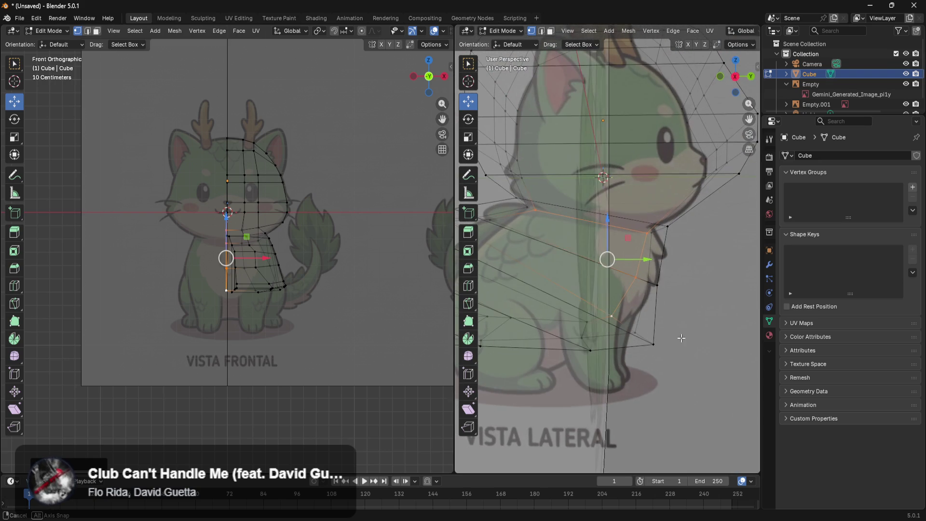
# Flatten the selected neck-area vertices to one depth with S Y 0
pyautogui.write('sy')
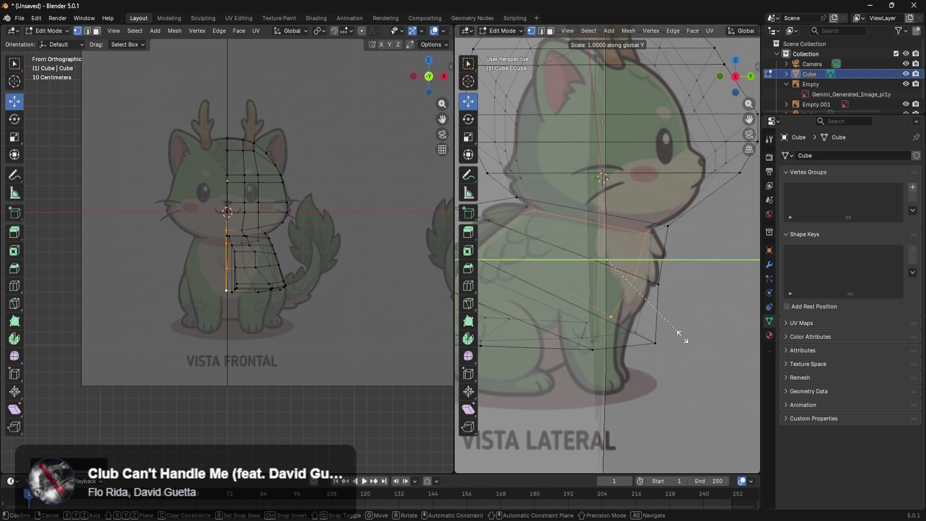
pyautogui.write('0')
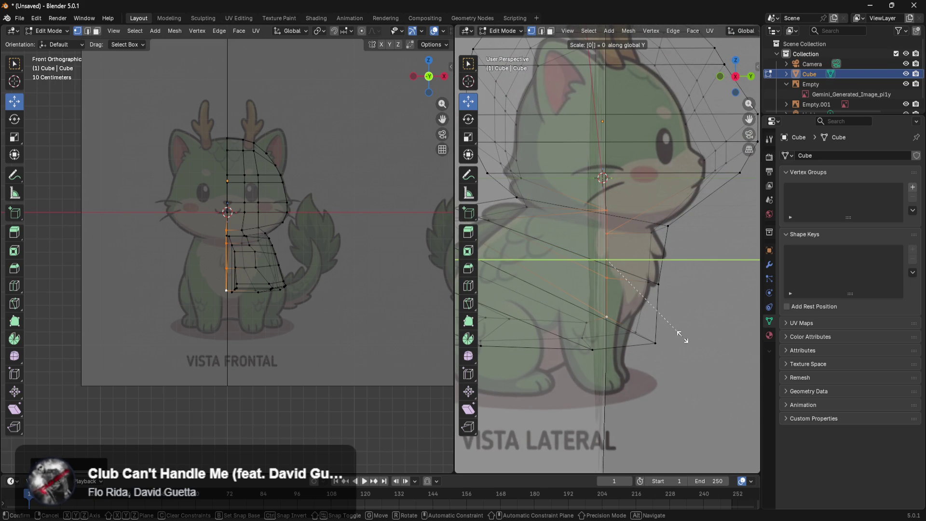
pyautogui.press('Return')
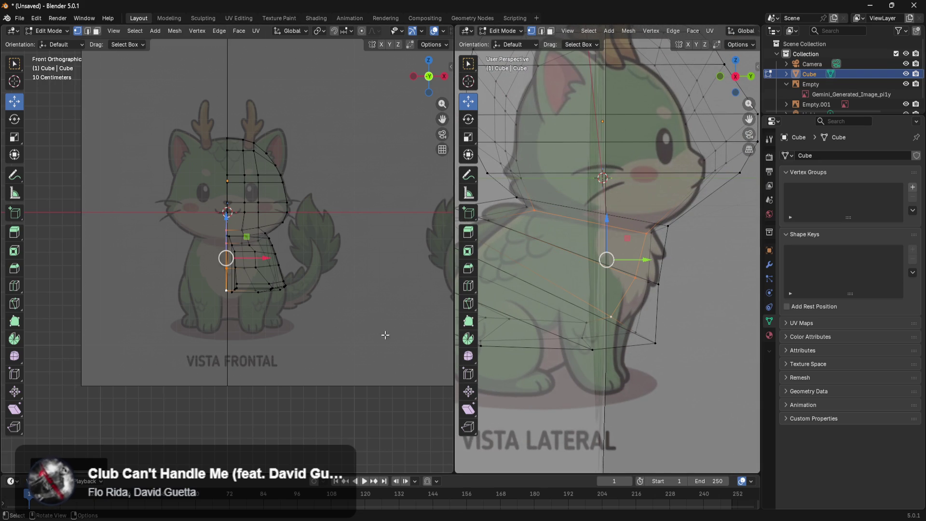
pyautogui.press('KP_Decimal')
pyautogui.keyDown('shift'); pyautogui.moveTo(299, 323); pyautogui.dragTo(305, 308, button='middle'); pyautogui.keyUp('shift')
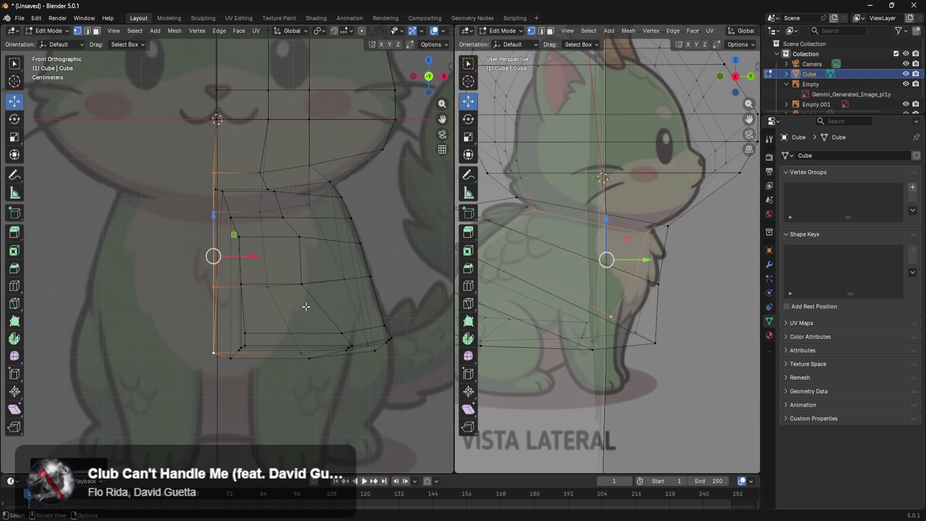
pyautogui.scroll(2, 377, 379)
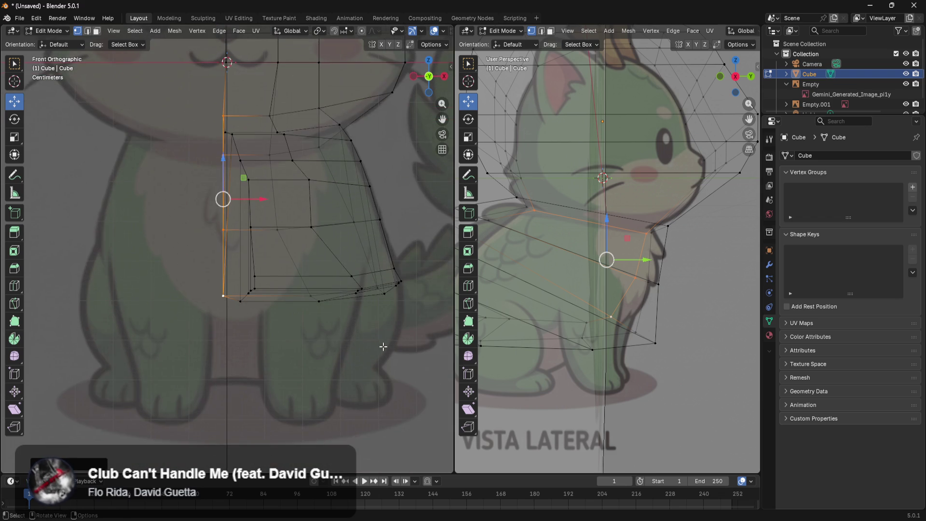
pyautogui.keyDown('shift'); pyautogui.scroll(-1, 386, 348); pyautogui.keyUp('shift')
# Move the body's bottom-edge vertices sideways along X by about 0.075 m
pyautogui.moveTo(388, 347)
pyautogui.keyDown('shift'); pyautogui.mouseDown(button='middle')
pyautogui.moveTo(271, 335)
pyautogui.moveTo(315, 343)
pyautogui.moveTo(323, 334)
pyautogui.mouseUp(button='middle'); pyautogui.keyUp('shift')
pyautogui.moveTo(330, 311); pyautogui.dragTo(285, 341)
pyautogui.press('g')
pyautogui.press('x')
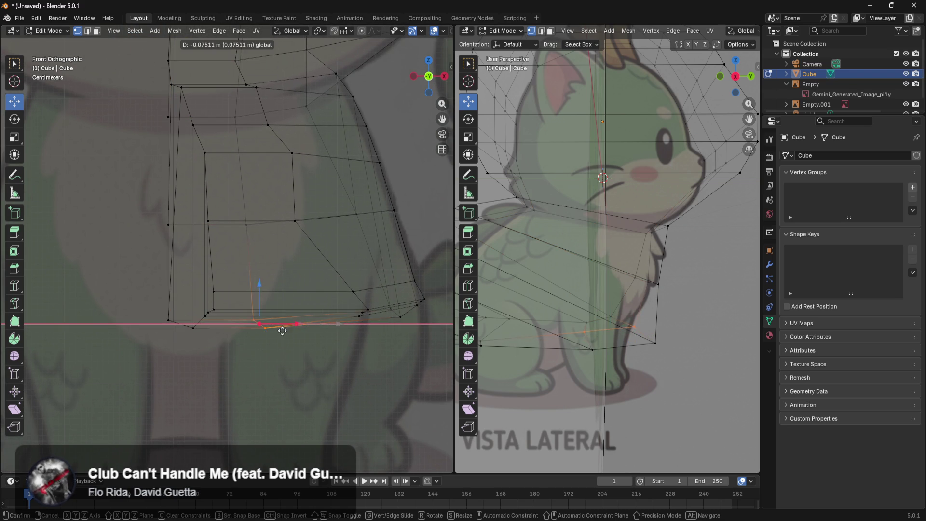
pyautogui.click(252, 337)
pyautogui.click(310, 366)
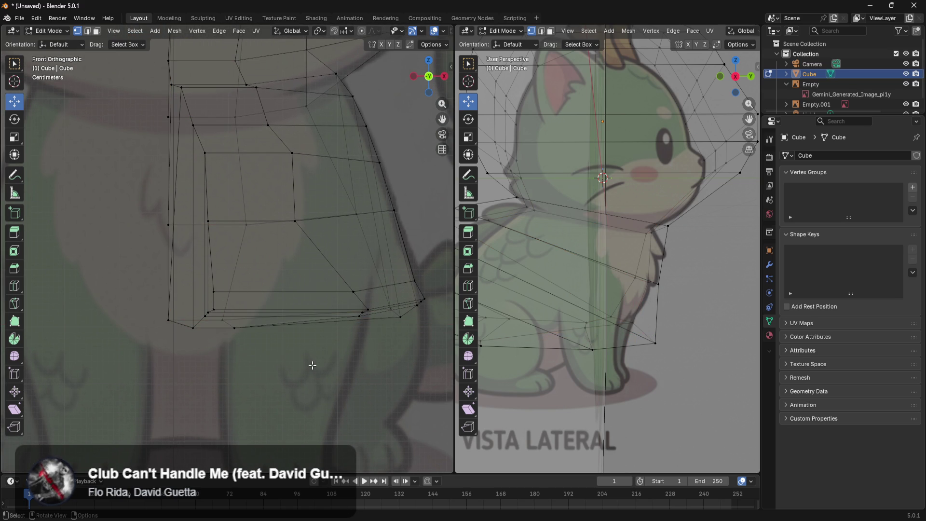
pyautogui.click(371, 310)
pyautogui.click(377, 383)
pyautogui.moveTo(376, 383)
pyautogui.mouseDown(button='middle')
pyautogui.moveTo(316, 372)
pyautogui.moveTo(300, 386)
pyautogui.moveTo(161, 393)
pyautogui.moveTo(258, 391)
pyautogui.moveTo(331, 413)
pyautogui.moveTo(324, 438)
pyautogui.mouseUp(button='middle')
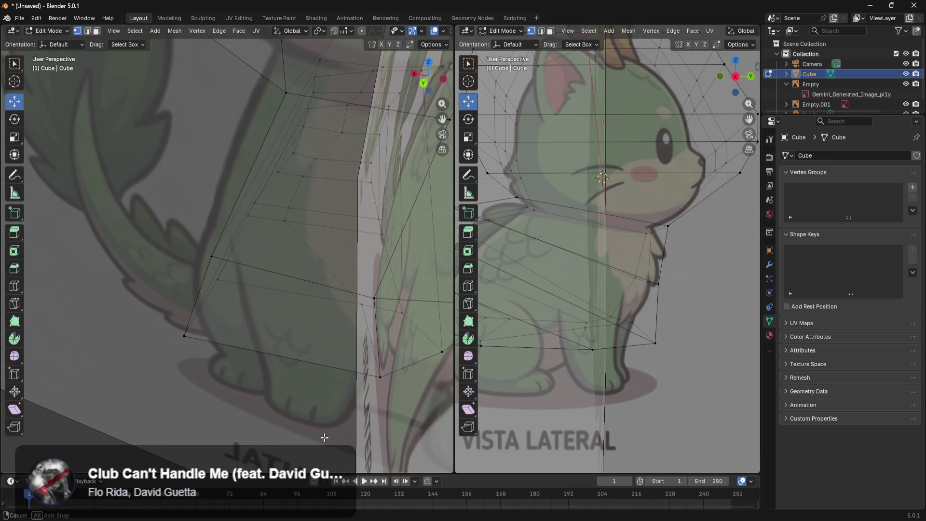
# Nudge a body bottom vertex along X and select the bottom vertices in front view
pyautogui.click(380, 377)
pyautogui.moveTo(357, 373); pyautogui.dragTo(323, 369)
pyautogui.moveTo(323, 370)
pyautogui.mouseDown(button='middle')
pyautogui.moveTo(309, 371)
pyautogui.moveTo(54, 197)
pyautogui.moveTo(87, 58)
pyautogui.moveTo(337, 304)
pyautogui.mouseUp(button='middle')
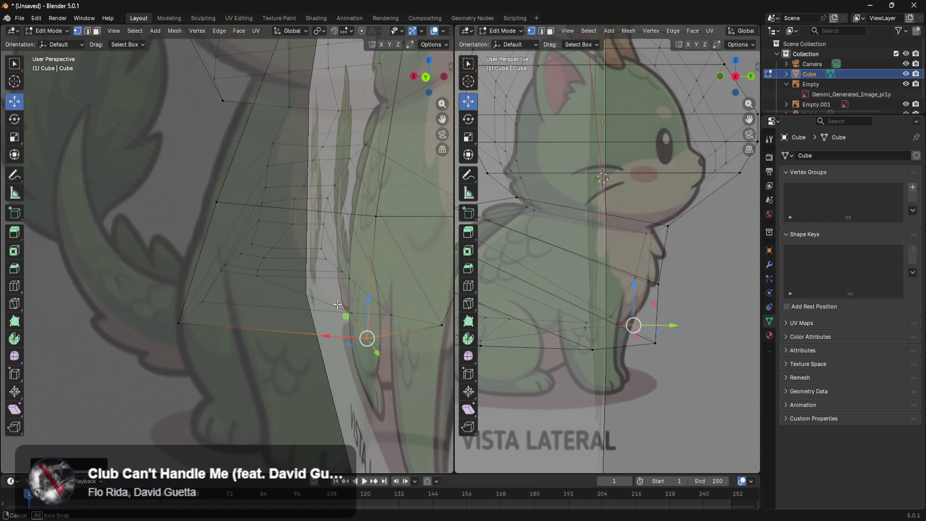
pyautogui.moveTo(231, 292)
pyautogui.mouseDown()
pyautogui.moveTo(149, 343)
pyautogui.moveTo(166, 344)
pyautogui.mouseUp()
pyautogui.moveTo(371, 302); pyautogui.dragTo(332, 349)
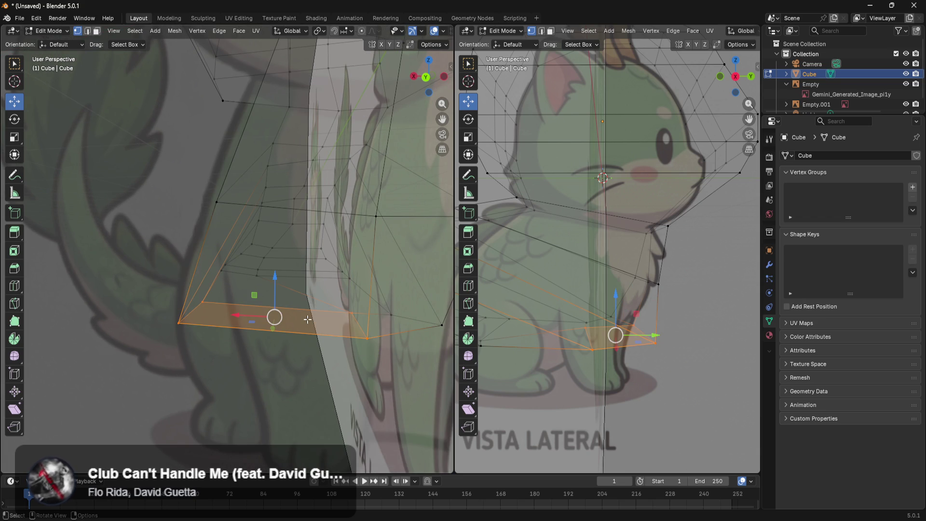
pyautogui.press('KP_1')
pyautogui.moveTo(256, 352)
pyautogui.keyDown('shift'); pyautogui.mouseDown(button='middle')
pyautogui.moveTo(331, 287)
pyautogui.moveTo(340, 266)
pyautogui.mouseUp(button='middle'); pyautogui.keyUp('shift')
# Extrude the bottom face down into a leg and pull its bottom corners into place
pyautogui.press('e')
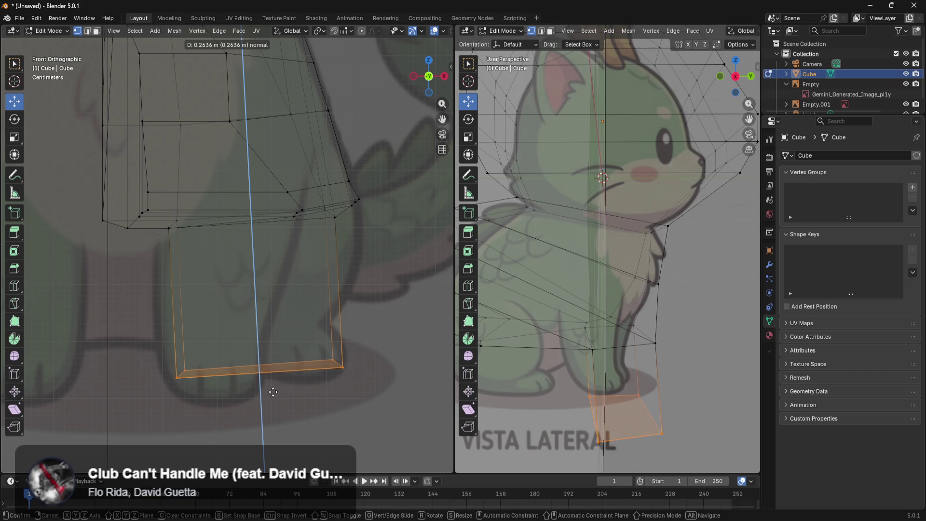
pyautogui.click(271, 404)
pyautogui.click(370, 366)
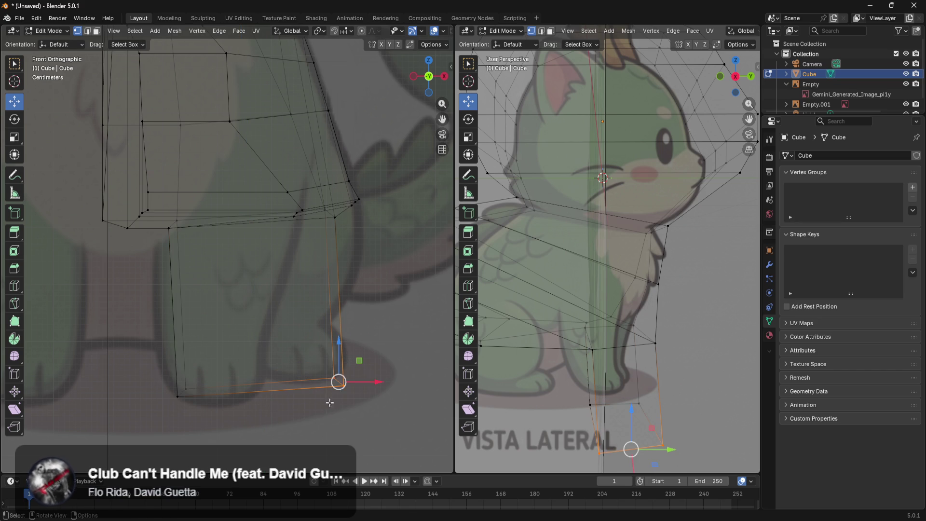
pyautogui.moveTo(369, 382); pyautogui.dragTo(293, 399)
pyautogui.moveTo(204, 382)
pyautogui.mouseDown()
pyautogui.moveTo(168, 408)
pyautogui.moveTo(215, 388)
pyautogui.moveTo(202, 355)
pyautogui.mouseUp()
pyautogui.click(210, 344)
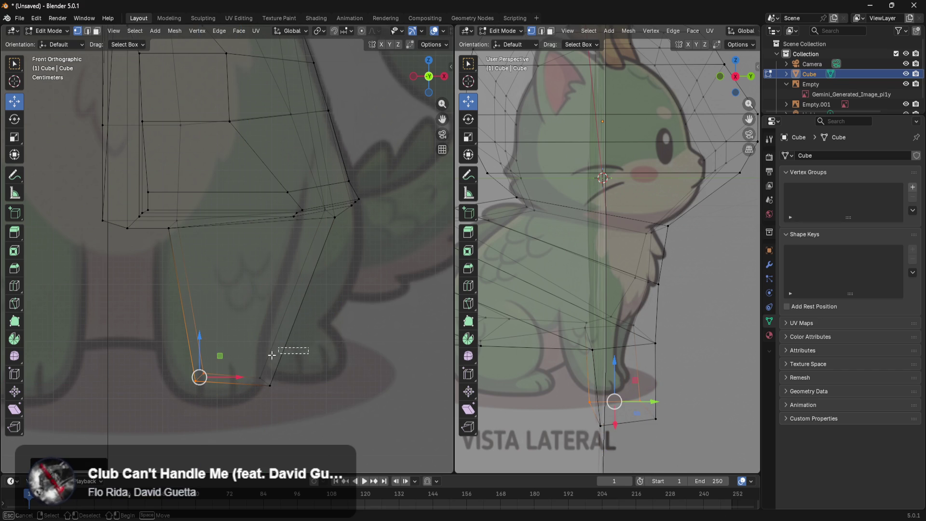
pyautogui.moveTo(140, 345); pyautogui.dragTo(304, 409)
pyautogui.moveTo(270, 381); pyautogui.dragTo(253, 381)
pyautogui.moveTo(254, 381); pyautogui.dragTo(251, 380)
# Adjust the leg-top vertices slightly along X
pyautogui.click(358, 310)
pyautogui.moveTo(358, 309)
pyautogui.keyDown('shift'); pyautogui.mouseDown(button='middle')
pyautogui.moveTo(372, 356)
pyautogui.moveTo(392, 369)
pyautogui.mouseUp(button='middle'); pyautogui.keyUp('shift')
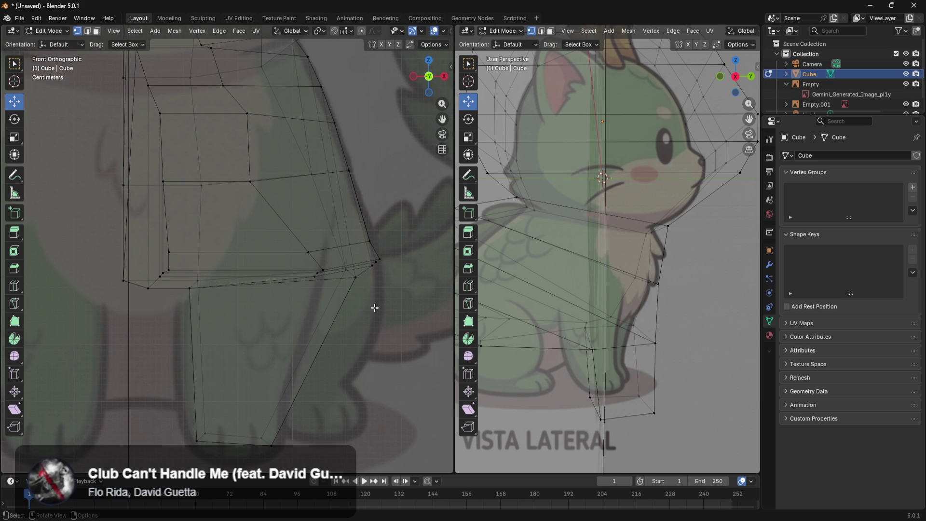
pyautogui.click(355, 277)
pyautogui.moveTo(356, 277); pyautogui.dragTo(350, 276)
pyautogui.keyDown('shift'); pyautogui.moveTo(335, 368); pyautogui.dragTo(386, 348, button='middle'); pyautogui.keyUp('shift')
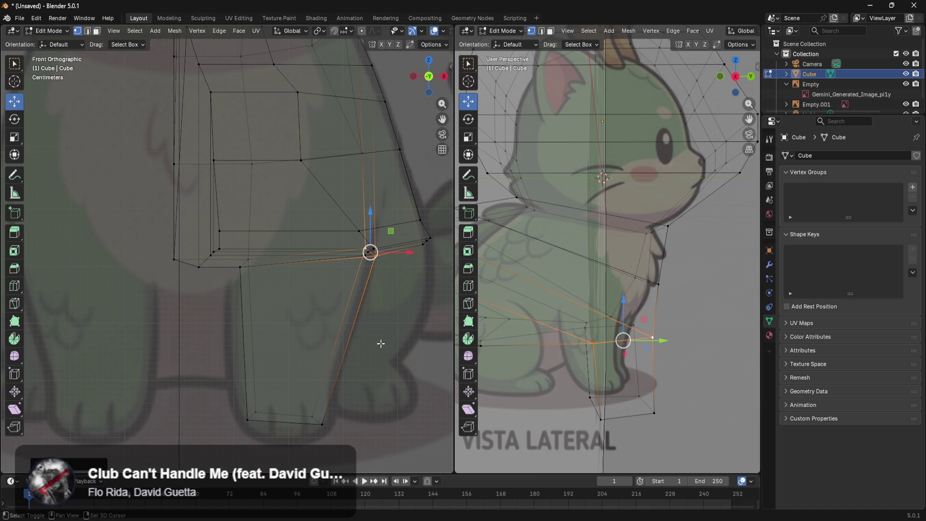
pyautogui.moveTo(271, 254)
pyautogui.mouseDown()
pyautogui.moveTo(237, 272)
pyautogui.moveTo(267, 267)
pyautogui.moveTo(253, 269)
pyautogui.mouseUp()
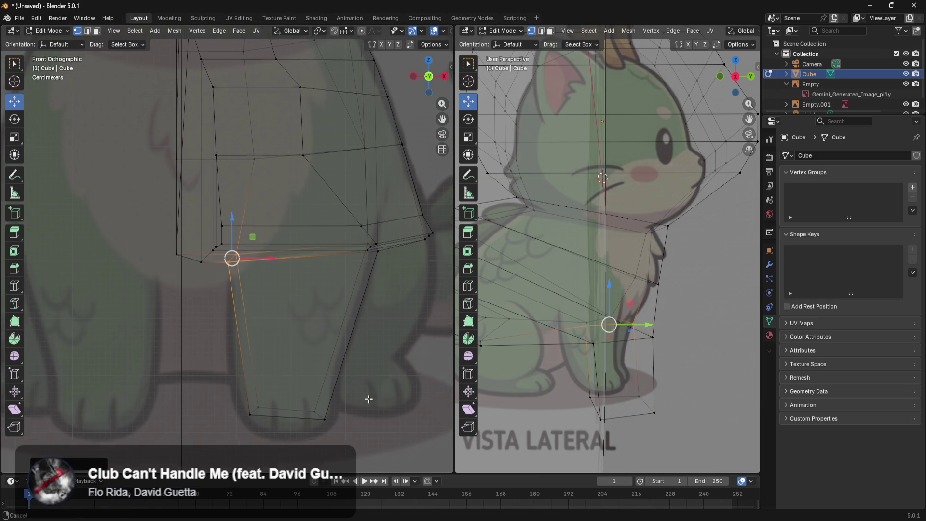
# Scale the leg's bottom face to 0 along Z so it sits level
pyautogui.keyDown('shift'); pyautogui.moveTo(366, 405); pyautogui.dragTo(372, 331, button='middle'); pyautogui.keyUp('shift')
pyautogui.moveTo(376, 328); pyautogui.dragTo(215, 368)
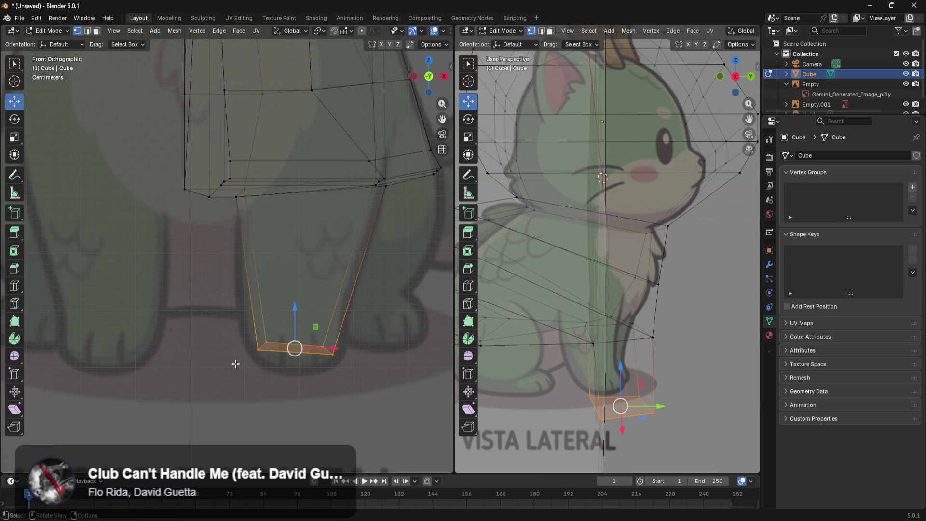
pyautogui.press('s')
pyautogui.press('z')
pyautogui.press('0')
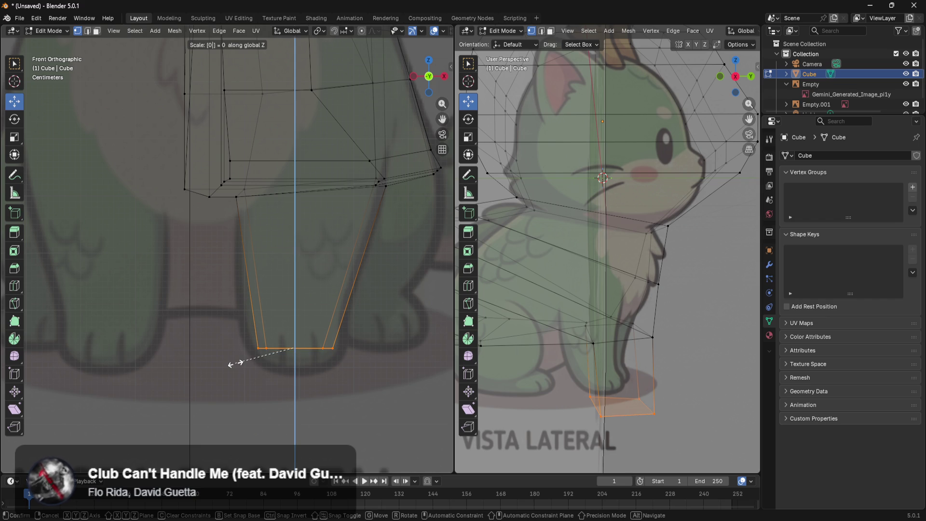
pyautogui.press('Return')
# Lower the flat leg bottom and re-flatten it to zero along Z
pyautogui.moveTo(292, 318); pyautogui.dragTo(299, 340)
pyautogui.press('s')
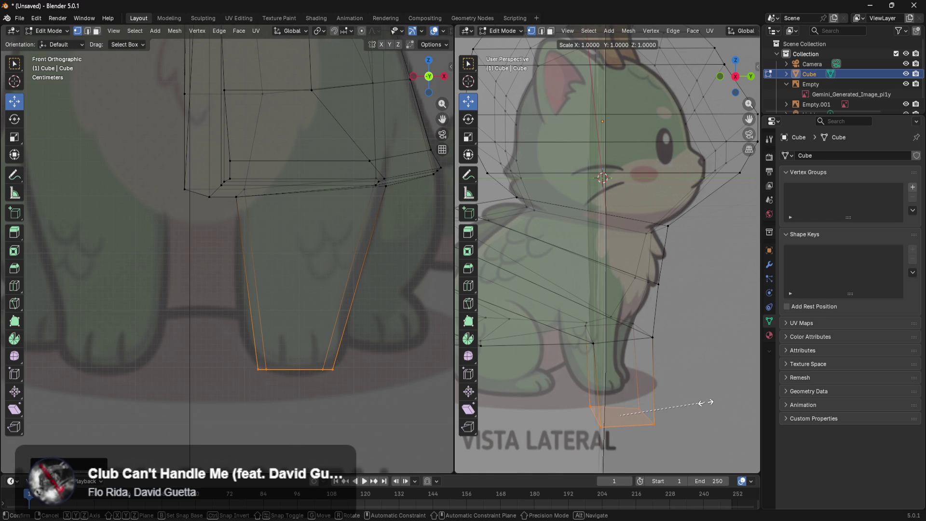
pyautogui.press('y')
pyautogui.press('0')
pyautogui.press('x')
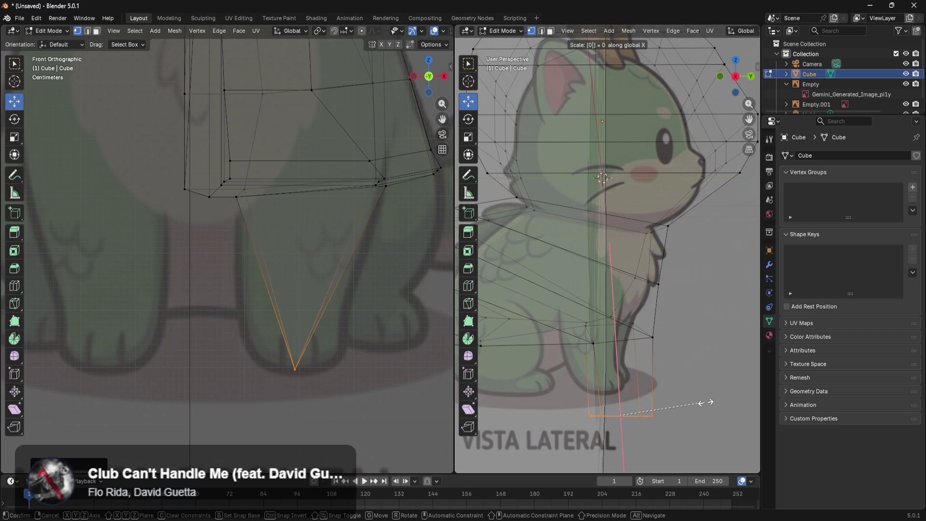
pyautogui.press('z')
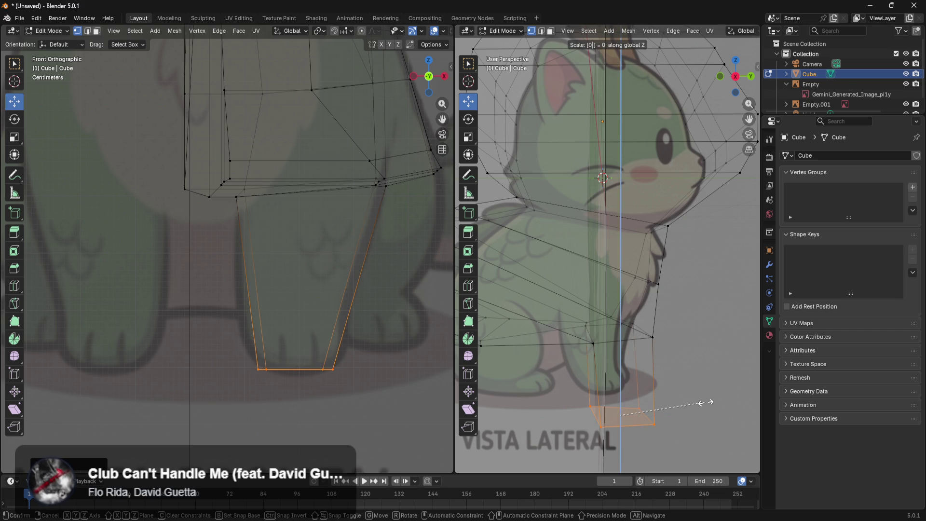
pyautogui.press('Return')
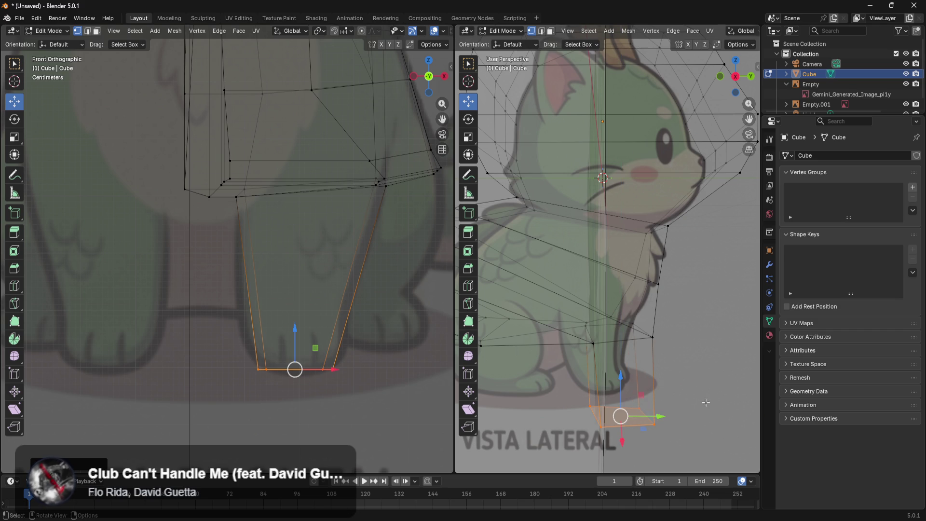
# Reframe the whole leg in the straight front view and begin a loop cut
pyautogui.moveTo(375, 389)
pyautogui.mouseDown(button='middle')
pyautogui.moveTo(361, 374)
pyautogui.moveTo(358, 413)
pyautogui.moveTo(366, 386)
pyautogui.mouseUp(button='middle')
pyautogui.press('KP_1')
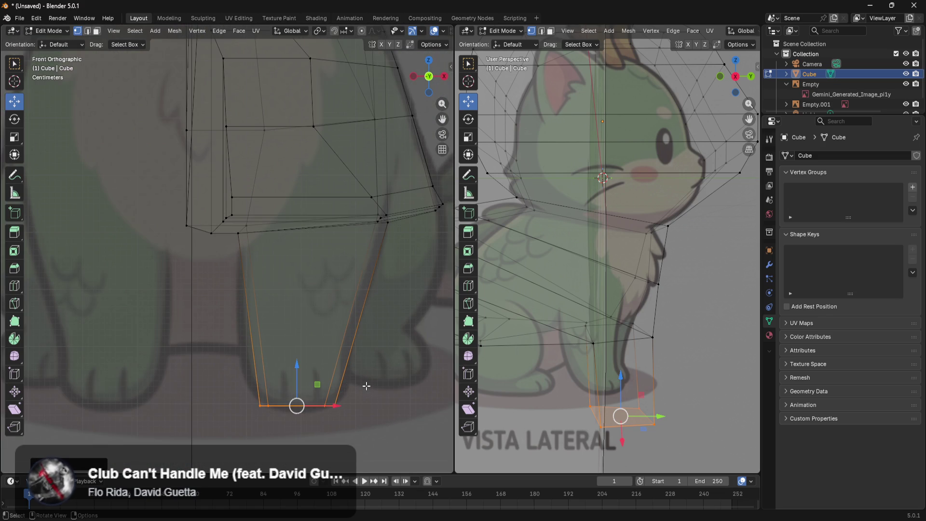
pyautogui.moveTo(369, 404)
pyautogui.keyDown('shift'); pyautogui.mouseDown(button='middle')
pyautogui.moveTo(337, 403)
pyautogui.moveTo(345, 393)
pyautogui.mouseUp(button='middle'); pyautogui.keyUp('shift')
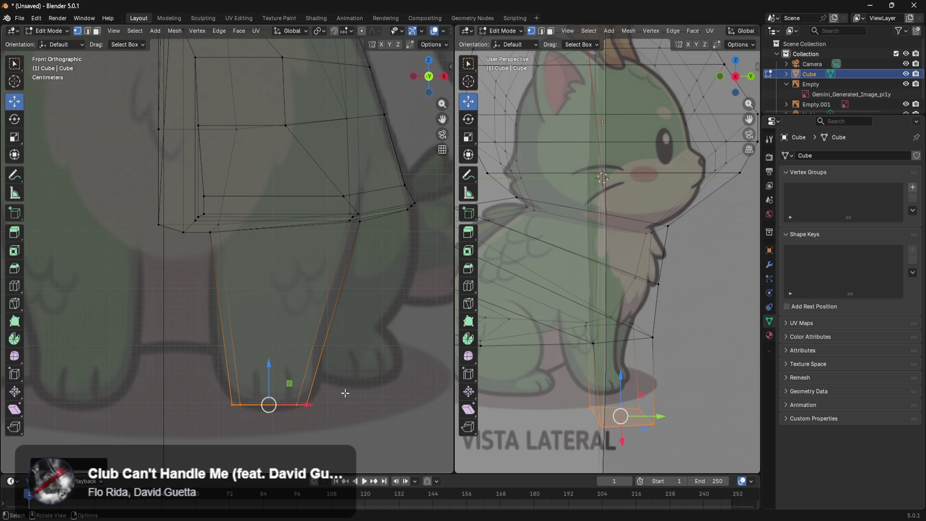
pyautogui.scroll(3, 310, 393)
pyautogui.moveTo(368, 383)
pyautogui.keyDown('shift'); pyautogui.mouseDown(button='middle')
pyautogui.moveTo(334, 391)
pyautogui.moveTo(299, 379)
pyautogui.mouseUp(button='middle'); pyautogui.keyUp('shift')
pyautogui.moveTo(366, 404)
pyautogui.keyDown('shift'); pyautogui.mouseDown(button='middle')
pyautogui.moveTo(315, 424)
pyautogui.moveTo(340, 431)
pyautogui.mouseUp(button='middle'); pyautogui.keyUp('shift')
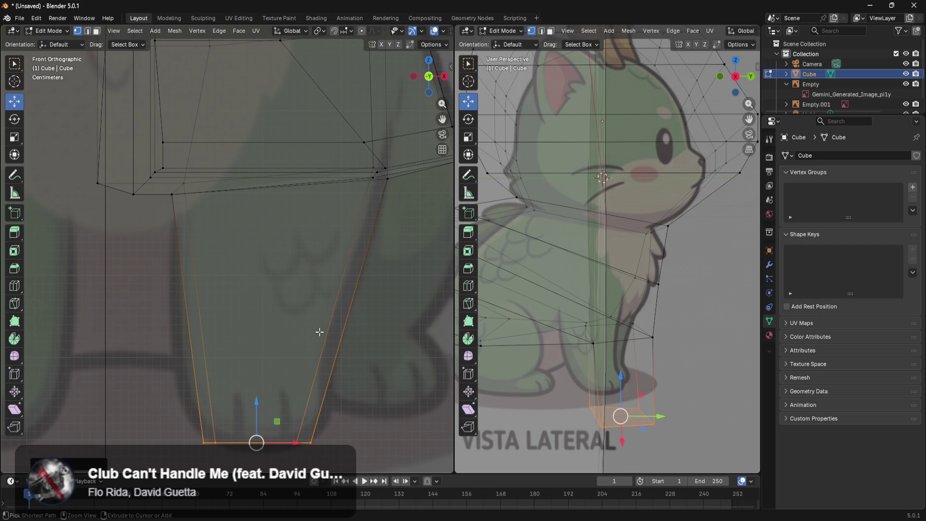
pyautogui.hotkey('ctrl', 'r')
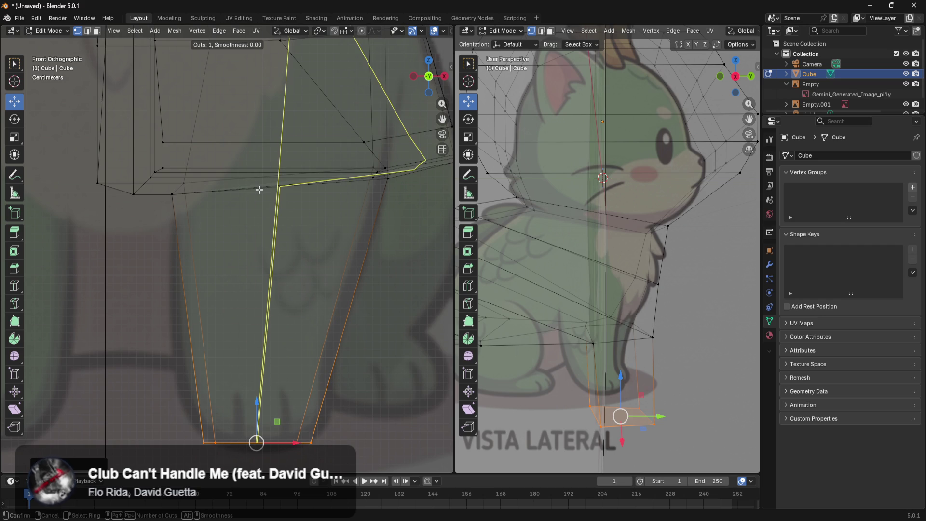
# Place a vertical edge loop down the leg and lower one bottom vertex slightly
pyautogui.click(259, 190)
pyautogui.click(258, 191)
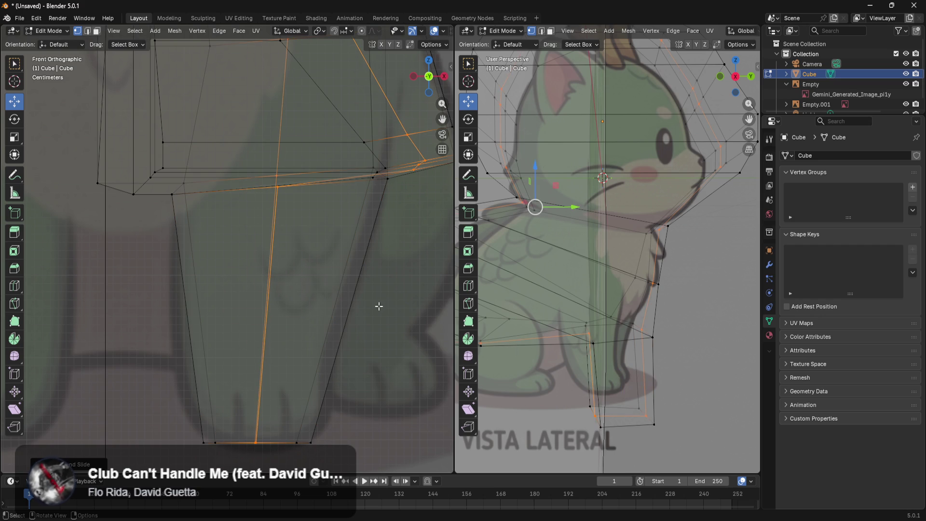
pyautogui.click(254, 442)
pyautogui.moveTo(259, 411)
pyautogui.mouseDown()
pyautogui.moveTo(262, 432)
pyautogui.moveTo(265, 420)
pyautogui.mouseUp()
# Pull in and adjust the remaining bottom vertices to shape the foot
pyautogui.click(310, 441)
pyautogui.moveTo(329, 439)
pyautogui.mouseDown()
pyautogui.moveTo(323, 427)
pyautogui.moveTo(332, 427)
pyautogui.mouseUp()
pyautogui.moveTo(222, 413); pyautogui.dragTo(196, 448)
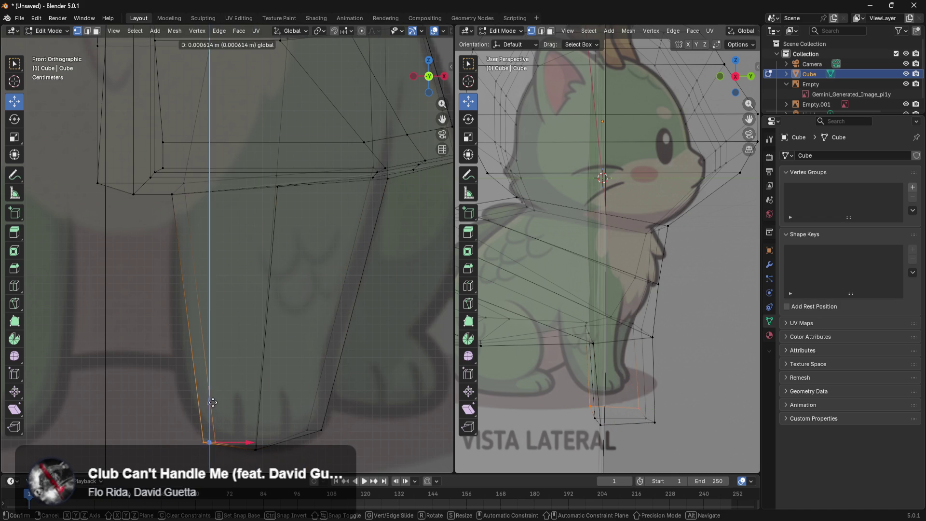
pyautogui.moveTo(248, 435); pyautogui.dragTo(236, 435)
pyautogui.moveTo(271, 441)
pyautogui.mouseDown()
pyautogui.moveTo(251, 453)
pyautogui.moveTo(262, 414)
pyautogui.mouseUp()
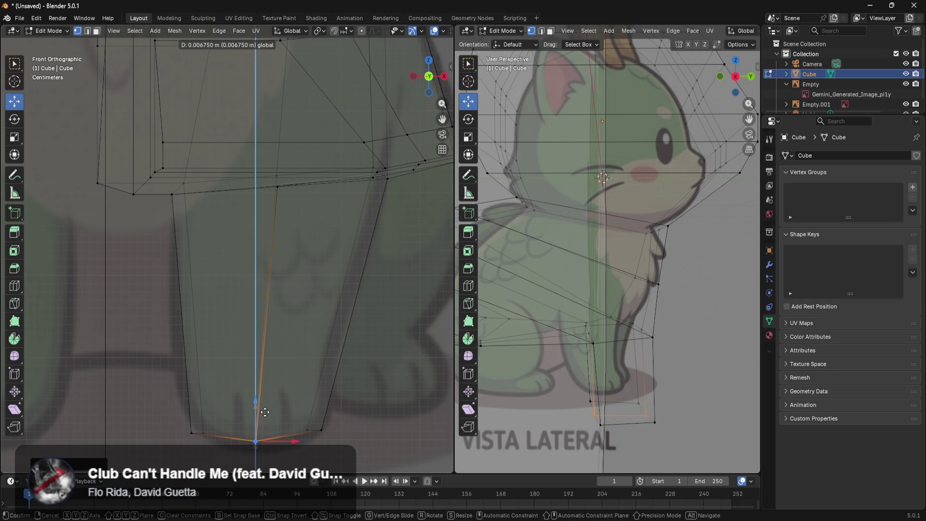
pyautogui.scroll(-6, 357, 366)
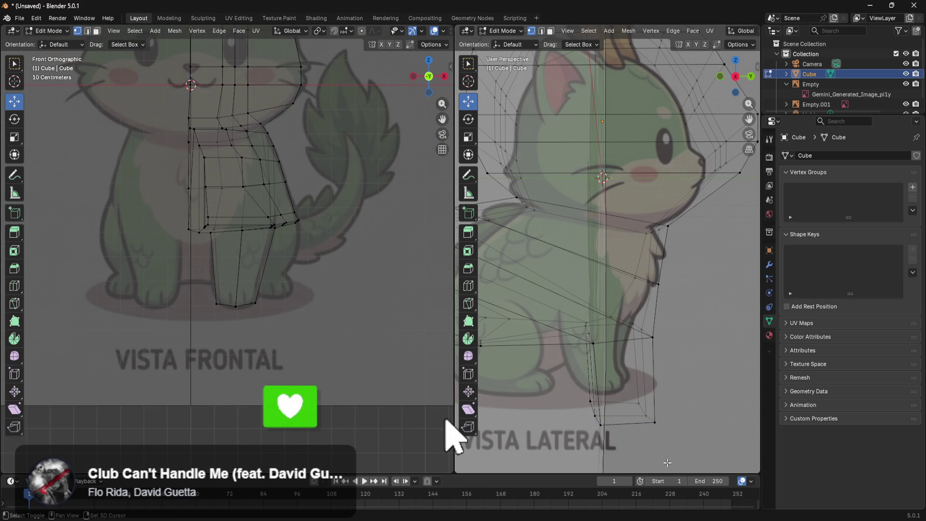
# In Right Orthographic view, move the whole front leg along Y to match the side reference
pyautogui.keyDown('shift'); pyautogui.moveTo(645, 75); pyautogui.dragTo(685, 89, button='middle'); pyautogui.keyUp('shift')
pyautogui.press('KP_3')
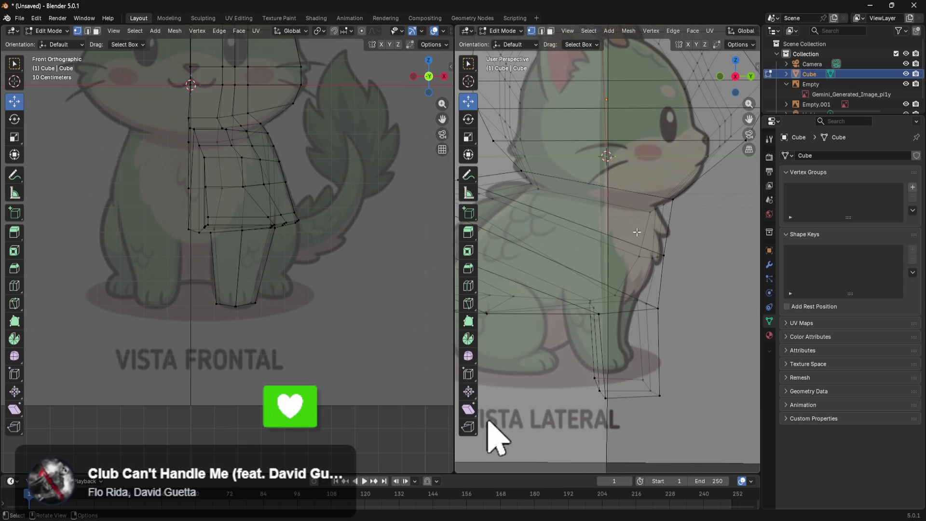
pyautogui.scroll(3, 719, 291)
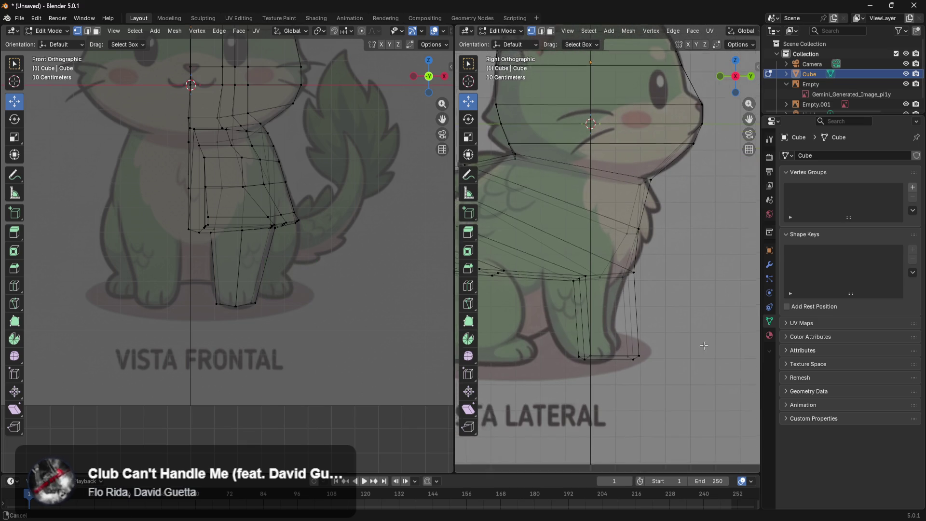
pyautogui.keyDown('shift'); pyautogui.moveTo(661, 283); pyautogui.dragTo(690, 257, button='middle'); pyautogui.keyUp('shift')
pyautogui.moveTo(690, 256); pyautogui.dragTo(554, 382)
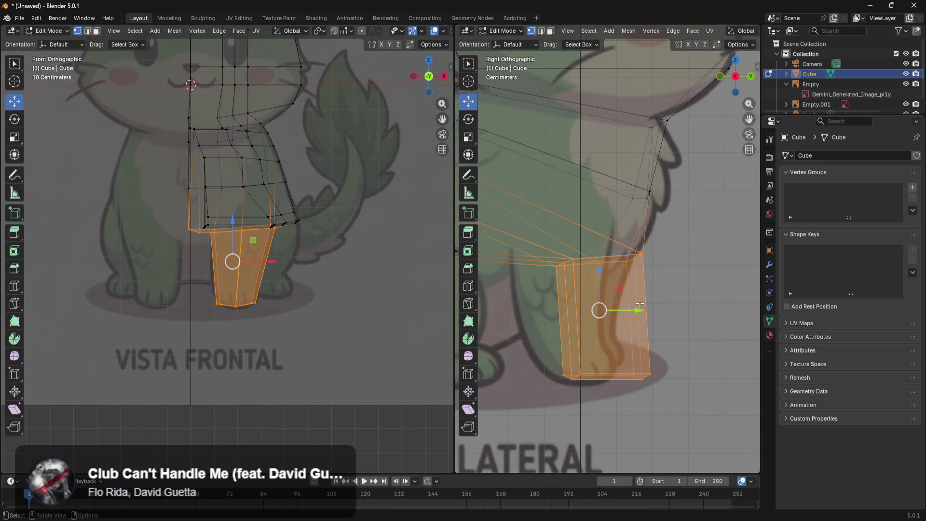
pyautogui.moveTo(635, 310); pyautogui.dragTo(592, 316)
pyautogui.click(689, 314)
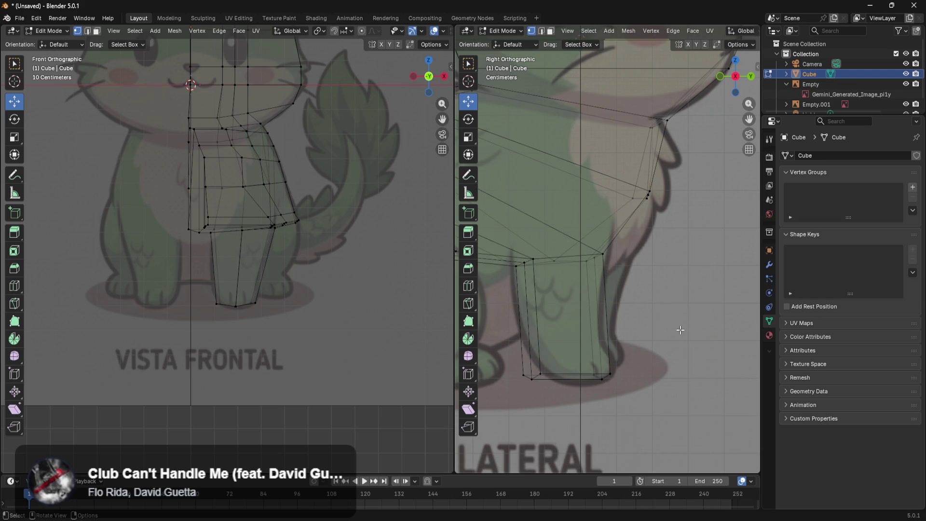
# Slide the leg's bottom-left vertex front-to-back along Y
pyautogui.scroll(-1, 666, 362)
pyautogui.keyDown('ctrl'); pyautogui.hscroll(-3, 679, 404); pyautogui.keyUp('ctrl')
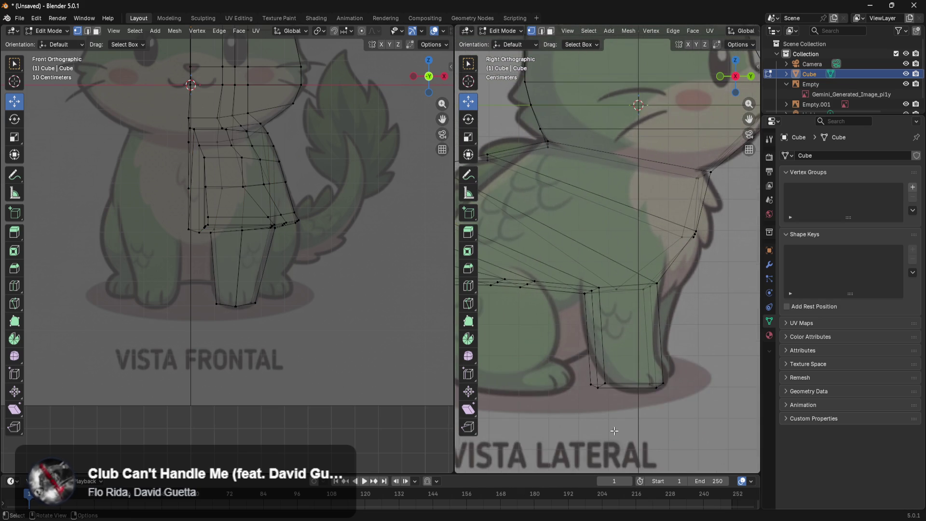
pyautogui.keyDown('shift'); pyautogui.scroll(1, 661, 437); pyautogui.keyUp('shift')
pyautogui.scroll(2, 661, 437)
pyautogui.keyDown('shift'); pyautogui.moveTo(661, 437); pyautogui.dragTo(610, 396, button='middle'); pyautogui.keyUp('shift')
pyautogui.click(569, 403)
pyautogui.press('g')
pyautogui.press('y')
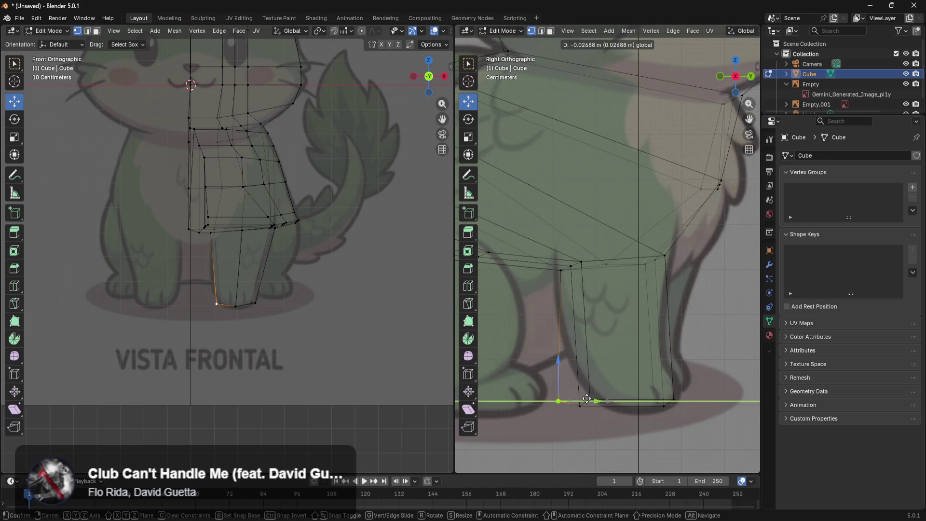
pyautogui.press('Escape')
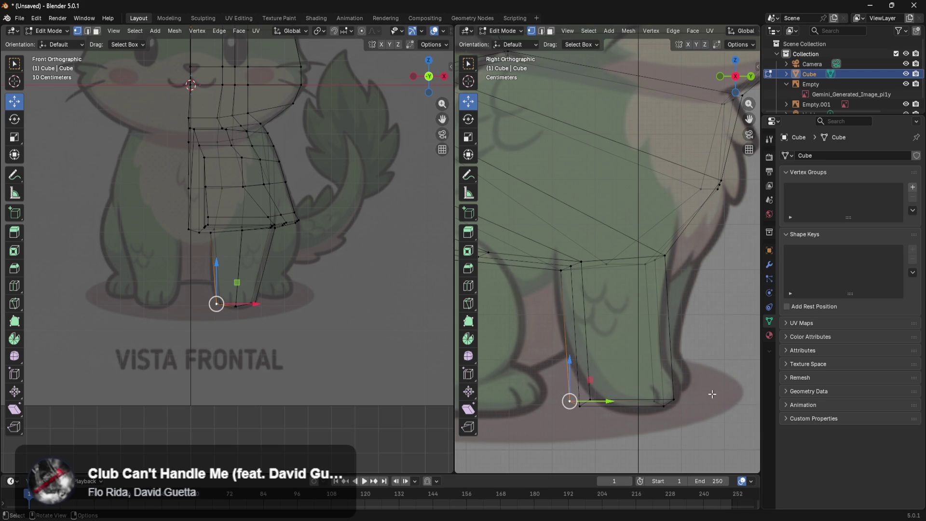
pyautogui.moveTo(601, 401); pyautogui.dragTo(704, 402)
pyautogui.click(731, 388)
# Nudge another bottom vertex and the whole bottom ring along Y to fit the outline
pyautogui.click(652, 399)
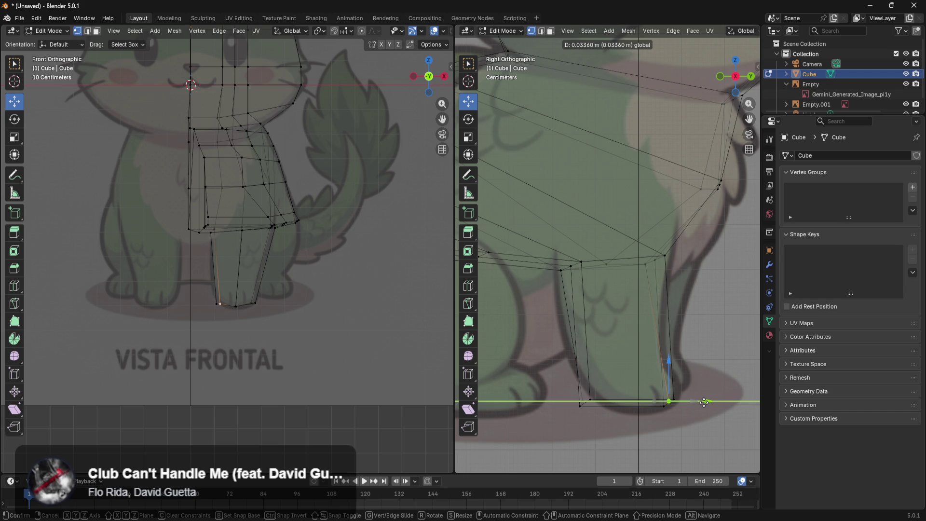
pyautogui.rightClick(704, 403)
pyautogui.click(584, 400)
pyautogui.moveTo(623, 401); pyautogui.dragTo(618, 399)
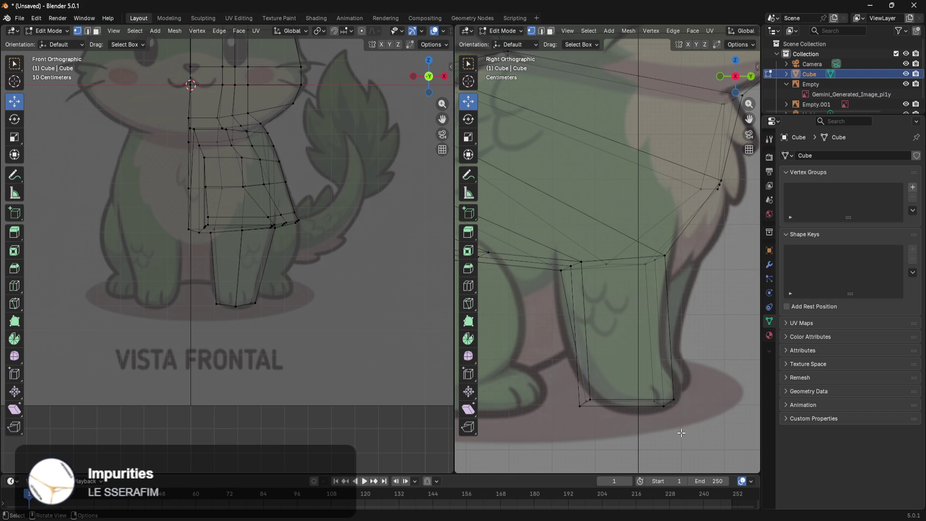
pyautogui.moveTo(707, 374); pyautogui.dragTo(571, 419)
pyautogui.moveTo(670, 404); pyautogui.dragTo(670, 400)
pyautogui.click(712, 381)
# Add a horizontal loop cut partway down the leg and shift it about 0.037 m along Y
pyautogui.hotkey('ctrl', 'r')
pyautogui.click(667, 356)
pyautogui.click(665, 352)
pyautogui.click(711, 311)
pyautogui.moveTo(693, 314); pyautogui.dragTo(630, 340)
pyautogui.moveTo(685, 332); pyautogui.dragTo(677, 332)
pyautogui.click(576, 335)
pyautogui.moveTo(600, 334); pyautogui.dragTo(584, 337)
pyautogui.click(687, 357)
pyautogui.scroll(-3, 692, 355)
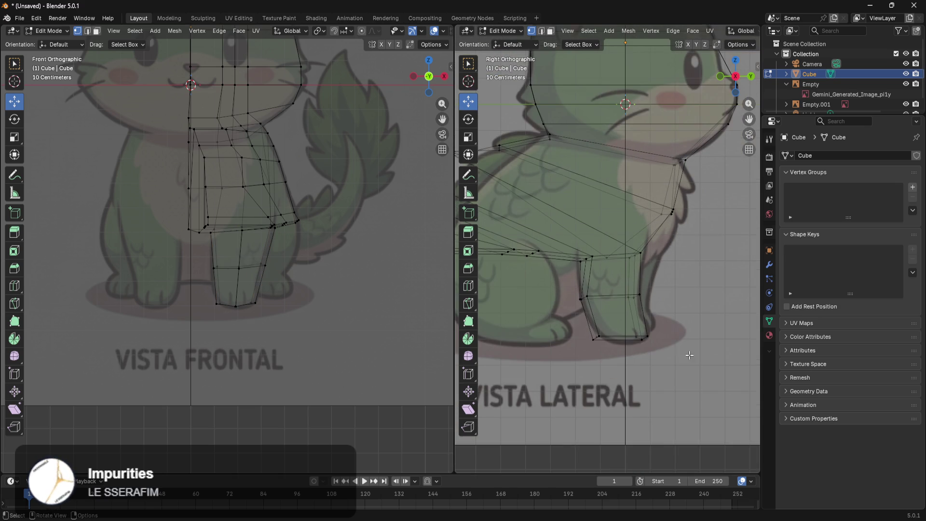
# Pull a rear torso vertex back toward the tail in the front and side views
pyautogui.scroll(5, 692, 355)
pyautogui.keyDown('shift'); pyautogui.moveTo(675, 363); pyautogui.dragTo(672, 338, button='middle'); pyautogui.keyUp('shift')
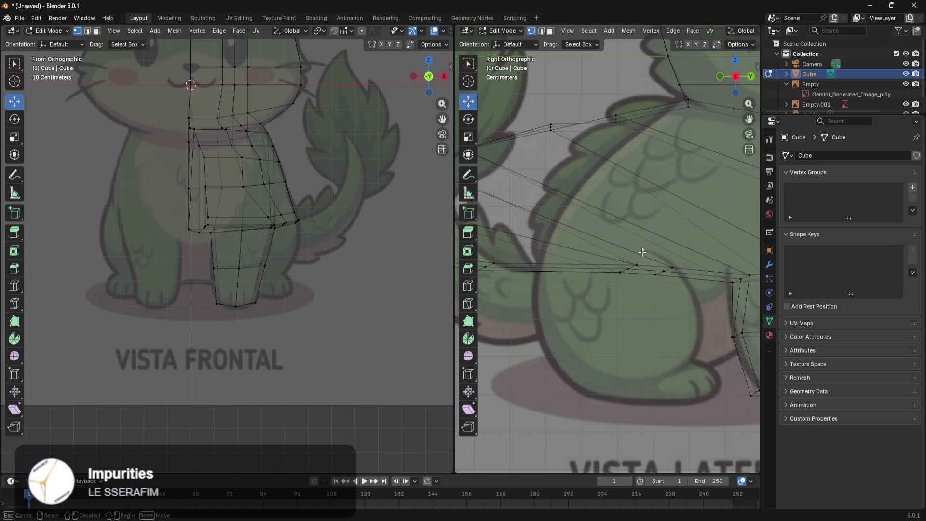
pyautogui.keyDown('alt'); pyautogui.click(640, 281); pyautogui.keyUp('alt')
pyautogui.moveTo(346, 319)
pyautogui.mouseDown(button='middle')
pyautogui.moveTo(374, 296)
pyautogui.moveTo(280, 290)
pyautogui.moveTo(313, 354)
pyautogui.moveTo(312, 337)
pyautogui.mouseUp(button='middle')
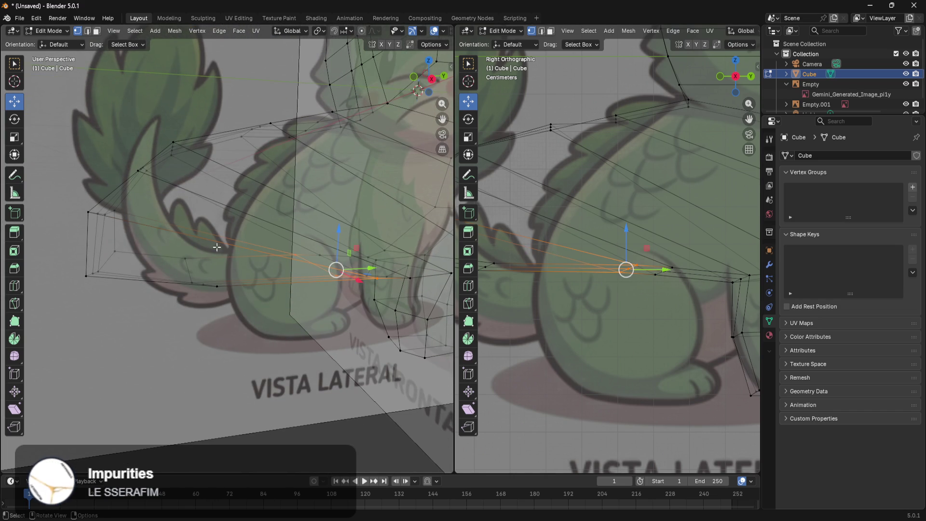
pyautogui.click(196, 275)
pyautogui.moveTo(229, 271); pyautogui.dragTo(264, 273)
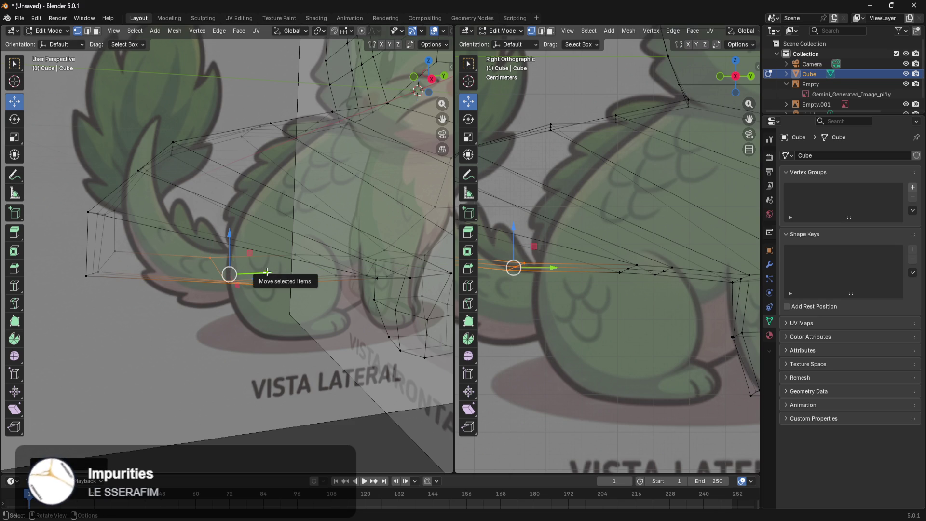
pyautogui.press('KP_1')
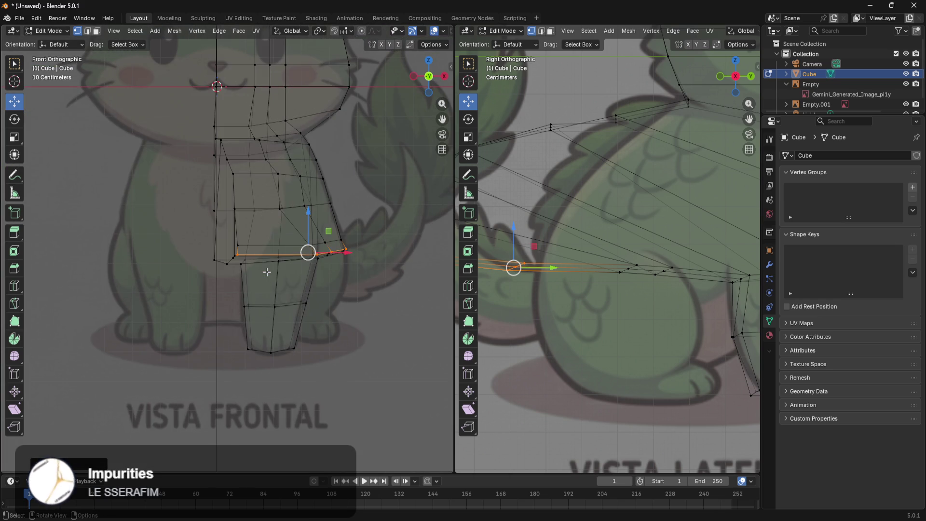
pyautogui.moveTo(552, 268); pyautogui.dragTo(581, 269)
# Undo that vertex move, box-select the lower rear body loop and extrude it downward
pyautogui.moveTo(682, 357)
pyautogui.keyDown('shift'); pyautogui.mouseDown(button='middle')
pyautogui.moveTo(659, 385)
pyautogui.moveTo(737, 342)
pyautogui.moveTo(484, 381)
pyautogui.moveTo(748, 379)
pyautogui.moveTo(662, 360)
pyautogui.moveTo(502, 373)
pyautogui.moveTo(529, 370)
pyautogui.mouseUp(button='middle'); pyautogui.keyUp('shift')
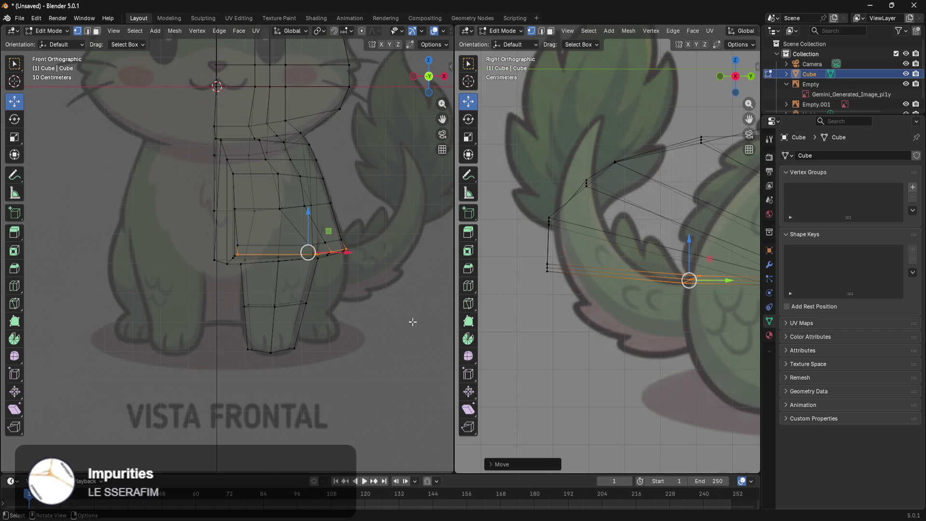
pyautogui.scroll(-2, 551, 326)
pyautogui.moveTo(671, 295)
pyautogui.keyDown('shift'); pyautogui.mouseDown(button='middle')
pyautogui.moveTo(625, 296)
pyautogui.moveTo(643, 275)
pyautogui.mouseUp(button='middle'); pyautogui.keyUp('shift')
pyautogui.hotkey('ctrl', 'z')
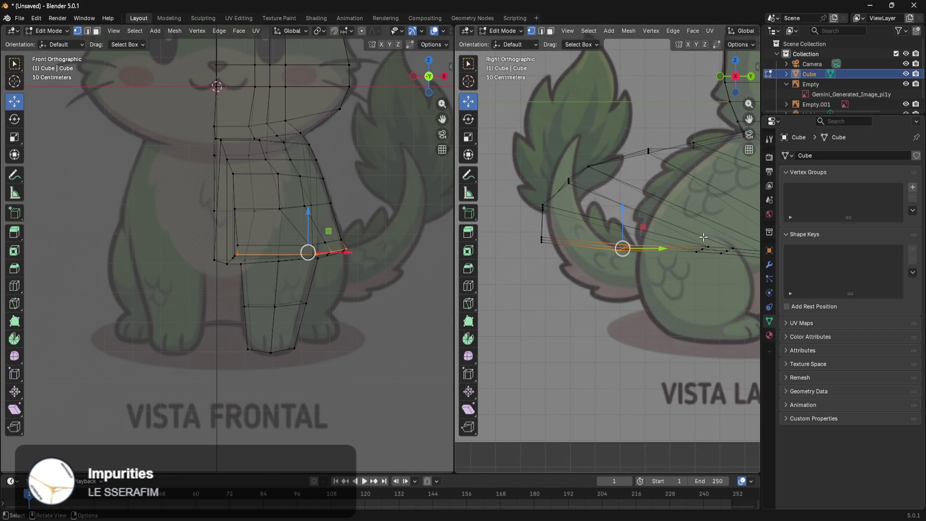
pyautogui.click(638, 305)
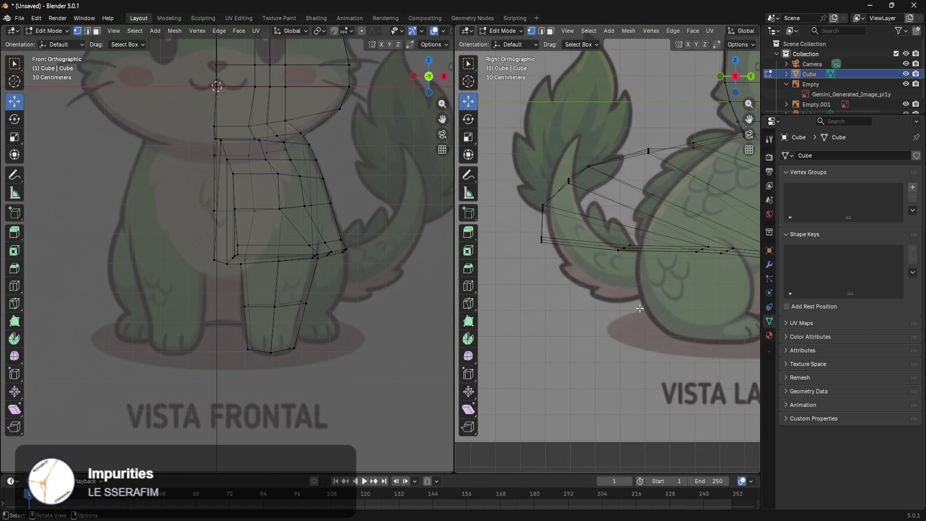
pyautogui.moveTo(717, 232); pyautogui.dragTo(533, 262)
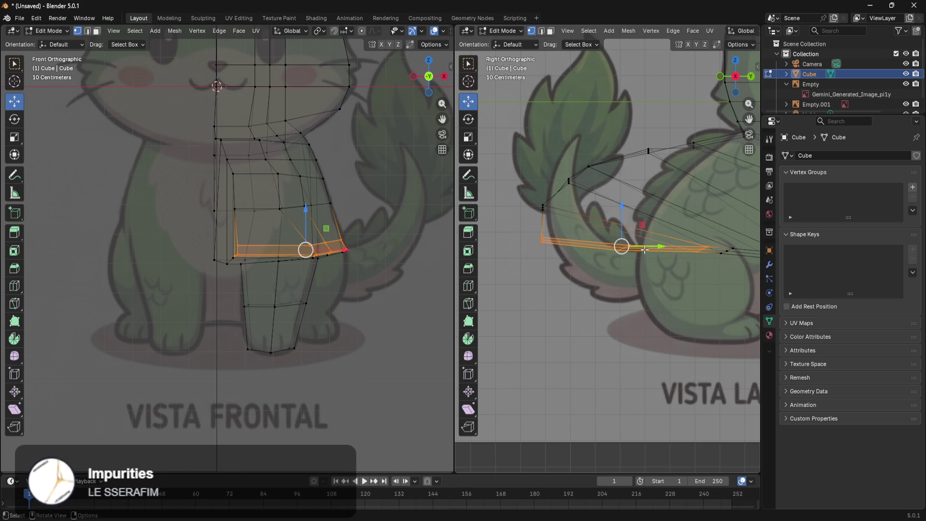
pyautogui.press('e')
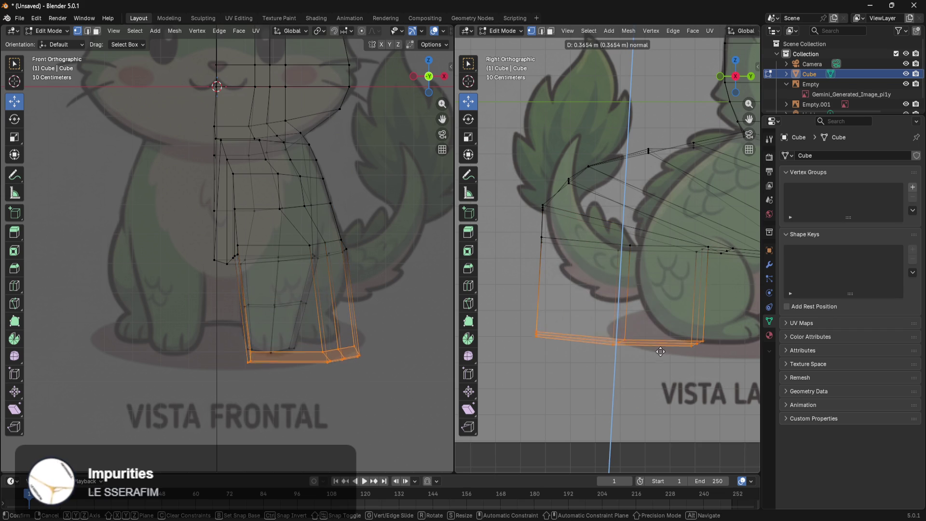
# Raise the first hind leg ring along Z, then extrude a lower ring narrowed along Y
pyautogui.click(707, 349)
pyautogui.moveTo(686, 371)
pyautogui.keyDown('shift'); pyautogui.mouseDown(button='middle')
pyautogui.moveTo(568, 417)
pyautogui.moveTo(669, 413)
pyautogui.mouseUp(button='middle'); pyautogui.keyUp('shift')
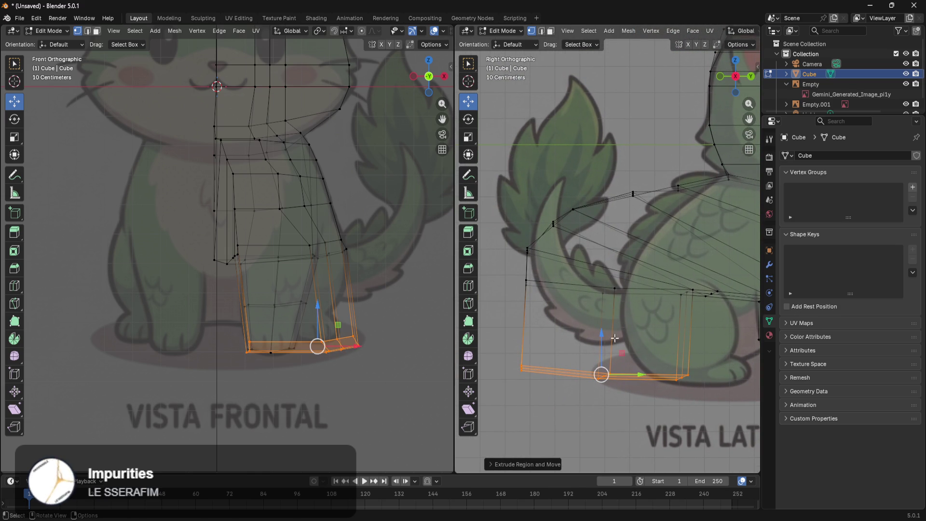
pyautogui.press('g')
pyautogui.press('z')
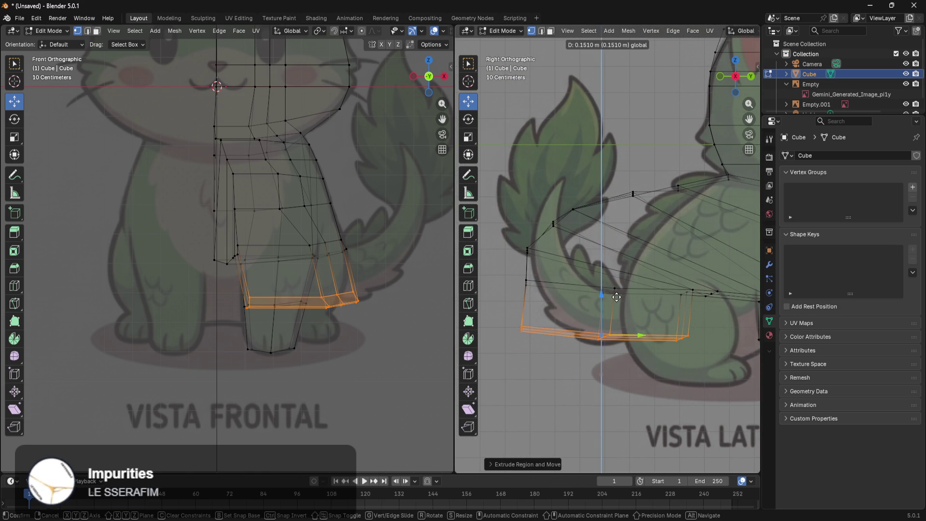
pyautogui.click(617, 297)
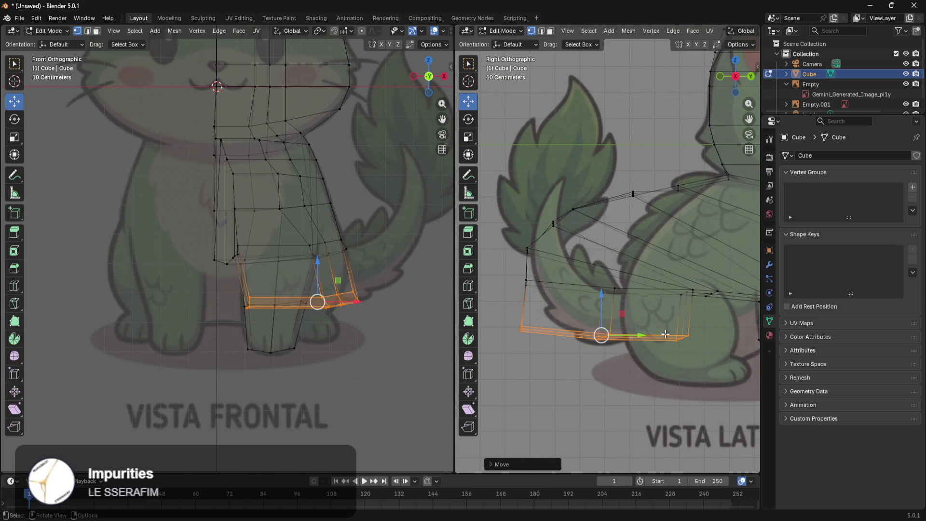
pyautogui.press('e')
pyautogui.click(676, 388)
pyautogui.press('s')
pyautogui.press('y')
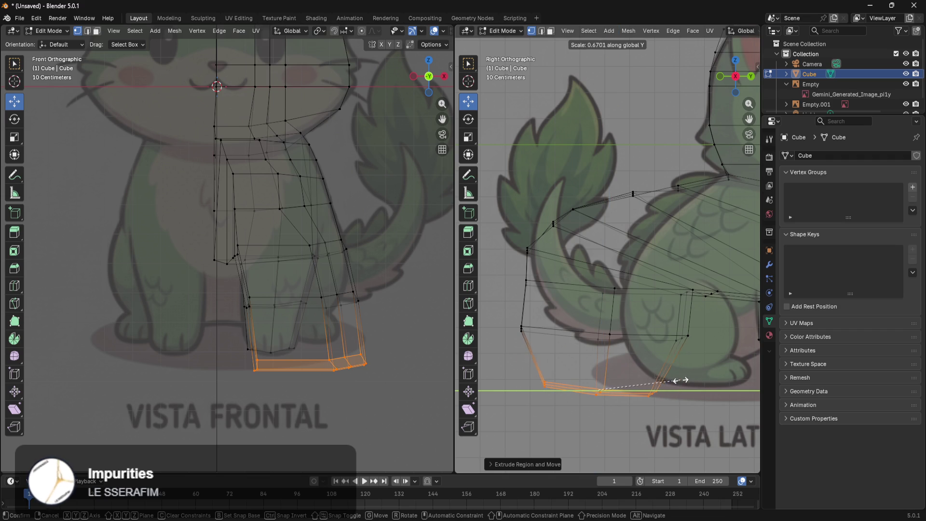
pyautogui.click(650, 379)
# Raise and tilt the lower leg rings, then extrude another ring down toward the foot
pyautogui.moveTo(590, 356); pyautogui.dragTo(598, 338)
pyautogui.moveTo(712, 331); pyautogui.dragTo(501, 338)
pyautogui.moveTo(603, 305); pyautogui.dragTo(608, 285)
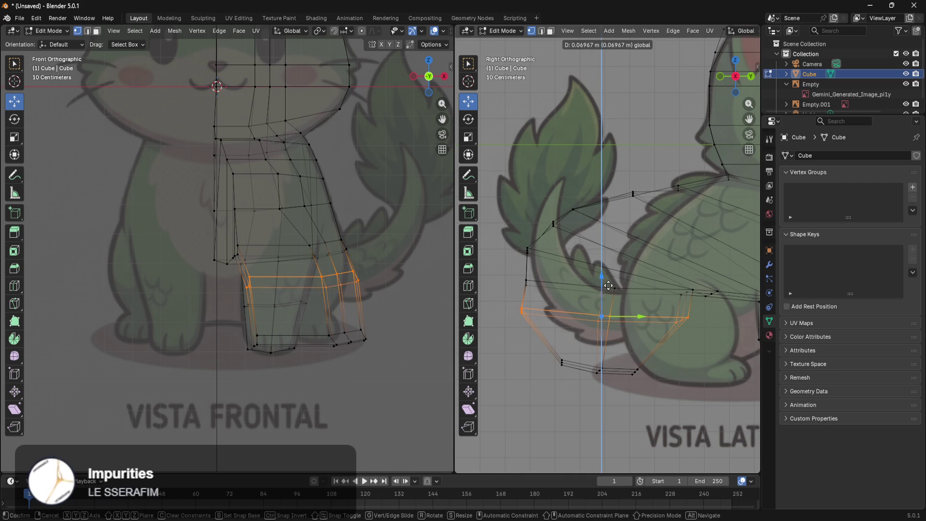
pyautogui.click(608, 285)
pyautogui.moveTo(675, 347); pyautogui.dragTo(528, 386)
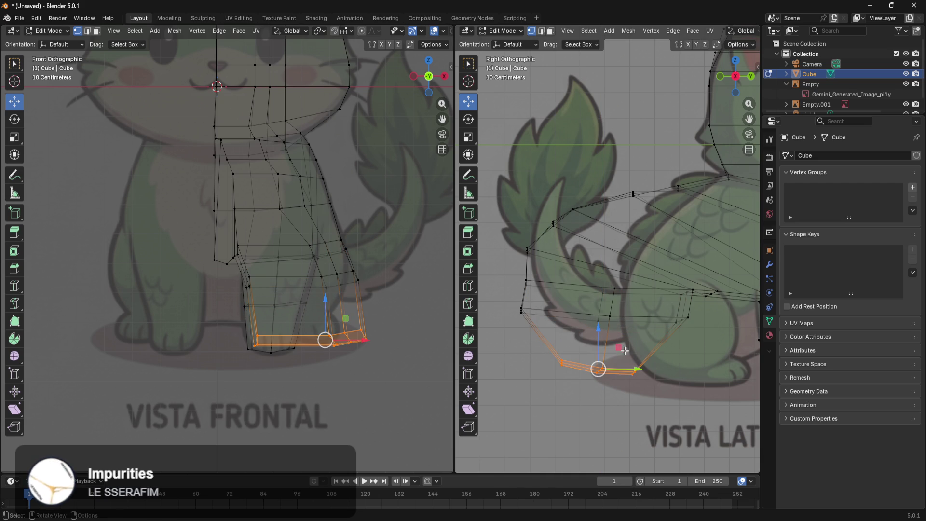
pyautogui.moveTo(597, 332); pyautogui.dragTo(599, 311)
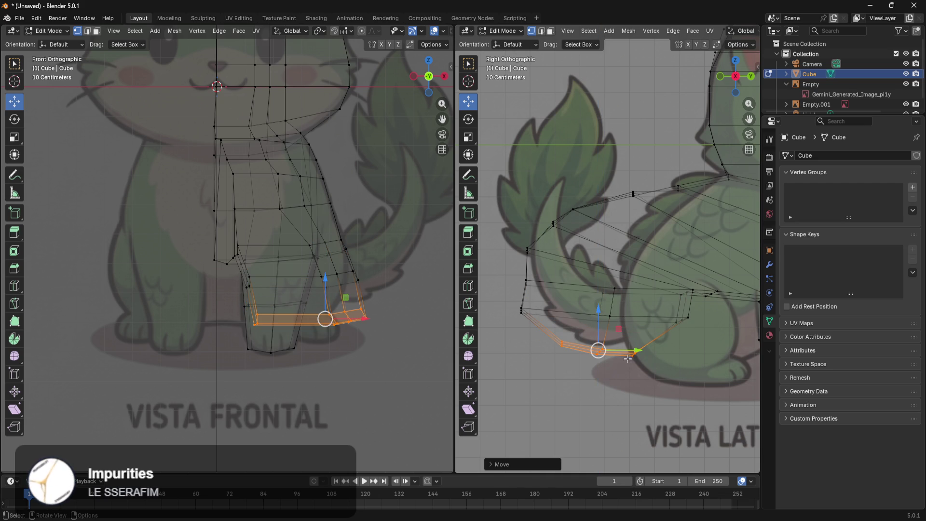
pyautogui.press('r')
pyautogui.click(667, 314)
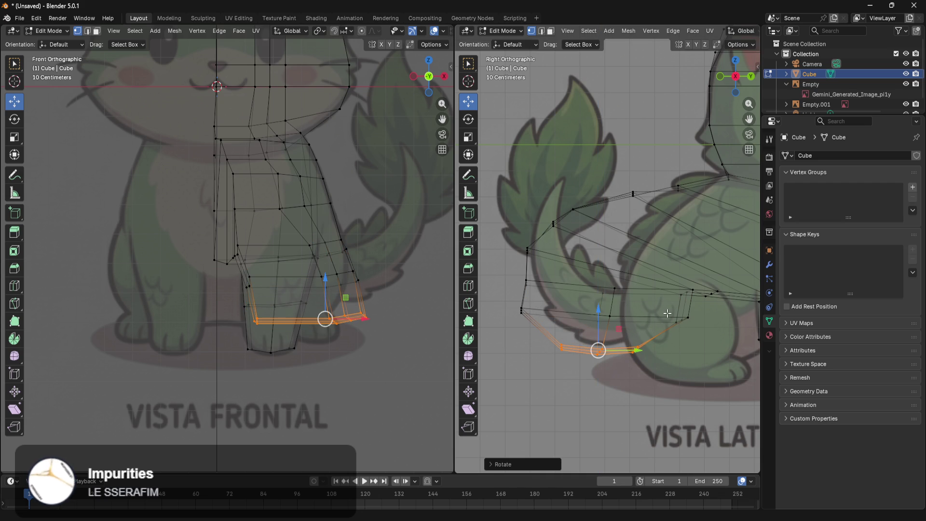
pyautogui.press('e')
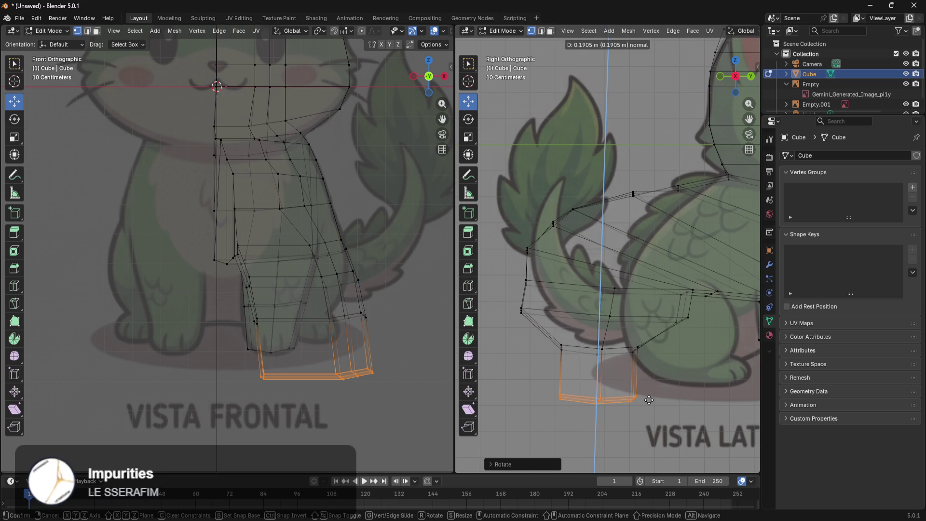
pyautogui.click(648, 400)
# Raise the middle and lower hind leg rings vertically to match the reference
pyautogui.keyDown('shift'); pyautogui.moveTo(670, 397); pyautogui.dragTo(645, 381, button='middle'); pyautogui.keyUp('shift')
pyautogui.keyDown('shift'); pyautogui.moveTo(645, 273); pyautogui.dragTo(672, 318, button='middle'); pyautogui.keyUp('shift')
pyautogui.moveTo(674, 307)
pyautogui.mouseDown()
pyautogui.moveTo(475, 330)
pyautogui.moveTo(497, 330)
pyautogui.mouseUp()
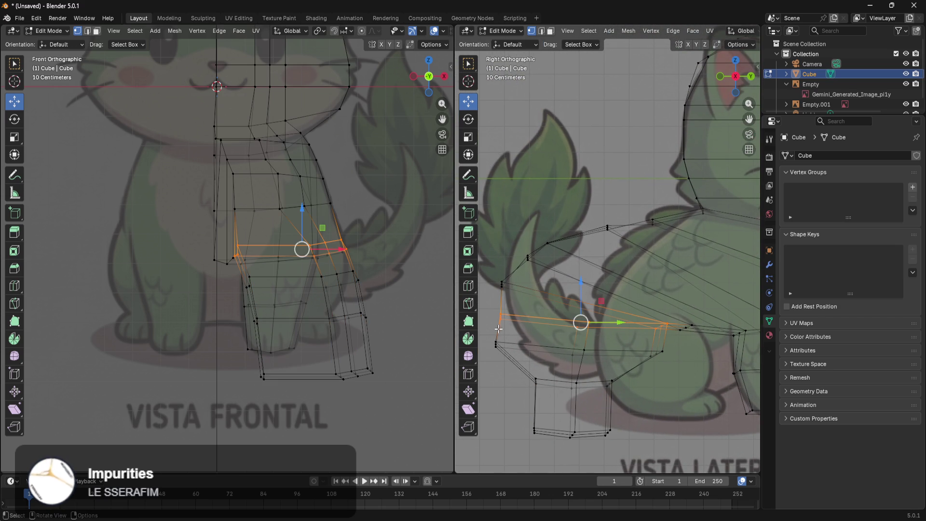
pyautogui.press('g')
pyautogui.press('z')
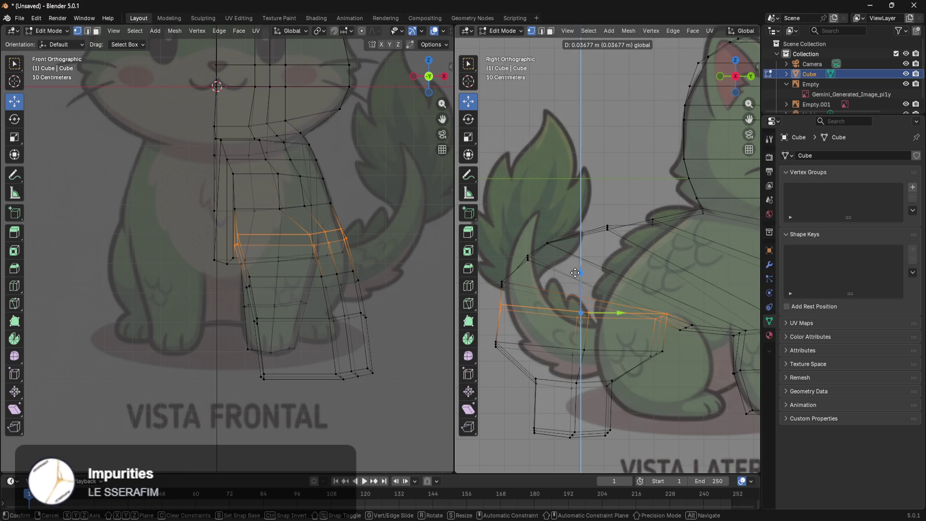
pyautogui.click(575, 279)
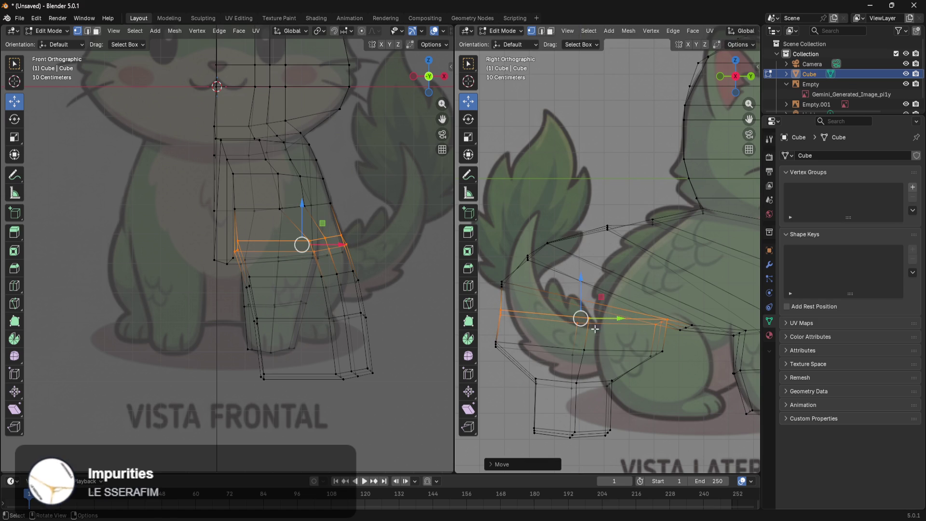
pyautogui.moveTo(678, 341)
pyautogui.mouseDown()
pyautogui.moveTo(525, 363)
pyautogui.moveTo(521, 354)
pyautogui.mouseUp()
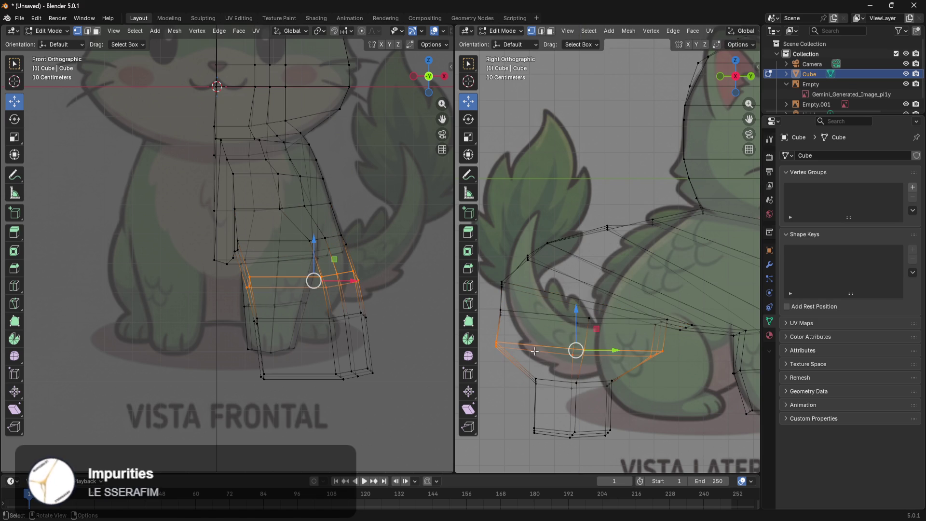
pyautogui.moveTo(578, 331); pyautogui.dragTo(578, 322)
pyautogui.moveTo(628, 371); pyautogui.dragTo(522, 396)
pyautogui.moveTo(574, 367); pyautogui.dragTo(580, 350)
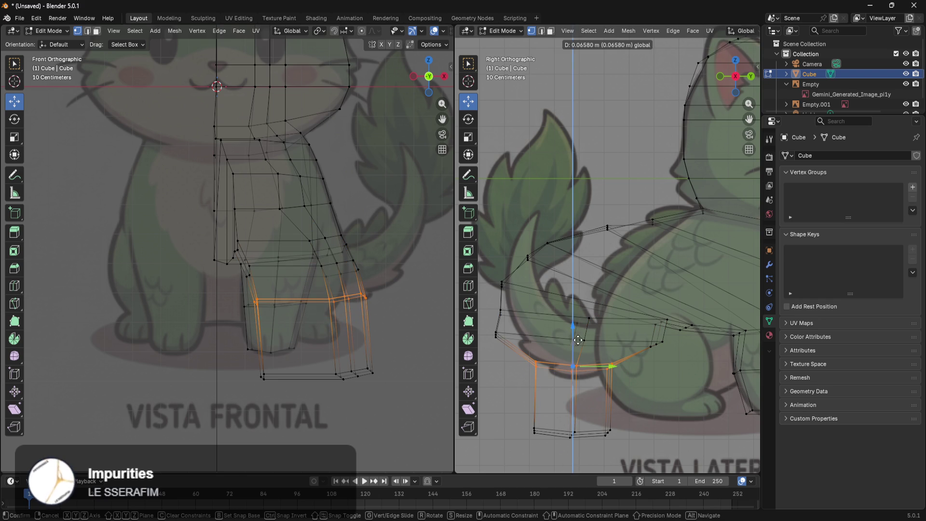
# Raise and tilt the bottom ring, then flatten it with a zero scale along Z
pyautogui.keyDown('shift'); pyautogui.moveTo(643, 408); pyautogui.dragTo(632, 399, button='middle'); pyautogui.keyUp('shift')
pyautogui.moveTo(620, 414); pyautogui.dragTo(509, 441)
pyautogui.moveTo(559, 389); pyautogui.dragTo(559, 368)
pyautogui.keyDown('shift'); pyautogui.moveTo(623, 369); pyautogui.dragTo(639, 367, button='middle'); pyautogui.keyUp('shift')
pyautogui.press('r')
pyautogui.click(639, 368)
pyautogui.press('s')
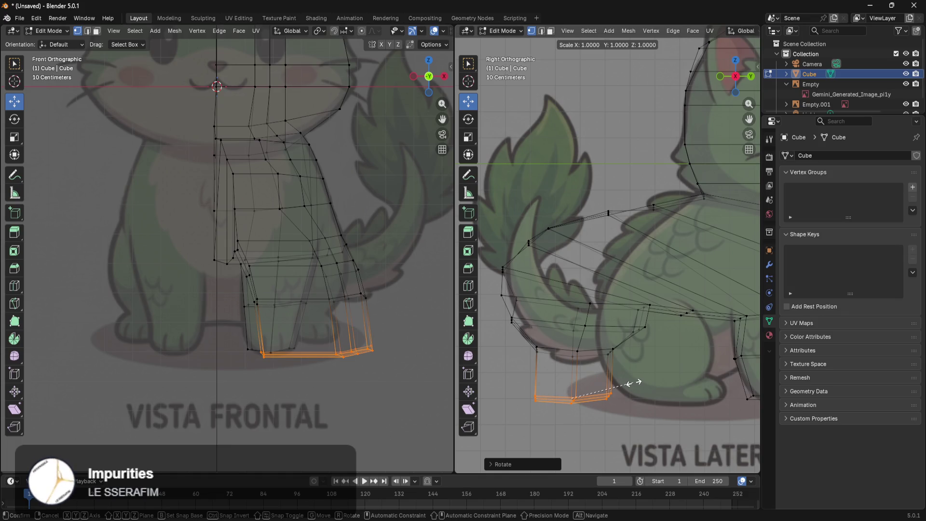
pyautogui.write('z')
pyautogui.write('0')
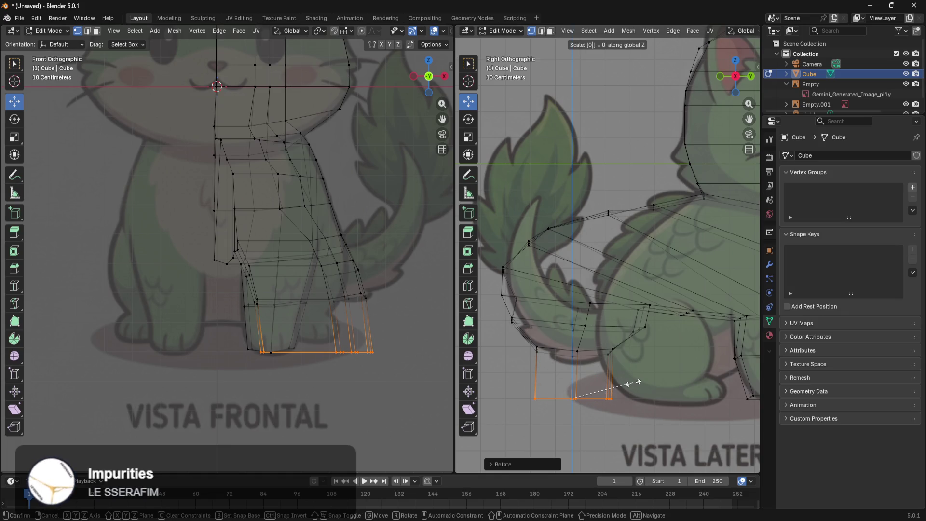
pyautogui.press('Return')
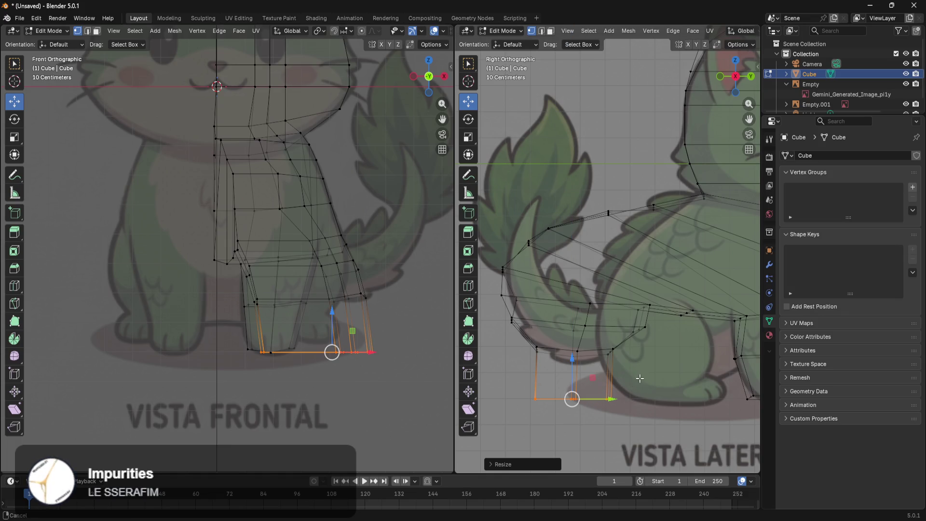
pyautogui.keyDown('shift'); pyautogui.moveTo(637, 376); pyautogui.dragTo(618, 380, button='middle'); pyautogui.keyUp('shift')
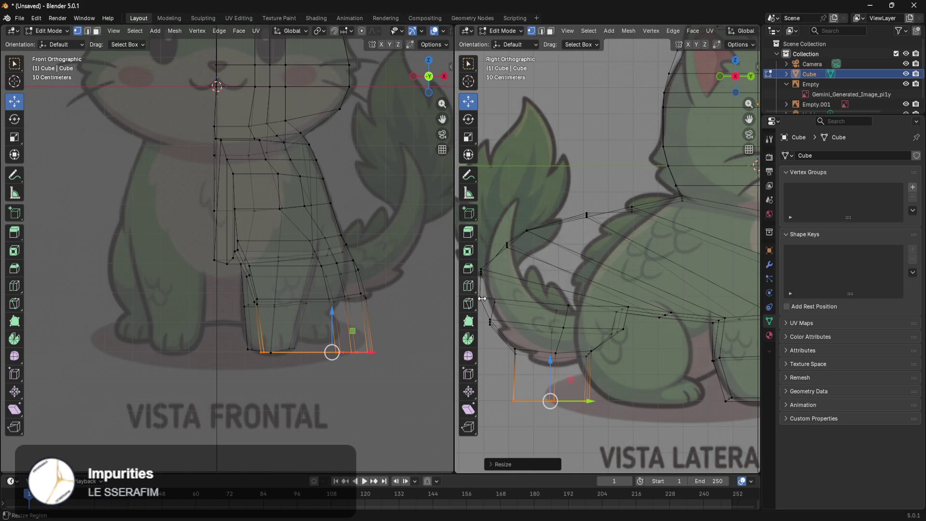
# Push the body edge ring near the tail base about 0.055 m back along Y
pyautogui.moveTo(634, 411)
pyautogui.keyDown('shift'); pyautogui.mouseDown(button='middle')
pyautogui.moveTo(522, 443)
pyautogui.moveTo(567, 459)
pyautogui.moveTo(688, 362)
pyautogui.mouseUp(button='middle'); pyautogui.keyUp('shift')
pyautogui.scroll(5, 687, 362)
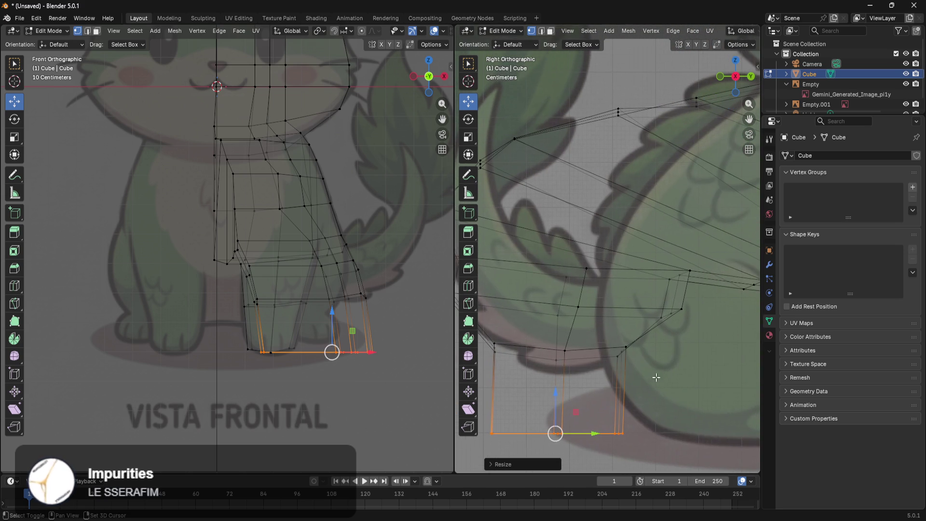
pyautogui.scroll(-2, 677, 357)
pyautogui.keyDown('ctrl'); pyautogui.hscroll(-5, 580, 349); pyautogui.keyUp('ctrl')
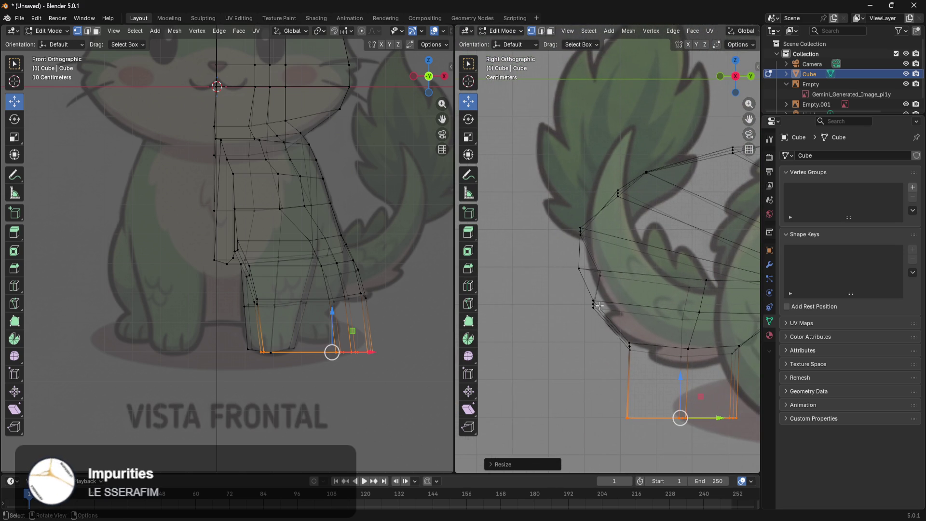
pyautogui.scroll(3, 599, 305)
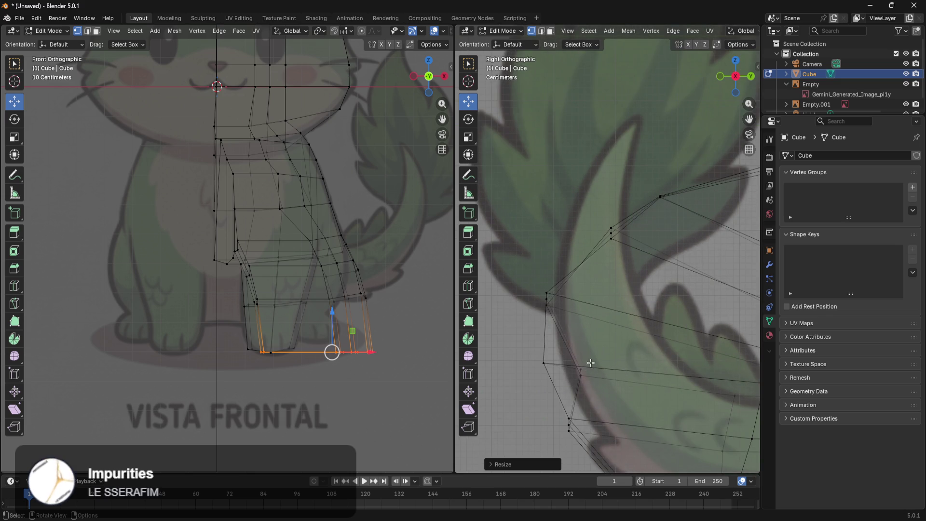
pyautogui.keyDown('alt'); pyautogui.click(587, 370); pyautogui.keyUp('alt')
pyautogui.moveTo(605, 372)
pyautogui.mouseDown()
pyautogui.moveTo(568, 368)
pyautogui.moveTo(547, 335)
pyautogui.mouseUp()
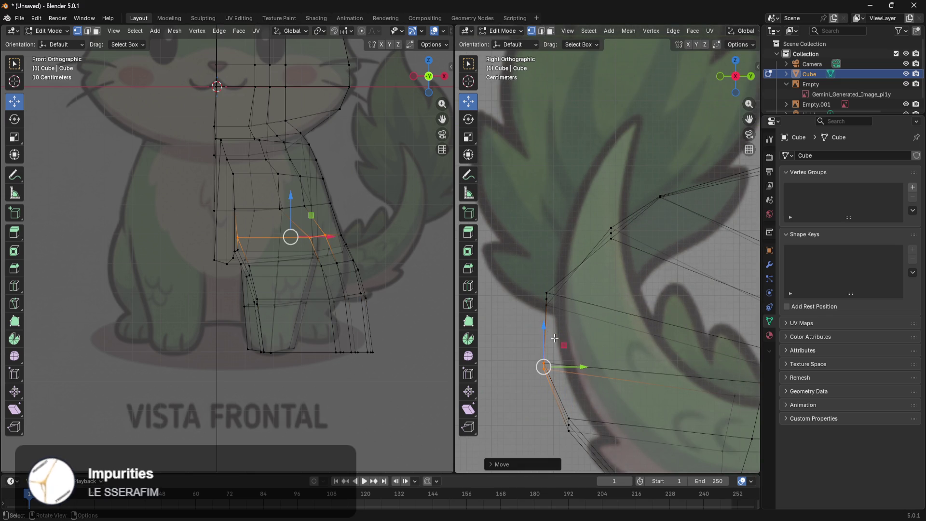
pyautogui.click(498, 295)
pyautogui.scroll(-3, 527, 277)
pyautogui.keyDown('alt'); pyautogui.click(589, 240); pyautogui.keyUp('alt')
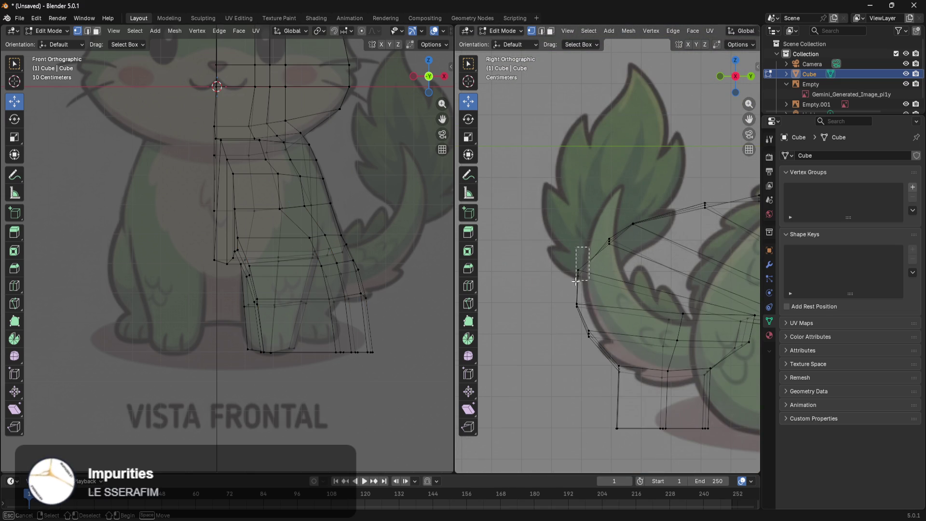
# Extrude the first tail section from the rear faces, then raise and tilt it upward
pyautogui.press('e')
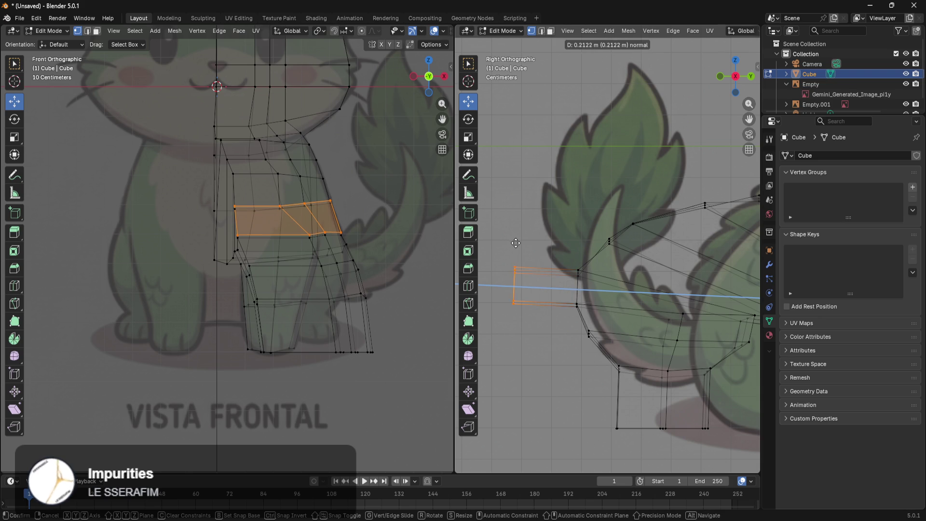
pyautogui.click(515, 242)
pyautogui.keyDown('shift'); pyautogui.moveTo(514, 243); pyautogui.dragTo(594, 276, button='middle'); pyautogui.keyUp('shift')
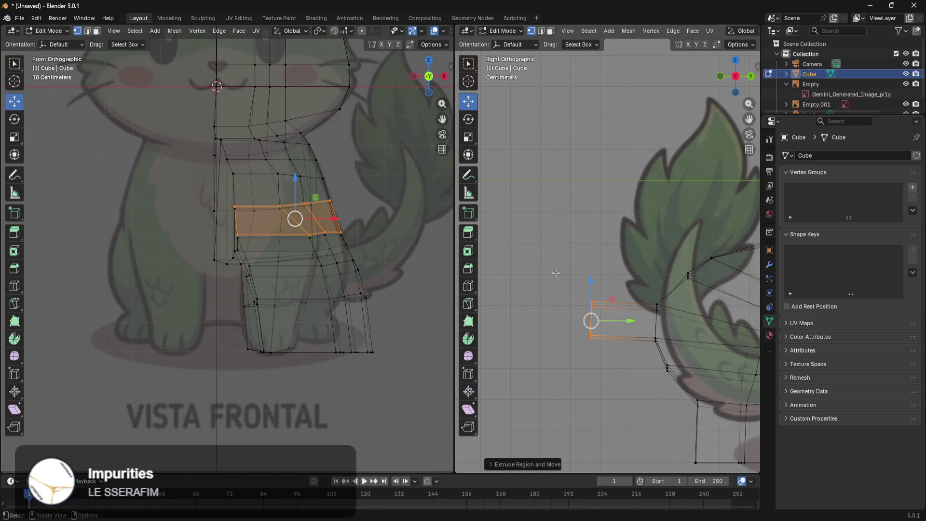
pyautogui.moveTo(594, 296); pyautogui.dragTo(596, 268)
pyautogui.press('g')
pyautogui.rightClick(649, 231)
pyautogui.press('e')
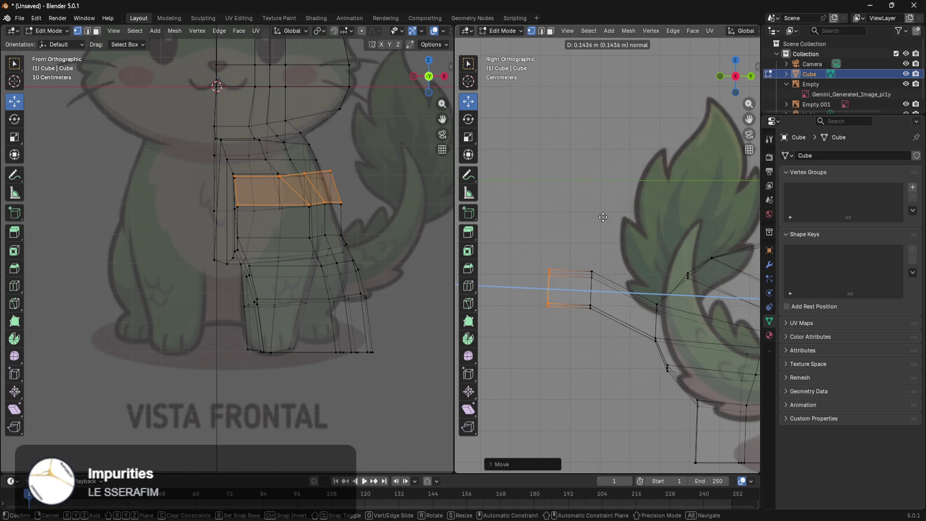
pyautogui.click(589, 209)
pyautogui.hotkey('ctrl', 'z')
pyautogui.hotkey('ctrl', 'z')
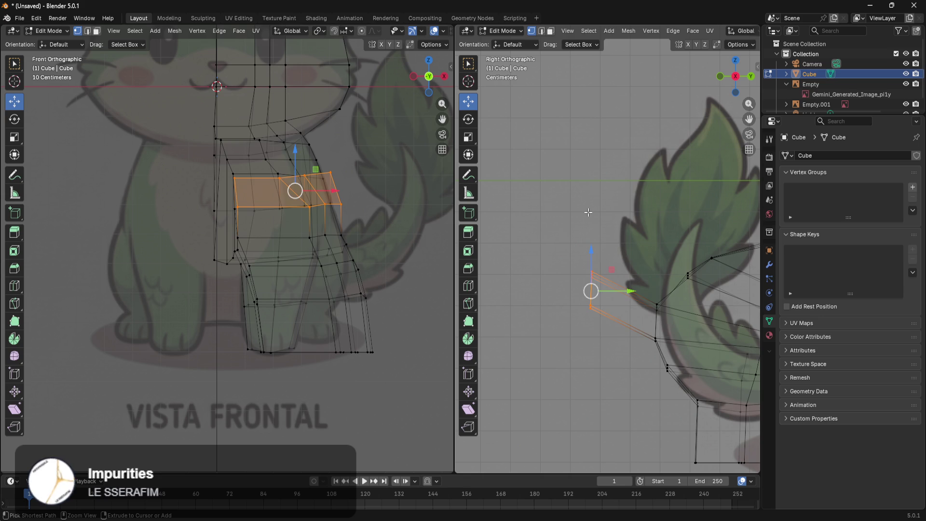
pyautogui.moveTo(591, 280); pyautogui.dragTo(600, 238)
pyautogui.press('r')
pyautogui.click(700, 246)
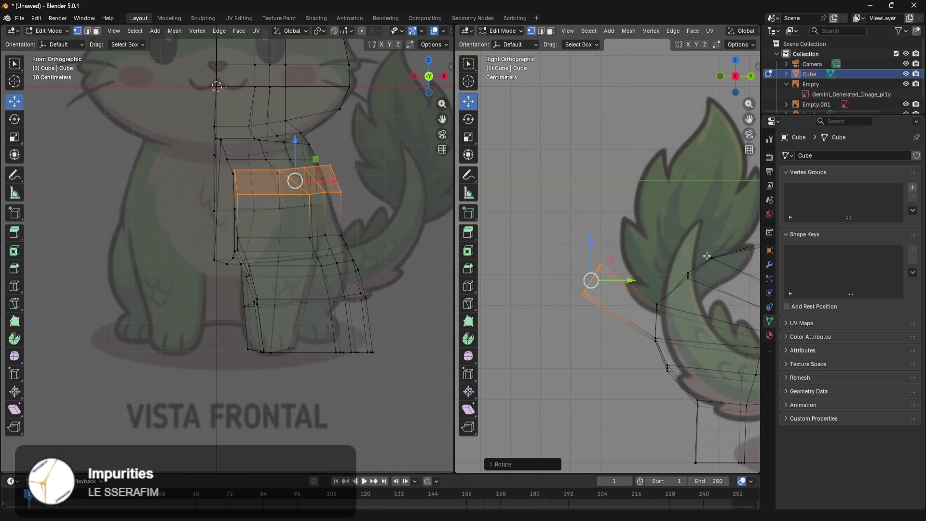
# Move the next tail section up along Z, tilt it, and rotate the tail's end face
pyautogui.scroll(-3, 610, 243)
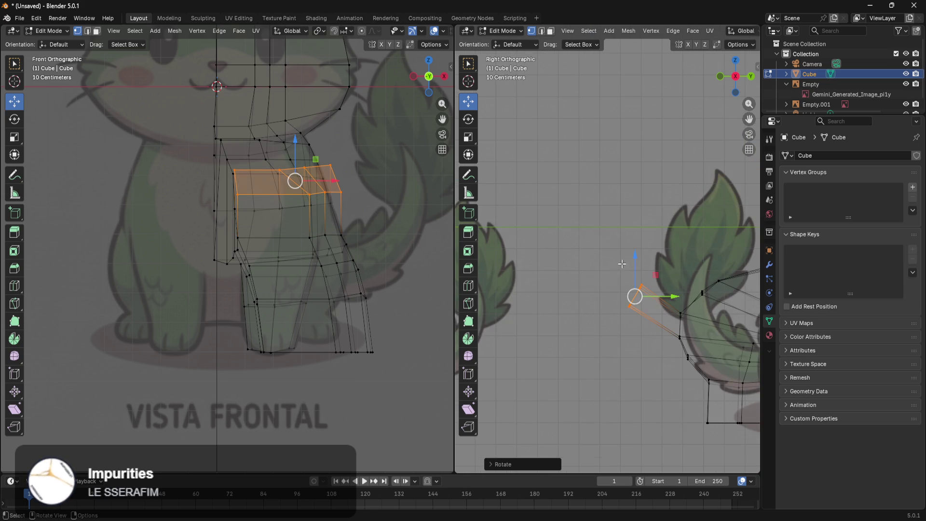
pyautogui.press('g')
pyautogui.press('z')
pyautogui.press('z')
pyautogui.click(606, 170)
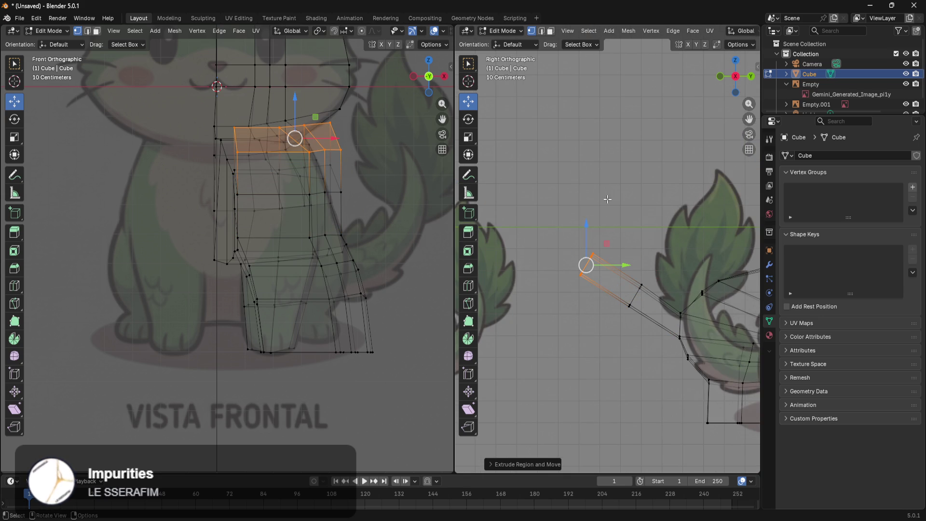
pyautogui.press('r')
pyautogui.click(628, 225)
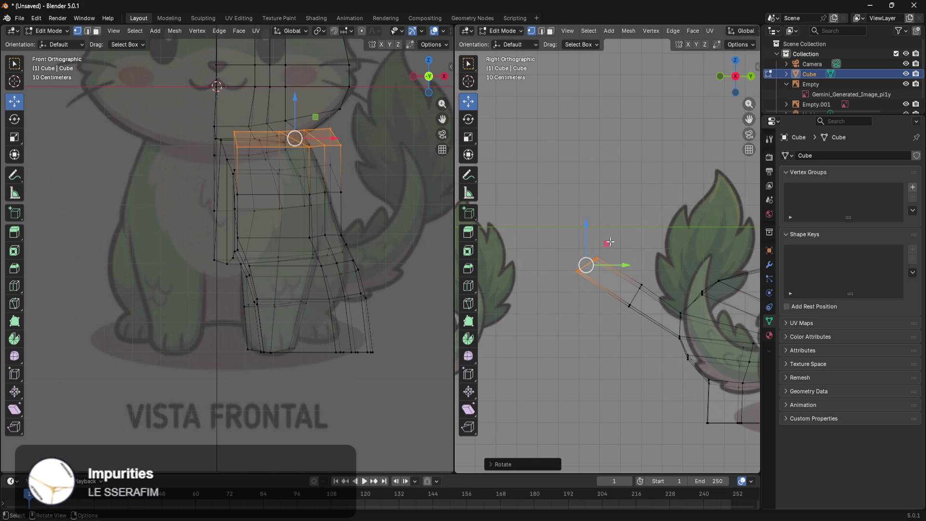
pyautogui.moveTo(585, 239); pyautogui.dragTo(585, 222)
pyautogui.moveTo(669, 224)
pyautogui.keyDown('shift'); pyautogui.mouseDown(button='middle')
pyautogui.moveTo(692, 273)
pyautogui.moveTo(630, 260)
pyautogui.moveTo(654, 304)
pyautogui.mouseUp(button='middle'); pyautogui.keyUp('shift')
pyautogui.scroll(3, 654, 307)
pyautogui.moveTo(558, 290); pyautogui.dragTo(600, 297)
pyautogui.press('r')
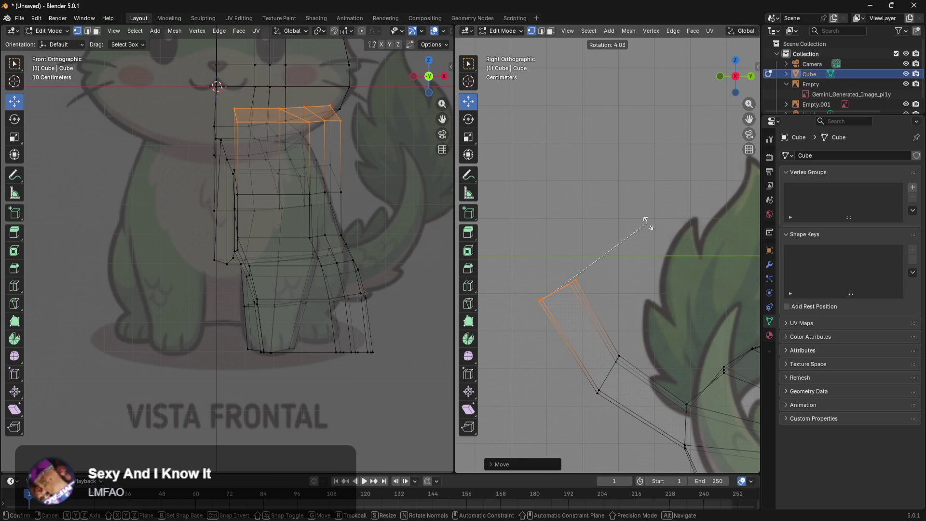
pyautogui.click(645, 226)
# Extrude the tail end, merge it At Center into a single tip vertex, and raise the tip
pyautogui.press('e')
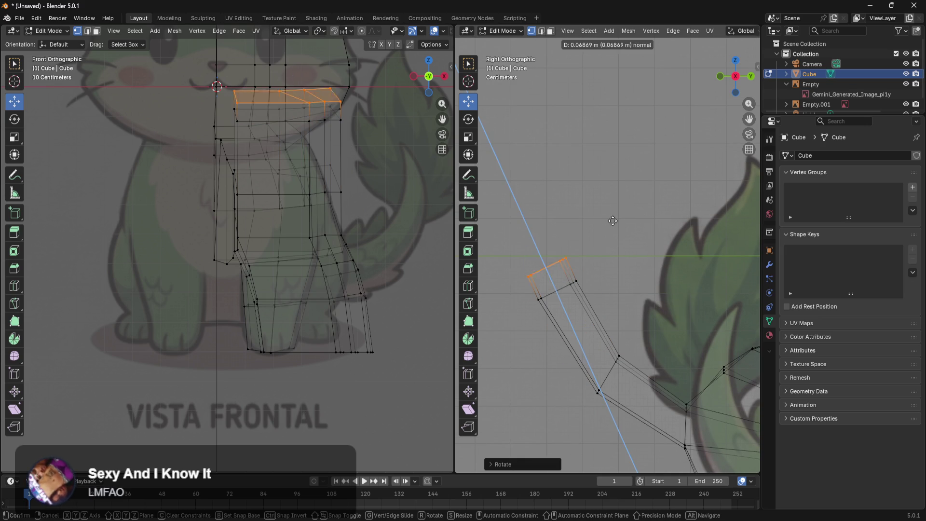
pyautogui.click(616, 157)
pyautogui.press('m')
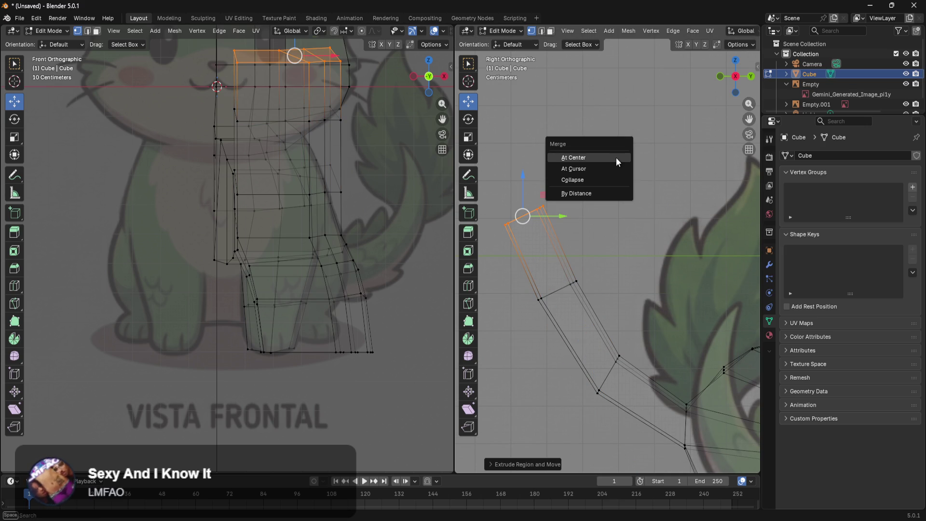
pyautogui.click(616, 157)
pyautogui.moveTo(515, 219); pyautogui.dragTo(515, 219)
pyautogui.moveTo(522, 180); pyautogui.dragTo(522, 171)
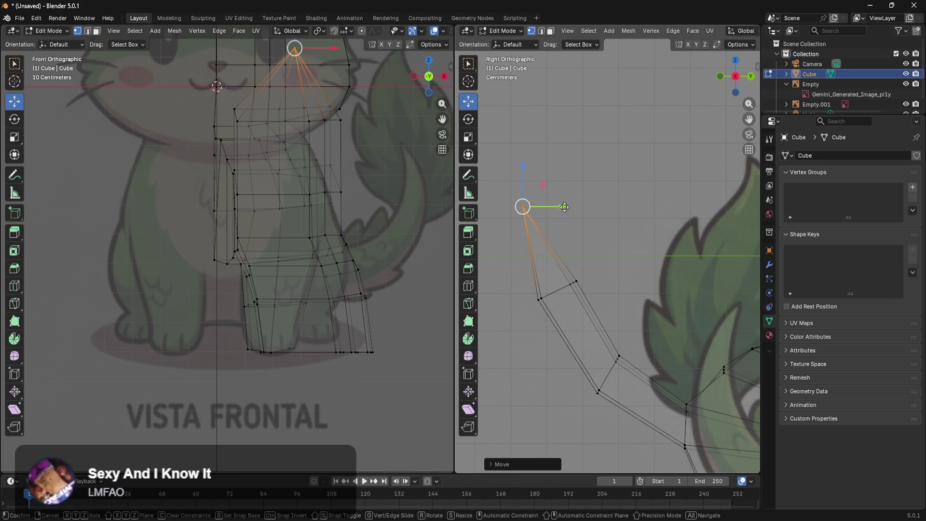
# Select an edge loop near the tail base and try raising it, then cancel
pyautogui.keyDown('shift'); pyautogui.moveTo(680, 292); pyautogui.dragTo(634, 235, button='middle'); pyautogui.keyUp('shift')
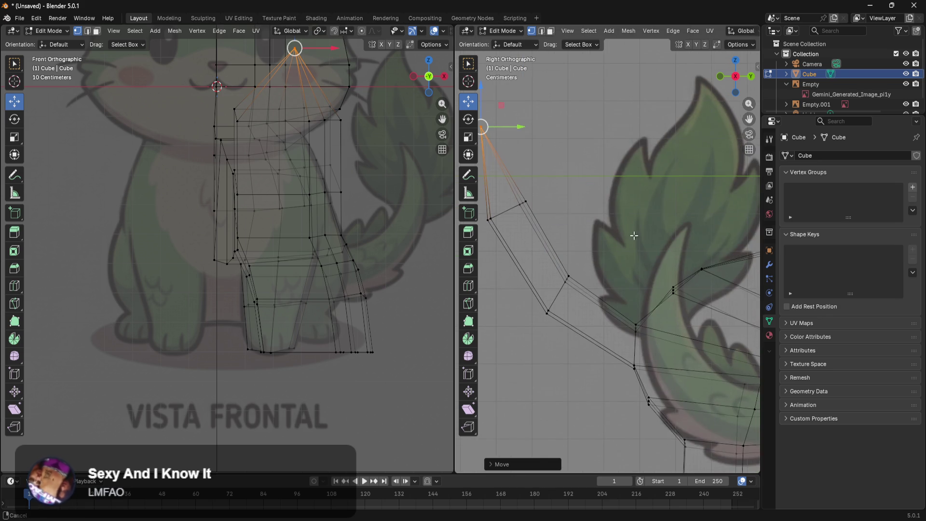
pyautogui.keyDown('alt'); pyautogui.click(654, 307); pyautogui.keyUp('alt')
pyautogui.moveTo(644, 299); pyautogui.dragTo(654, 258)
pyautogui.rightClick(644, 275)
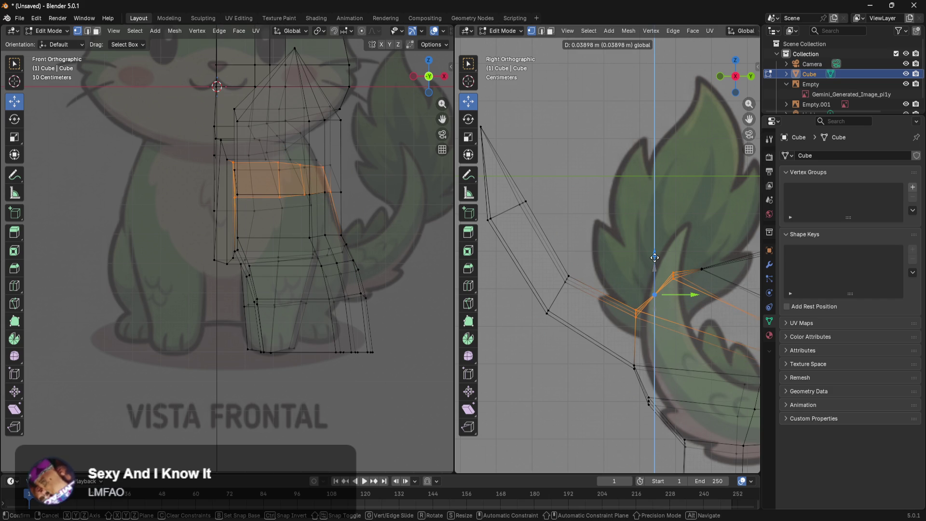
# Raise the column of tail-base vertices and nearby points to follow the side reference
pyautogui.rightClick(657, 248)
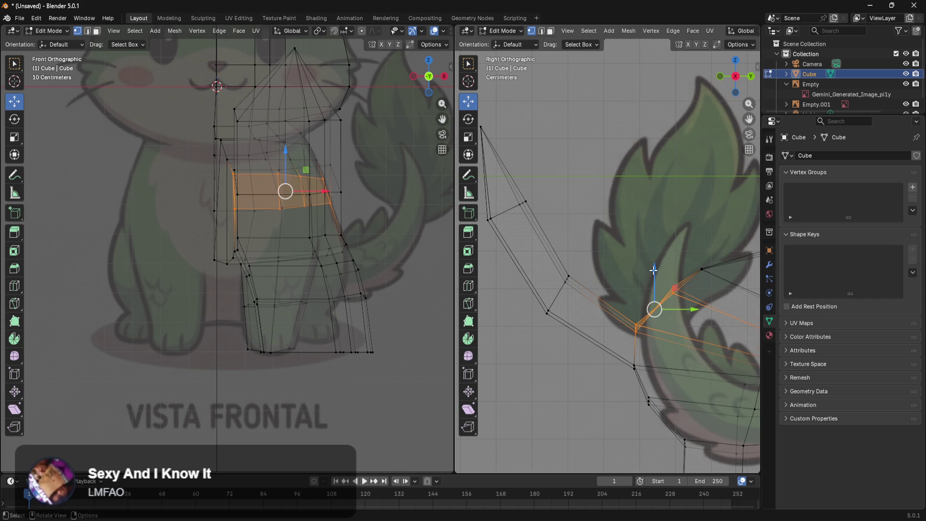
pyautogui.click(642, 283)
pyautogui.moveTo(624, 352); pyautogui.dragTo(644, 348)
pyautogui.moveTo(639, 296)
pyautogui.mouseDown()
pyautogui.moveTo(640, 266)
pyautogui.moveTo(675, 290)
pyautogui.mouseUp()
pyautogui.moveTo(671, 248); pyautogui.dragTo(672, 235)
pyautogui.moveTo(624, 262)
pyautogui.mouseDown()
pyautogui.moveTo(644, 311)
pyautogui.moveTo(637, 251)
pyautogui.mouseUp()
# Lower and raise individual vertices at the tail base to refine its silhouette
pyautogui.click(630, 366)
pyautogui.moveTo(634, 329); pyautogui.dragTo(634, 342)
pyautogui.keyDown('shift'); pyautogui.moveTo(568, 279); pyautogui.dragTo(641, 317, button='middle'); pyautogui.keyUp('shift')
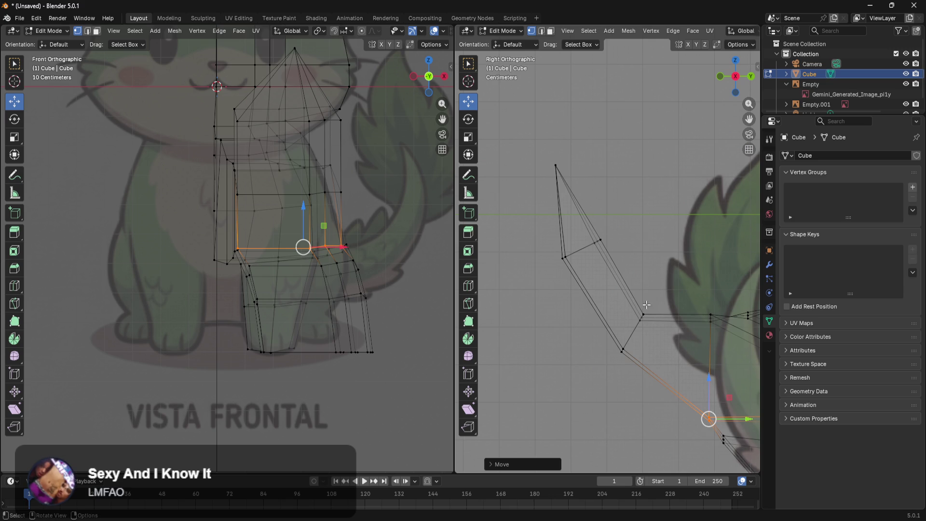
pyautogui.moveTo(635, 326); pyautogui.dragTo(635, 326)
pyautogui.moveTo(645, 285); pyautogui.dragTo(645, 263)
pyautogui.click(615, 352)
pyautogui.moveTo(625, 310); pyautogui.dragTo(625, 316)
# Shift the upper side point of the tail ring about 0.017 m along Y, then zoom out
pyautogui.click(679, 229)
pyautogui.moveTo(617, 220)
pyautogui.mouseDown()
pyautogui.moveTo(593, 251)
pyautogui.moveTo(634, 242)
pyautogui.moveTo(604, 202)
pyautogui.mouseUp()
pyautogui.click(656, 178)
pyautogui.scroll(-5, 649, 293)
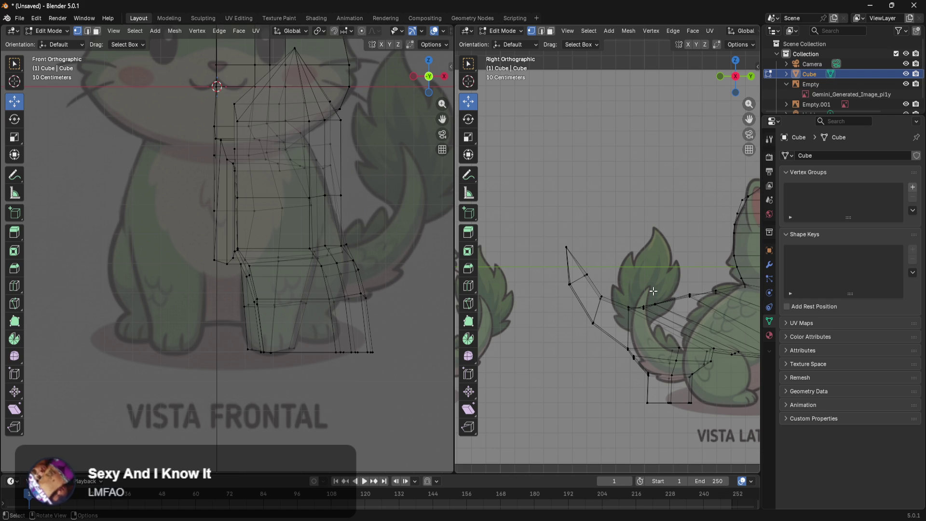
# Slide the hind leg's bottom vertices along Y and centre the leg in the side view
pyautogui.keyDown('shift'); pyautogui.moveTo(587, 233); pyautogui.dragTo(592, 260, button='middle'); pyautogui.keyUp('shift')
pyautogui.scroll(6, 671, 344)
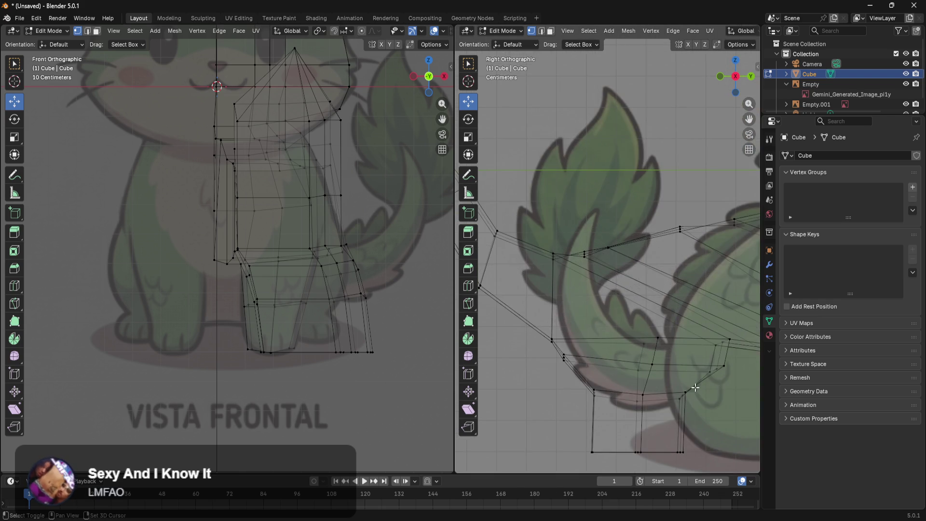
pyautogui.moveTo(672, 369)
pyautogui.mouseDown()
pyautogui.moveTo(687, 397)
pyautogui.moveTo(688, 384)
pyautogui.mouseUp()
pyautogui.moveTo(529, 400); pyautogui.dragTo(531, 399)
pyautogui.moveTo(592, 378); pyautogui.dragTo(626, 381)
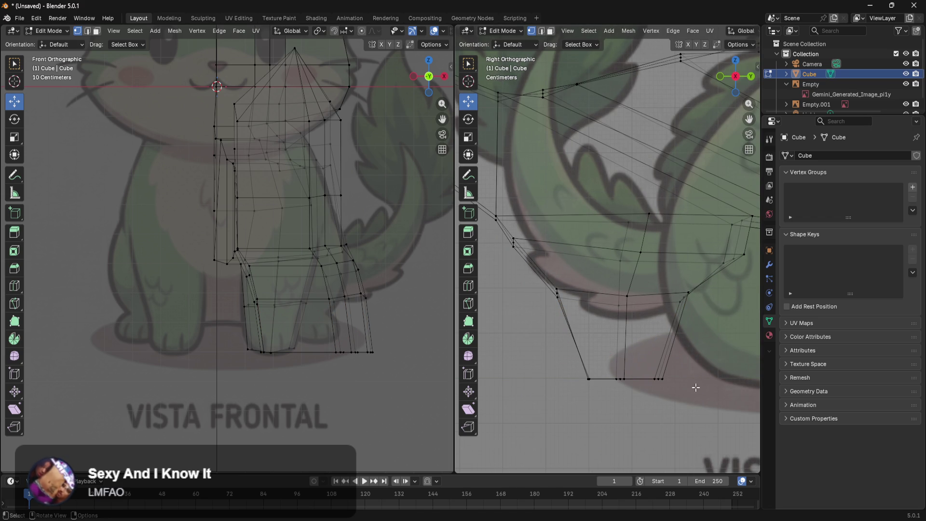
pyautogui.keyDown('shift'); pyautogui.moveTo(707, 384); pyautogui.dragTo(663, 405, button='middle'); pyautogui.keyUp('shift')
pyautogui.scroll(-3, 670, 398)
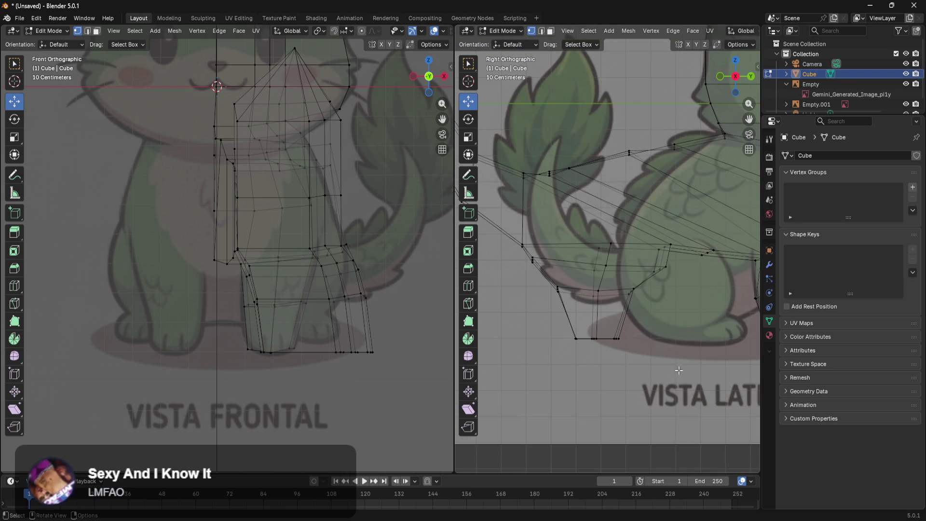
pyautogui.keyDown('shift'); pyautogui.moveTo(679, 330); pyautogui.dragTo(721, 368, button='middle'); pyautogui.keyUp('shift')
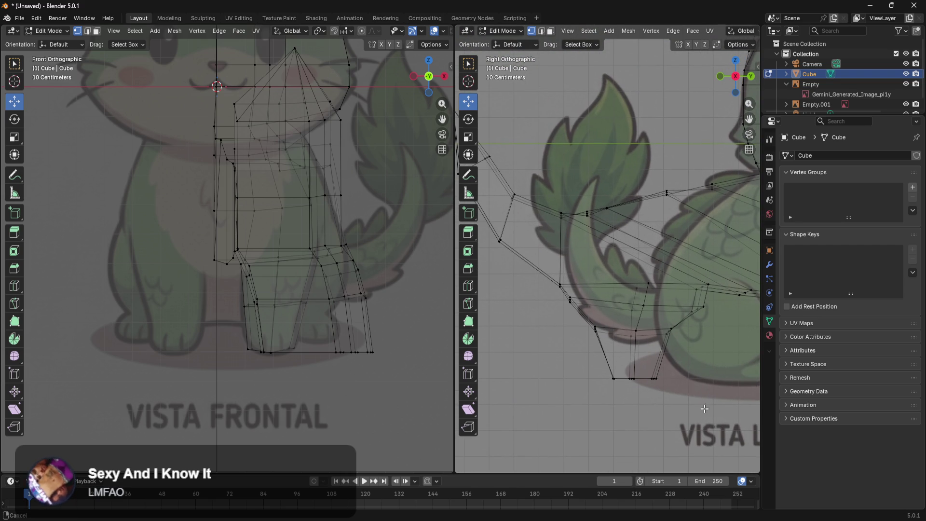
pyautogui.scroll(4, 705, 415)
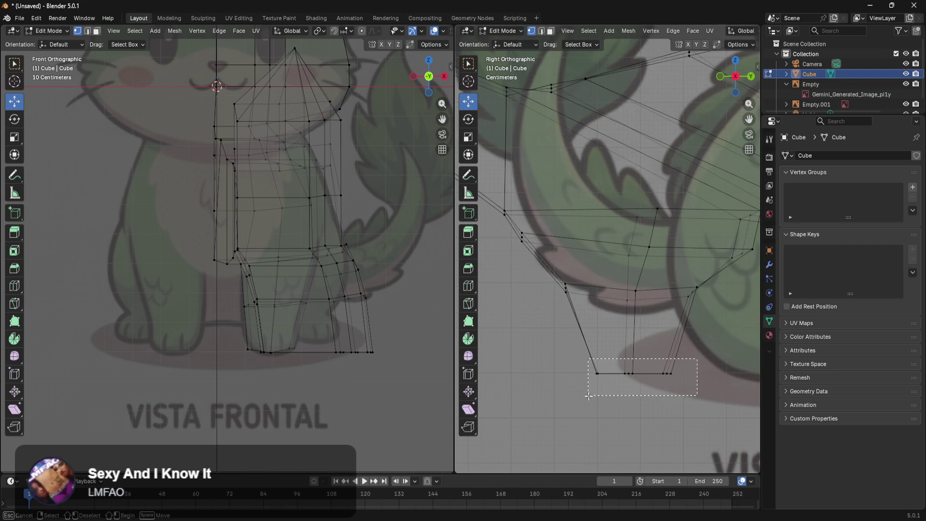
# Loop cut across the lower hind leg and extrude its bottom face for a foot
pyautogui.hotkey('ctrl', 'r')
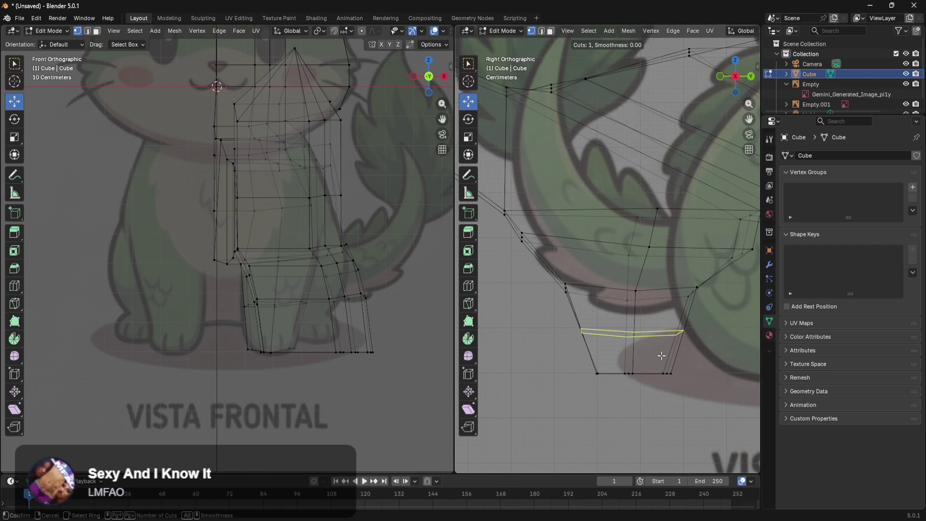
pyautogui.click(670, 353)
pyautogui.click(666, 365)
pyautogui.moveTo(713, 334); pyautogui.dragTo(668, 381)
pyautogui.press('e')
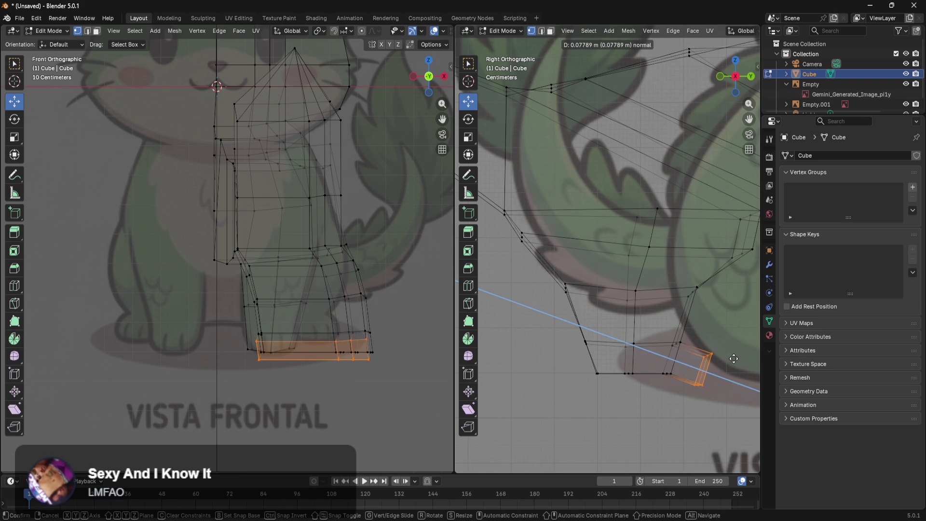
pyautogui.click(736, 359)
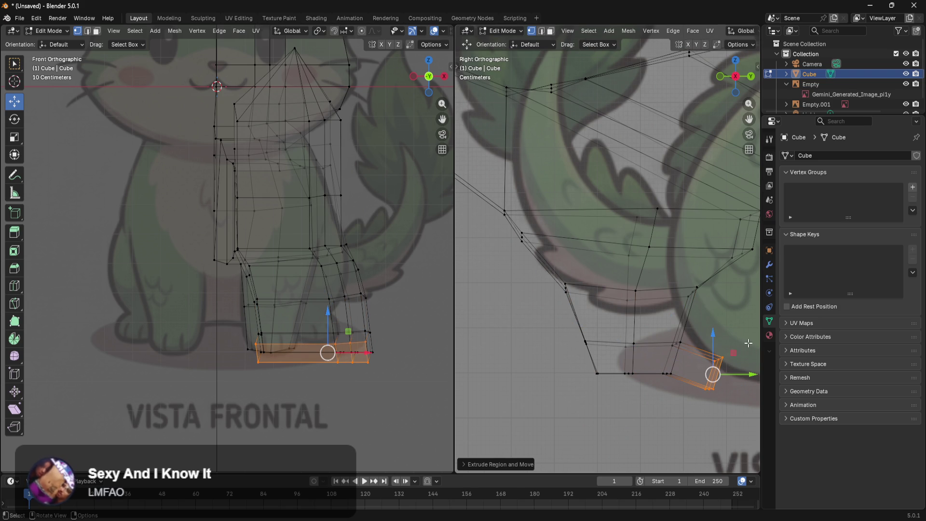
# Rotate the foot face, raise it, and move it forward along Y
pyautogui.press('t')
pyautogui.press('r')
pyautogui.rightClick(746, 327)
pyautogui.moveTo(717, 339); pyautogui.dragTo(717, 324)
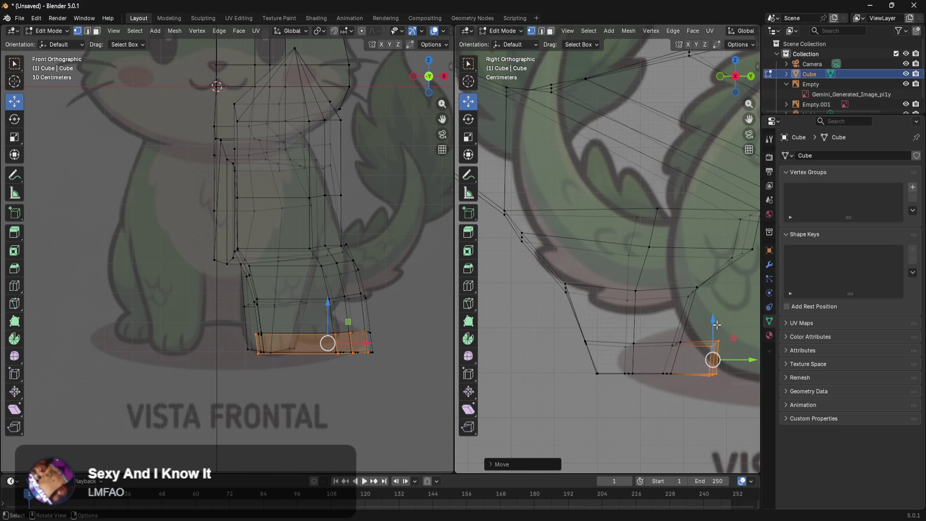
pyautogui.moveTo(647, 396); pyautogui.dragTo(647, 396)
pyautogui.moveTo(702, 359)
pyautogui.mouseDown()
pyautogui.moveTo(649, 357)
pyautogui.moveTo(601, 370)
pyautogui.moveTo(641, 364)
pyautogui.mouseUp()
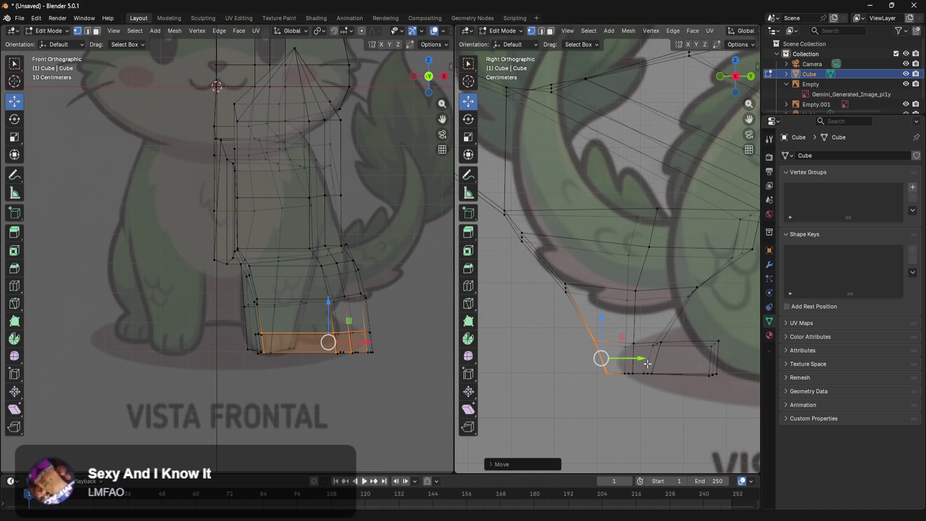
# Pull the foot's bottom-right face back along Y to shape the foot
pyautogui.moveTo(696, 388); pyautogui.dragTo(719, 348)
pyautogui.click(724, 321)
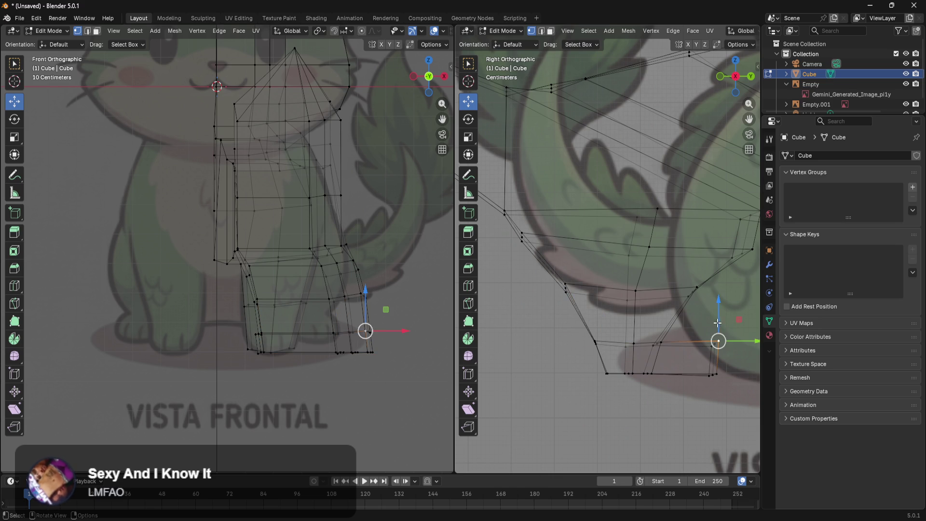
pyautogui.keyDown('shift'); pyautogui.moveTo(688, 393); pyautogui.dragTo(618, 383, button='middle'); pyautogui.keyUp('shift')
pyautogui.moveTo(669, 314); pyautogui.dragTo(628, 380)
pyautogui.moveTo(668, 355); pyautogui.dragTo(649, 357)
pyautogui.click(668, 397)
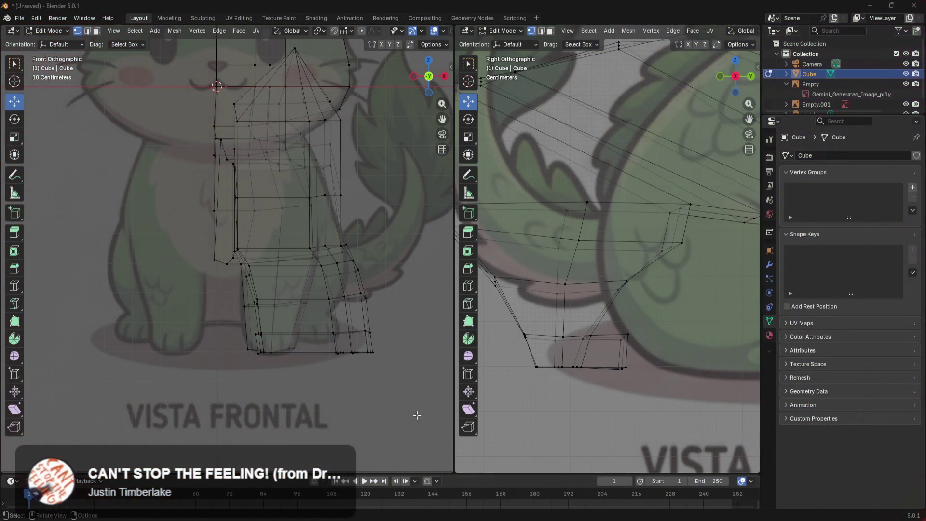
# In the front view, pull the leg and upper leg vertices inward along X
pyautogui.moveTo(284, 374)
pyautogui.keyDown('ctrl'); pyautogui.mouseDown(button='middle')
pyautogui.moveTo(262, 285)
pyautogui.moveTo(268, 324)
pyautogui.mouseUp(button='middle'); pyautogui.keyUp('ctrl')
pyautogui.scroll(-1, 395, 336)
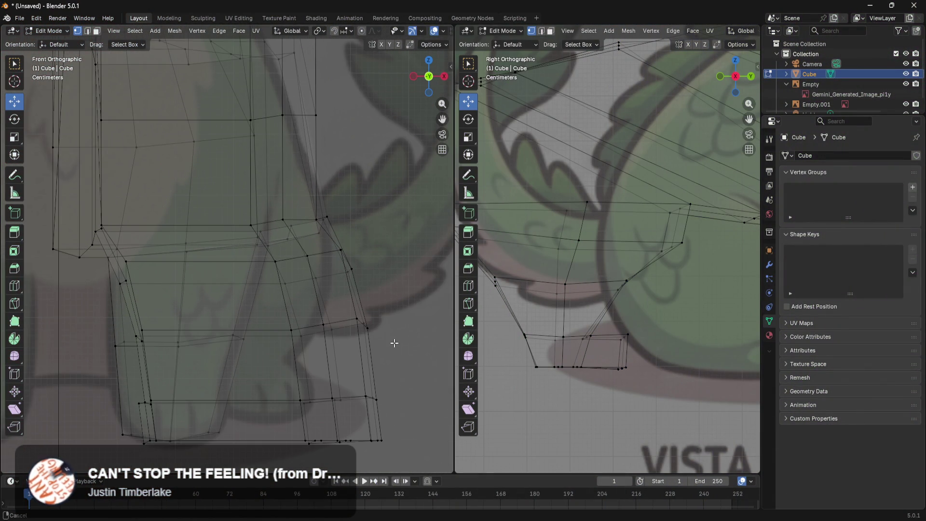
pyautogui.keyDown('shift'); pyautogui.scroll(-2, 393, 341); pyautogui.keyUp('shift')
pyautogui.moveTo(394, 290); pyautogui.dragTo(331, 324)
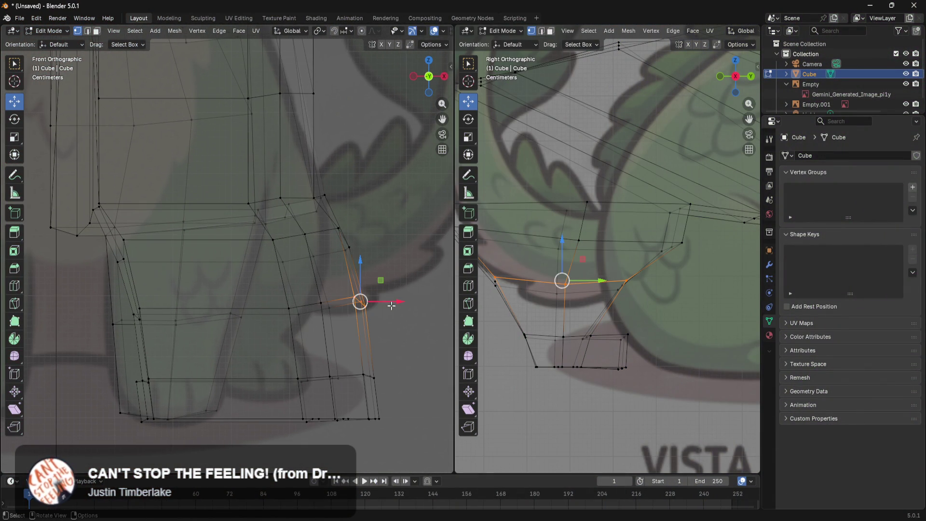
pyautogui.moveTo(425, 270); pyautogui.dragTo(281, 336)
pyautogui.moveTo(371, 304)
pyautogui.mouseDown()
pyautogui.moveTo(316, 305)
pyautogui.moveTo(324, 307)
pyautogui.mouseUp()
pyautogui.moveTo(382, 207); pyautogui.dragTo(322, 259)
pyautogui.moveTo(373, 242); pyautogui.dragTo(351, 242)
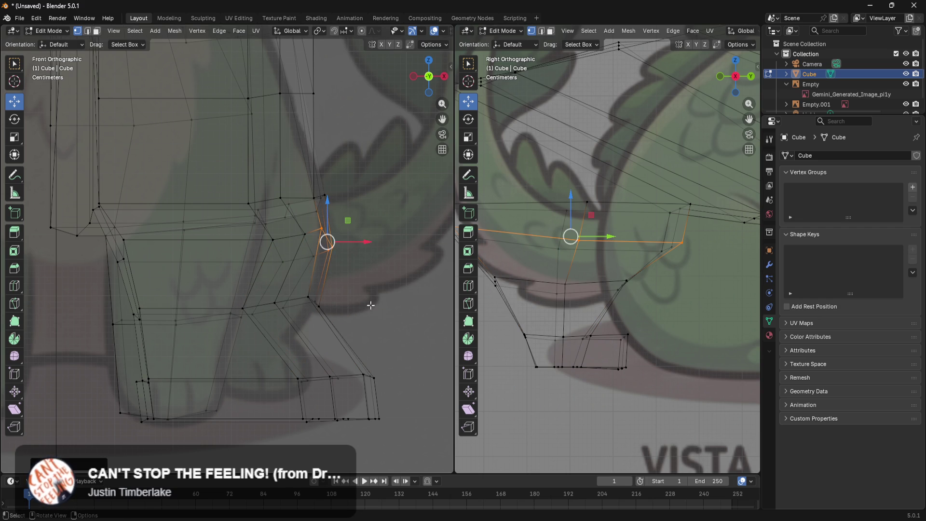
# Pull the lower-right leg and foot bottom vertices inward along X, adjusting their height
pyautogui.scroll(-5, 390, 304)
pyautogui.moveTo(362, 338); pyautogui.dragTo(319, 351)
pyautogui.moveTo(417, 328); pyautogui.dragTo(359, 322)
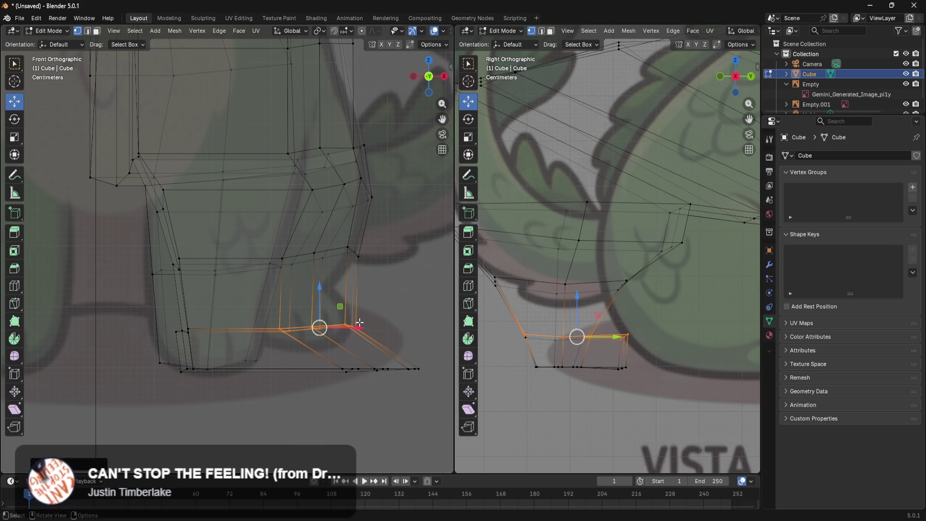
pyautogui.moveTo(322, 292); pyautogui.dragTo(327, 255)
pyautogui.moveTo(434, 341); pyautogui.dragTo(336, 379)
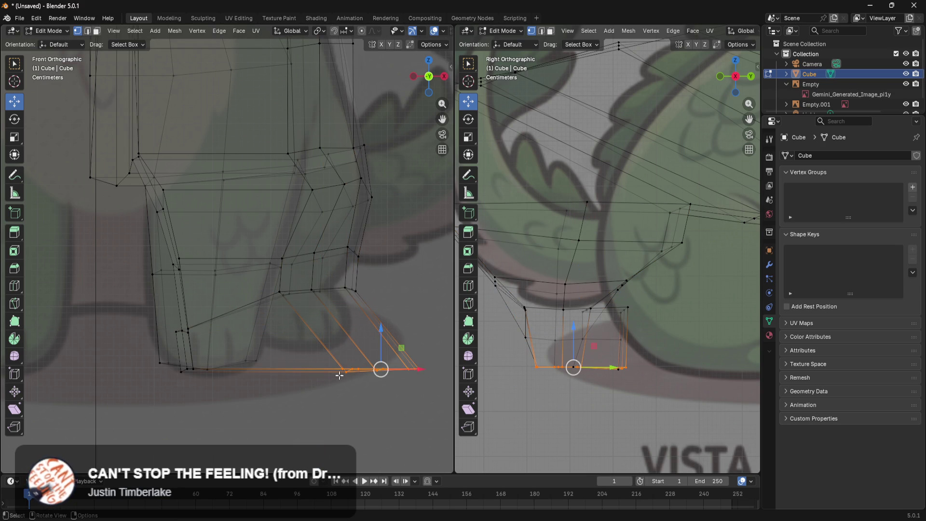
pyautogui.moveTo(408, 371); pyautogui.dragTo(340, 364)
pyautogui.moveTo(315, 407)
pyautogui.mouseDown(button='middle')
pyautogui.moveTo(363, 399)
pyautogui.moveTo(339, 384)
pyautogui.moveTo(237, 388)
pyautogui.moveTo(182, 378)
pyautogui.moveTo(262, 343)
pyautogui.moveTo(225, 344)
pyautogui.moveTo(276, 338)
pyautogui.moveTo(283, 318)
pyautogui.mouseUp(button='middle')
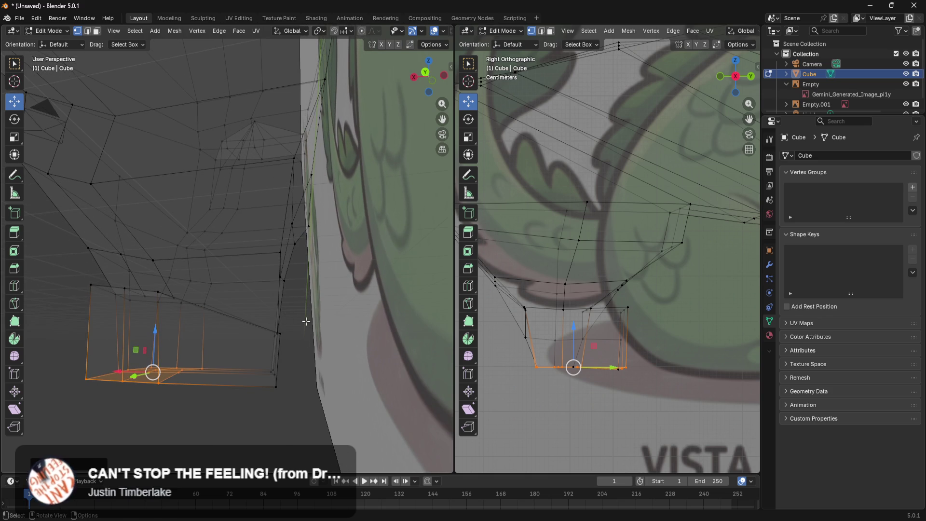
# Nudge and raise the foot's right-side vertices, then shift its lower faces along X
pyautogui.moveTo(247, 406); pyautogui.dragTo(248, 406)
pyautogui.moveTo(244, 355)
pyautogui.mouseDown()
pyautogui.moveTo(222, 353)
pyautogui.moveTo(212, 331)
pyautogui.mouseUp()
pyautogui.moveTo(250, 305)
pyautogui.mouseDown()
pyautogui.moveTo(255, 280)
pyautogui.moveTo(283, 304)
pyautogui.mouseUp()
pyautogui.moveTo(283, 304)
pyautogui.mouseDown(button='middle')
pyautogui.moveTo(310, 314)
pyautogui.moveTo(298, 319)
pyautogui.moveTo(314, 336)
pyautogui.moveTo(220, 327)
pyautogui.moveTo(270, 331)
pyautogui.moveTo(245, 323)
pyautogui.moveTo(251, 309)
pyautogui.moveTo(256, 346)
pyautogui.moveTo(306, 343)
pyautogui.moveTo(258, 341)
pyautogui.moveTo(368, 310)
pyautogui.moveTo(317, 323)
pyautogui.moveTo(357, 296)
pyautogui.moveTo(357, 340)
pyautogui.moveTo(348, 343)
pyautogui.mouseUp(button='middle')
pyautogui.moveTo(356, 229); pyautogui.dragTo(274, 444)
pyautogui.moveTo(288, 400); pyautogui.dragTo(268, 314, button='middle')
pyautogui.moveTo(268, 313); pyautogui.dragTo(197, 307)
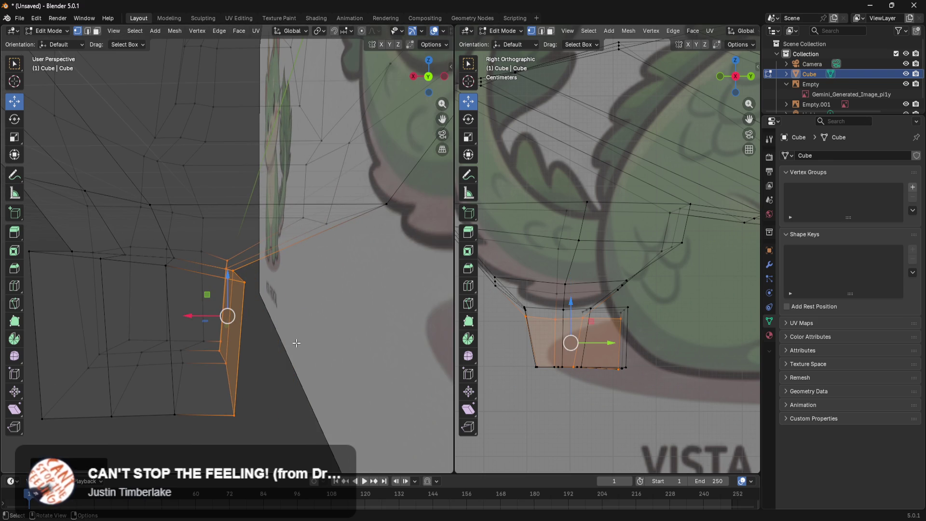
pyautogui.click(302, 319)
# Move the column of faces on the foot's left inner edge
pyautogui.moveTo(191, 364)
pyautogui.mouseDown(button='middle')
pyautogui.moveTo(248, 383)
pyautogui.moveTo(255, 395)
pyautogui.mouseUp(button='middle')
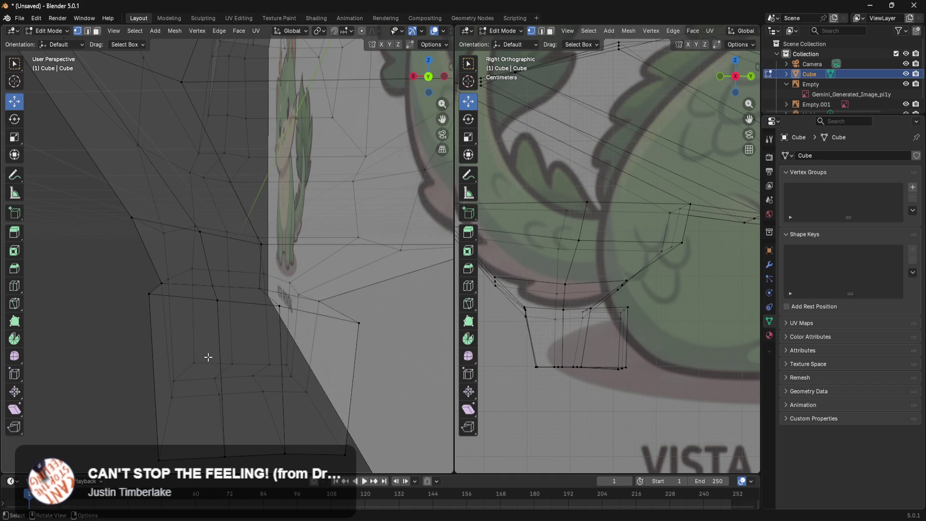
pyautogui.moveTo(208, 357); pyautogui.dragTo(220, 354, button='middle')
pyautogui.moveTo(179, 260); pyautogui.dragTo(136, 469)
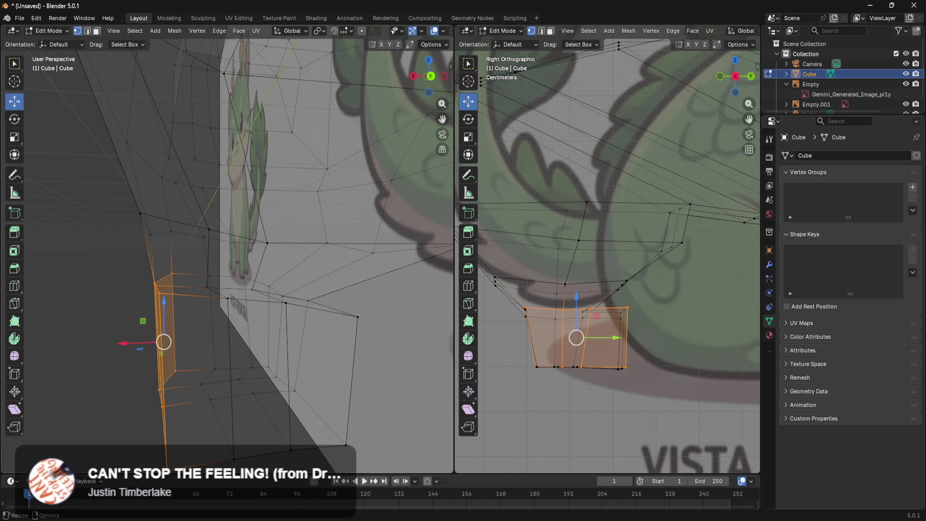
pyautogui.moveTo(145, 345)
pyautogui.mouseDown()
pyautogui.moveTo(157, 347)
pyautogui.moveTo(127, 344)
pyautogui.moveTo(143, 337)
pyautogui.mouseUp()
pyautogui.keyDown('shift'); pyautogui.moveTo(252, 388); pyautogui.dragTo(207, 372, button='middle'); pyautogui.keyUp('shift')
# Loop cut vertically through the foot wall, then raise and shift its vertices along X
pyautogui.hotkey('ctrl', 'r')
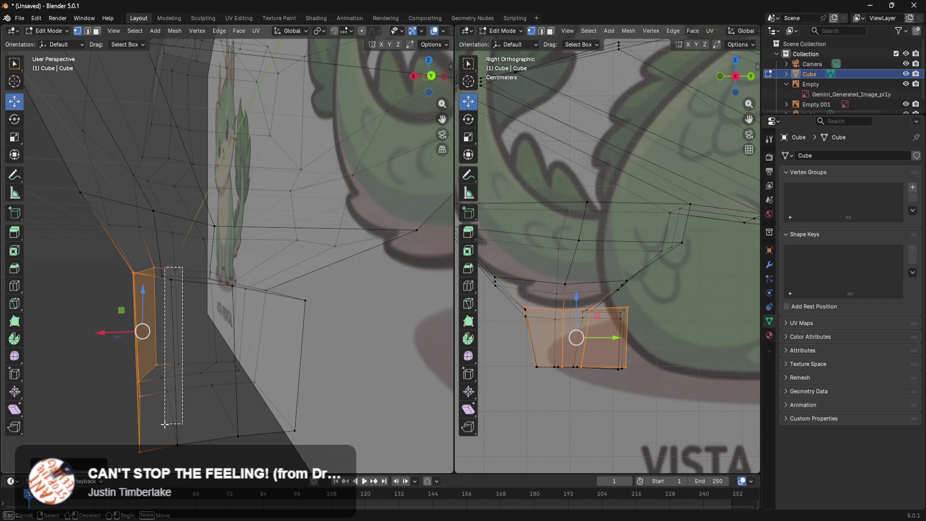
pyautogui.click(175, 442)
pyautogui.keyDown('shift'); pyautogui.click(162, 380); pyautogui.keyUp('shift')
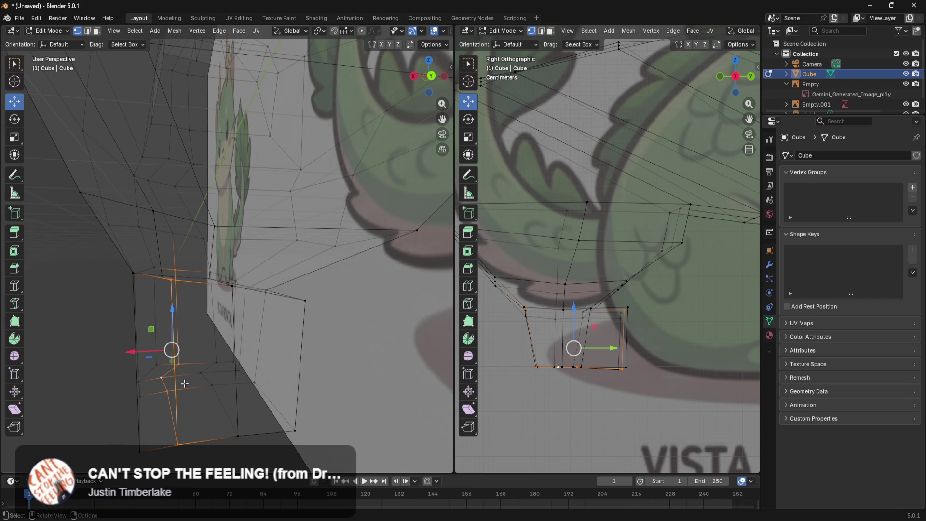
pyautogui.moveTo(147, 355)
pyautogui.mouseDown()
pyautogui.moveTo(159, 354)
pyautogui.moveTo(142, 350)
pyautogui.moveTo(154, 347)
pyautogui.mouseUp()
pyautogui.moveTo(263, 358)
pyautogui.mouseDown(button='middle')
pyautogui.moveTo(233, 378)
pyautogui.moveTo(171, 374)
pyautogui.moveTo(185, 388)
pyautogui.moveTo(171, 368)
pyautogui.mouseUp(button='middle')
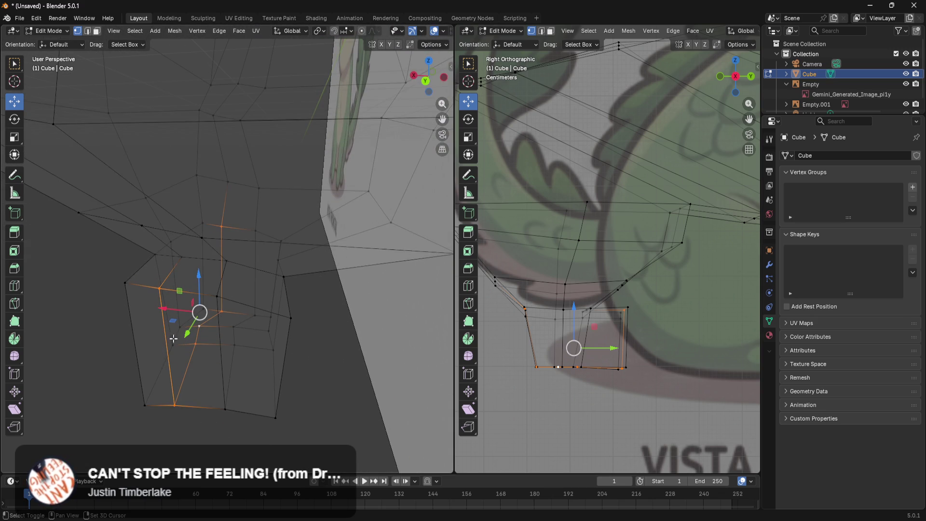
pyautogui.moveTo(177, 265); pyautogui.dragTo(179, 260)
pyautogui.moveTo(170, 361); pyautogui.dragTo(211, 352, button='middle')
pyautogui.moveTo(157, 320); pyautogui.dragTo(173, 319)
pyautogui.moveTo(241, 333)
pyautogui.mouseDown(button='middle')
pyautogui.moveTo(239, 347)
pyautogui.moveTo(258, 348)
pyautogui.moveTo(241, 332)
pyautogui.mouseUp(button='middle')
# Select a vertex path from mid-leg down to the bottom vertex
pyautogui.moveTo(256, 397)
pyautogui.mouseDown(button='middle')
pyautogui.moveTo(243, 371)
pyautogui.moveTo(202, 396)
pyautogui.moveTo(216, 432)
pyautogui.mouseUp(button='middle')
pyautogui.click(214, 352)
pyautogui.keyDown('ctrl'); pyautogui.click(187, 428); pyautogui.keyUp('ctrl')
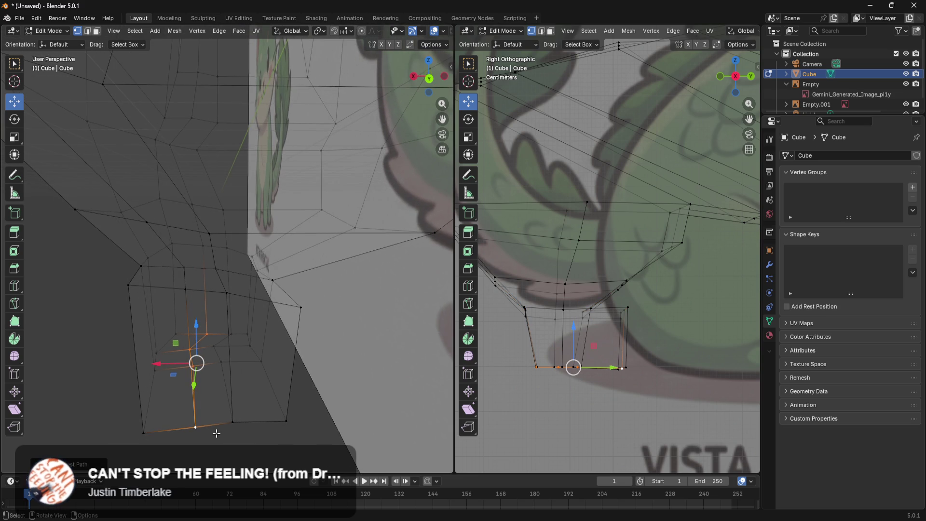
# Flatten the selected leg vertices to zero along Y and the front vertex path along X
pyautogui.press('s')
pyautogui.write('y0')
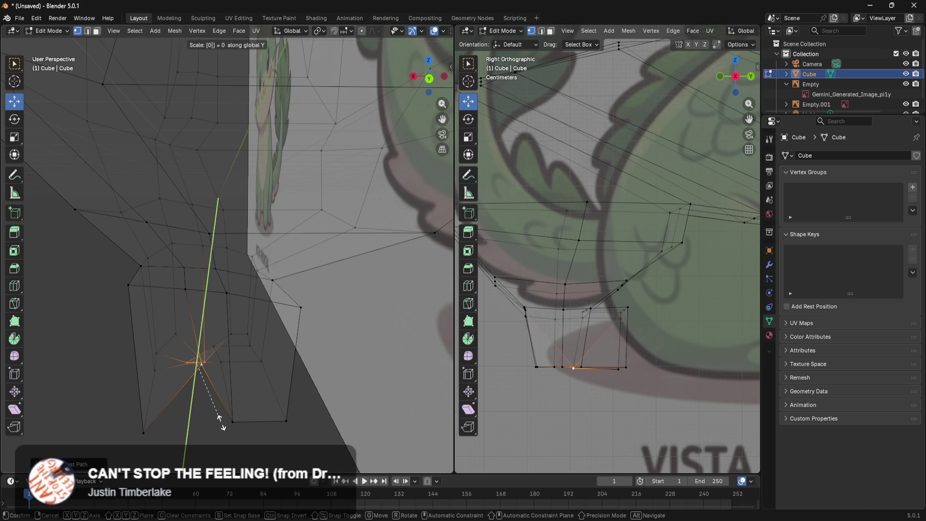
pyautogui.press('Return')
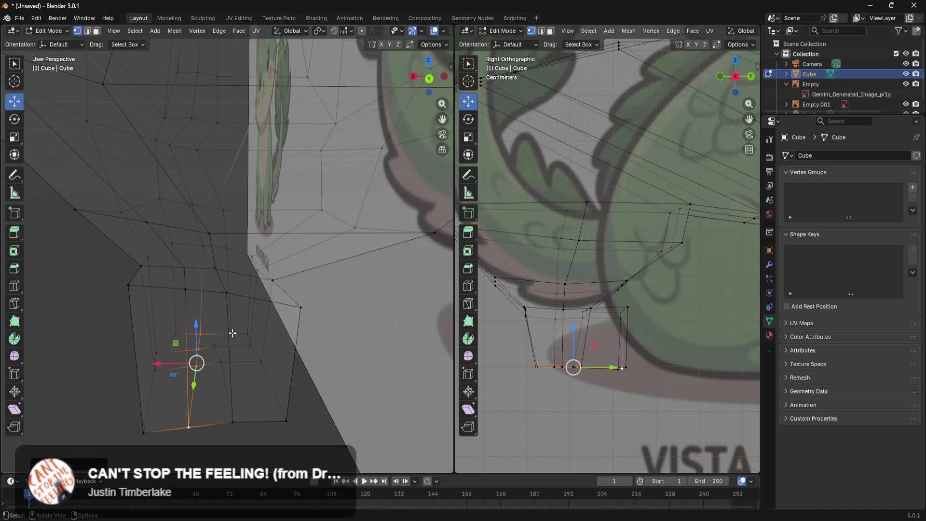
pyautogui.click(232, 334)
pyautogui.keyDown('ctrl'); pyautogui.click(235, 420); pyautogui.keyUp('ctrl')
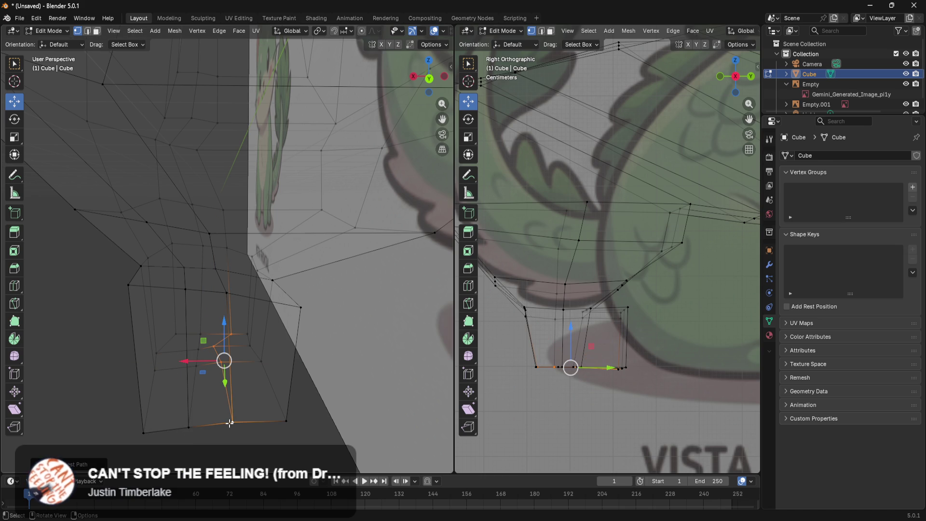
pyautogui.write('sx0')
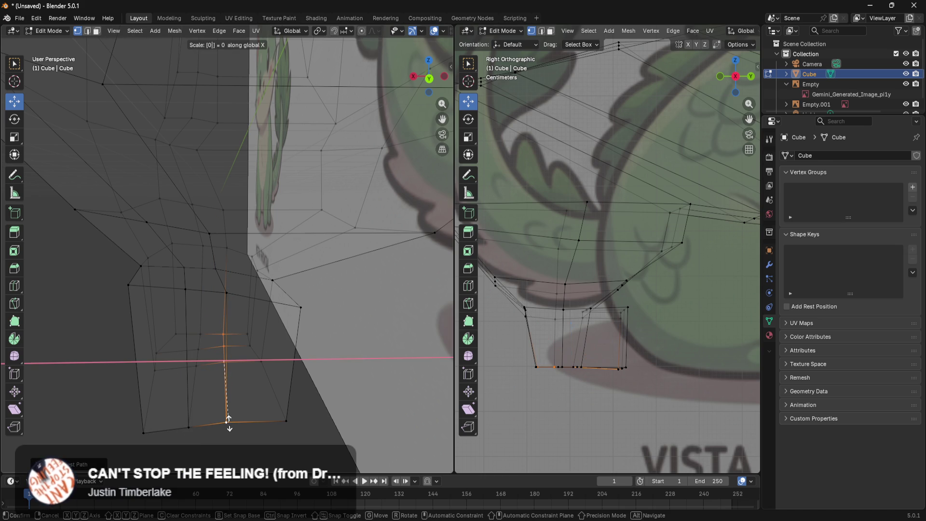
pyautogui.press('Return')
# Straighten the leg's right and left vertex columns by scaling them to zero along X
pyautogui.click(246, 334)
pyautogui.keyDown('ctrl'); pyautogui.click(284, 420); pyautogui.keyUp('ctrl')
pyautogui.keyDown('ctrl'); pyautogui.click(247, 347); pyautogui.keyUp('ctrl')
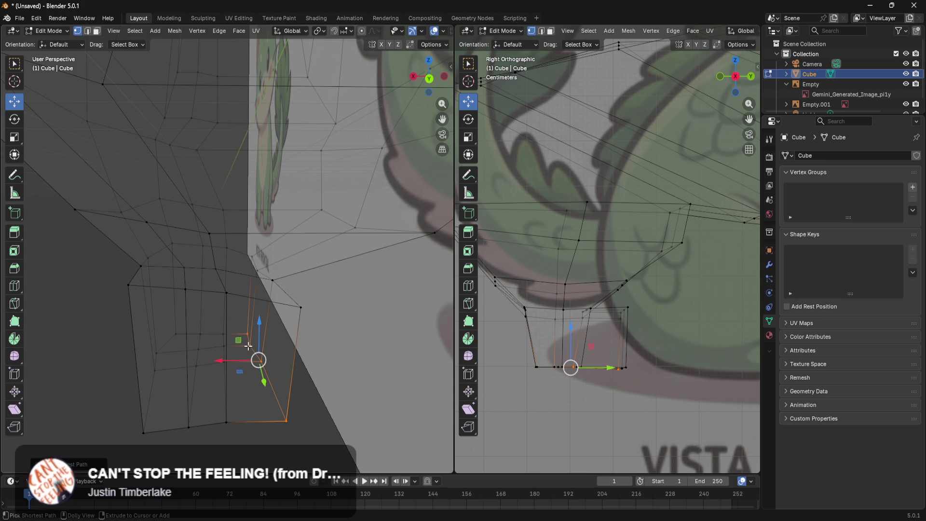
pyautogui.press('s')
pyautogui.press('x')
pyautogui.press('0')
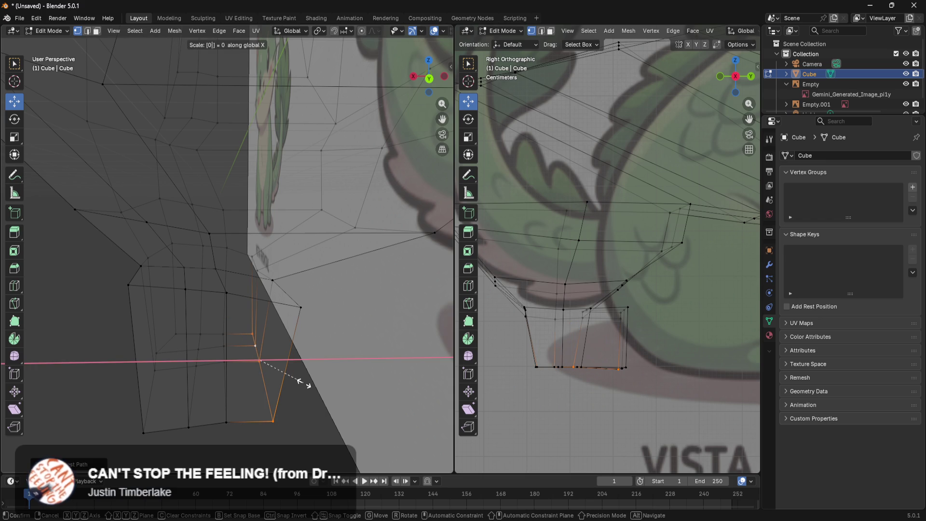
pyautogui.press('Return')
pyautogui.click(147, 428)
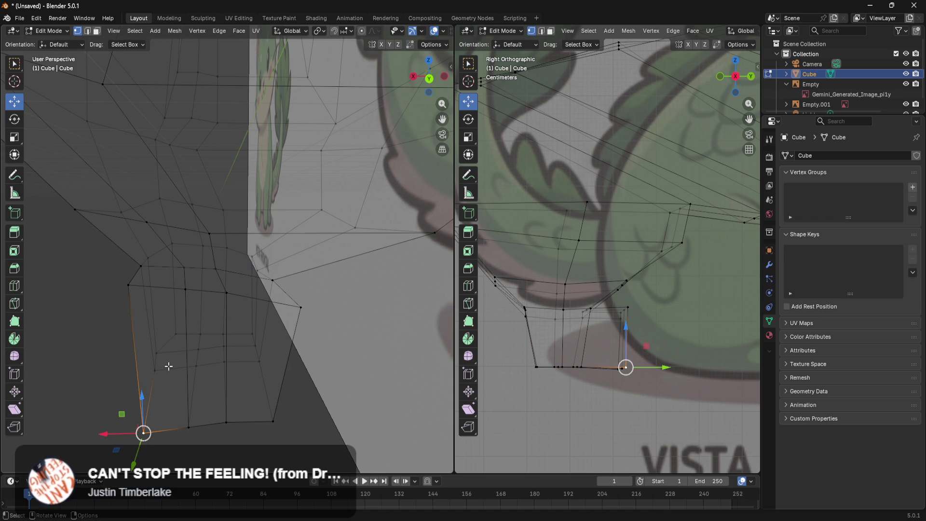
pyautogui.keyDown('ctrl'); pyautogui.click(179, 332); pyautogui.keyUp('ctrl')
pyautogui.press('s')
pyautogui.press('x')
pyautogui.press('0')
pyautogui.press('Return')
# Line up the leg's top row of vertices with an X scale of 0
pyautogui.moveTo(302, 332)
pyautogui.mouseDown(button='middle')
pyautogui.moveTo(280, 343)
pyautogui.moveTo(302, 306)
pyautogui.moveTo(248, 283)
pyautogui.moveTo(324, 288)
pyautogui.mouseUp(button='middle')
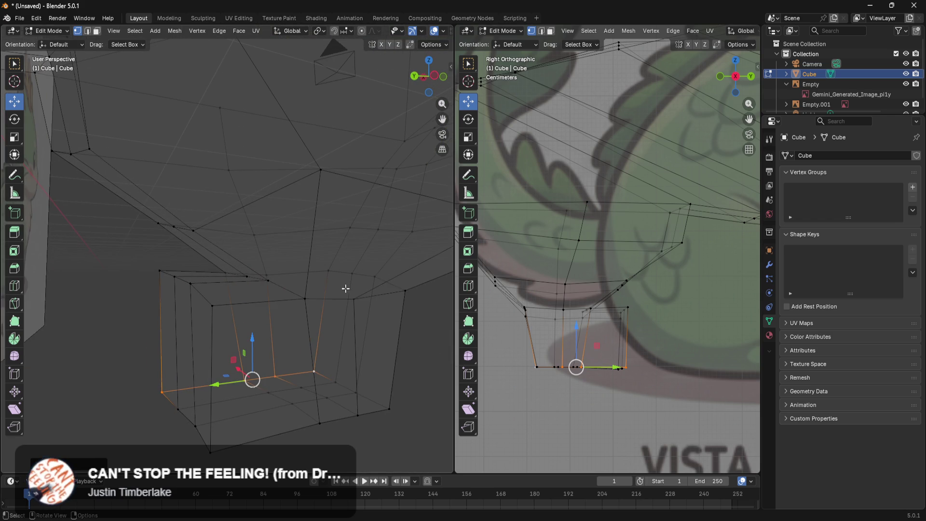
pyautogui.click(402, 290)
pyautogui.keyDown('ctrl'); pyautogui.click(221, 308); pyautogui.keyUp('ctrl')
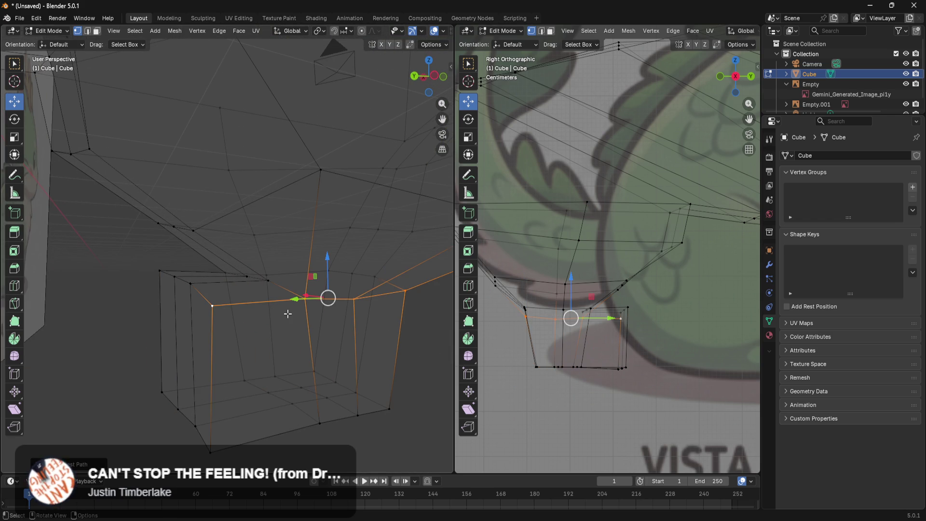
pyautogui.press('s')
pyautogui.press('x')
pyautogui.press('0')
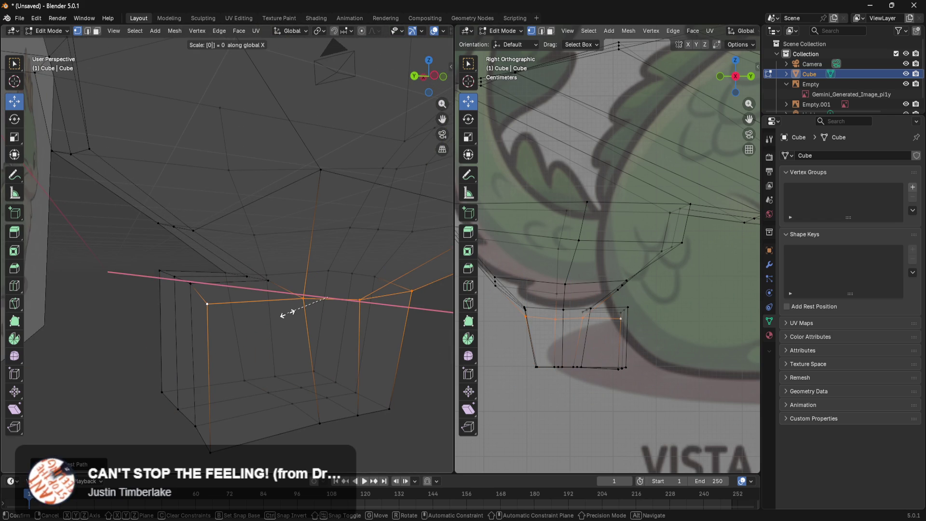
pyautogui.press('Return')
# Raise the edge loop around the leg's top slightly
pyautogui.moveTo(275, 374); pyautogui.dragTo(345, 380, button='middle')
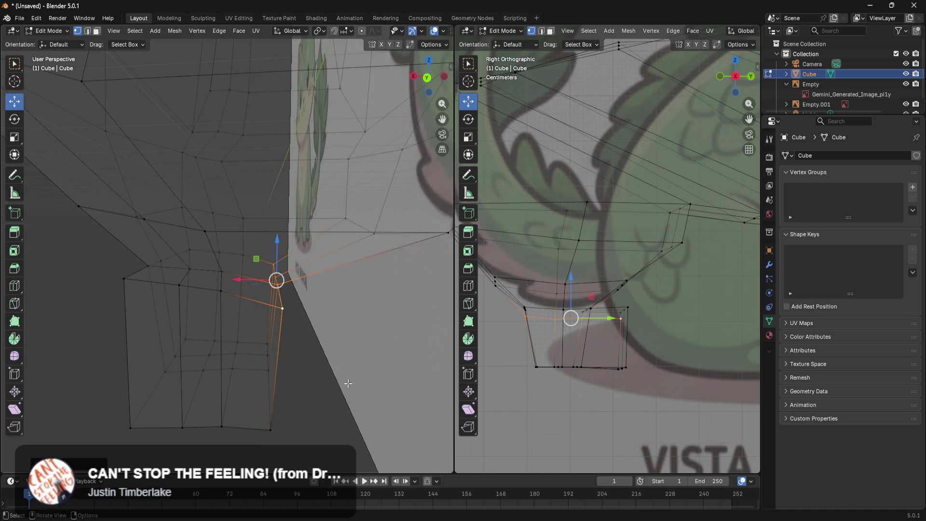
pyautogui.click(238, 372)
pyautogui.moveTo(238, 372)
pyautogui.mouseDown(button='middle')
pyautogui.moveTo(256, 374)
pyautogui.moveTo(221, 362)
pyautogui.moveTo(252, 343)
pyautogui.moveTo(235, 318)
pyautogui.mouseUp(button='middle')
pyautogui.click(234, 318)
pyautogui.keyDown('alt'); pyautogui.click(360, 285); pyautogui.keyUp('alt')
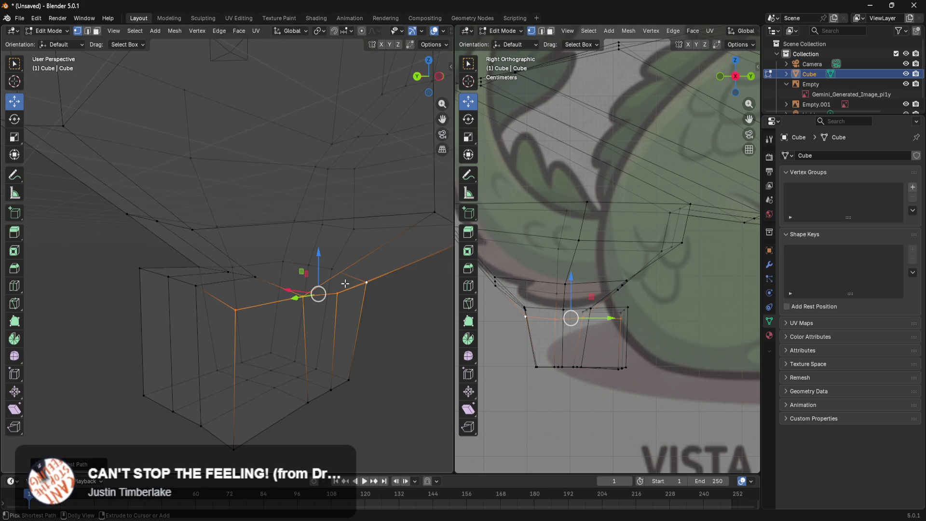
pyautogui.moveTo(323, 263); pyautogui.dragTo(315, 251)
pyautogui.hotkey('alt', 'a')
pyautogui.moveTo(355, 346); pyautogui.dragTo(329, 345, button='middle')
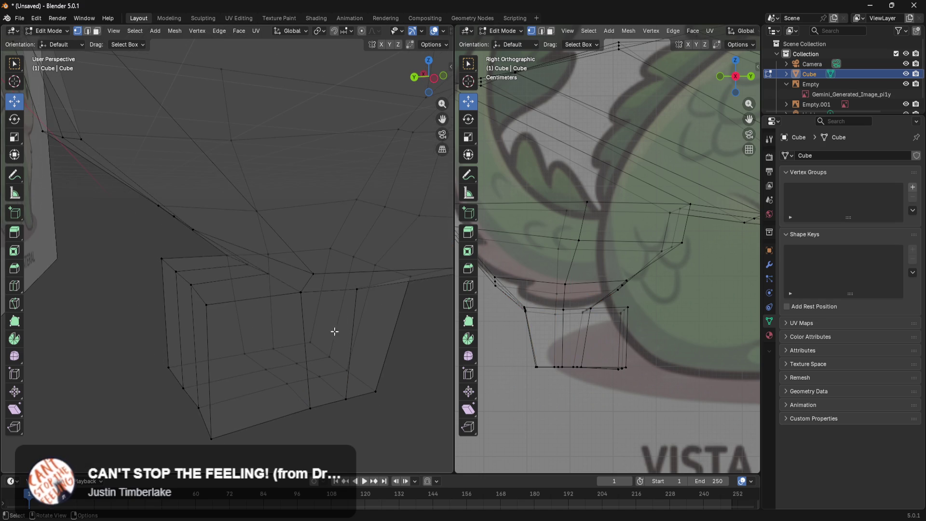
pyautogui.click(360, 292)
pyautogui.press('g')
pyautogui.press('z')
pyautogui.press('Escape')
# Flatten the top-corner edge path on the leg's other side to zero along X, then lower it slightly
pyautogui.moveTo(367, 289)
pyautogui.mouseDown(button='middle')
pyautogui.moveTo(424, 284)
pyautogui.moveTo(444, 312)
pyautogui.moveTo(337, 337)
pyautogui.moveTo(311, 326)
pyautogui.mouseUp(button='middle')
pyautogui.moveTo(178, 265)
pyautogui.mouseDown(button='middle')
pyautogui.moveTo(161, 273)
pyautogui.moveTo(189, 286)
pyautogui.mouseUp(button='middle')
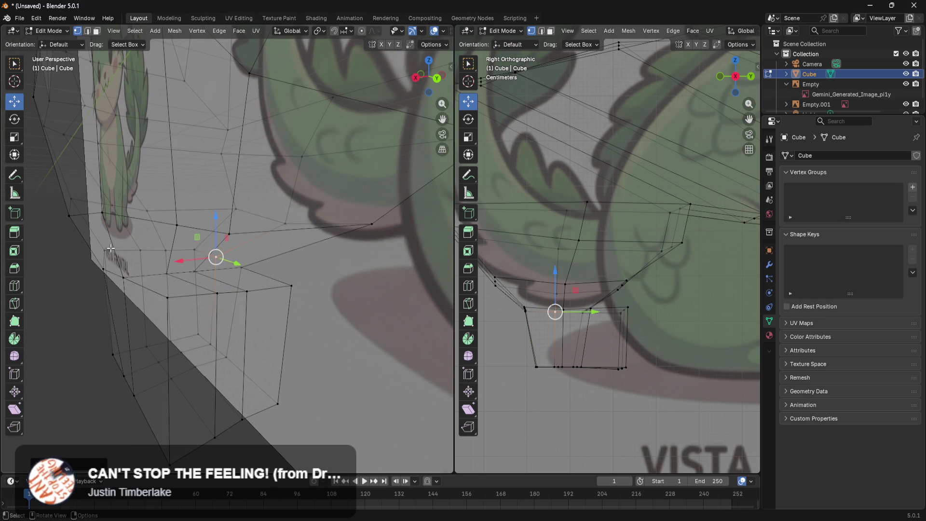
pyautogui.click(104, 250)
pyautogui.keyDown('ctrl'); pyautogui.click(168, 299); pyautogui.keyUp('ctrl')
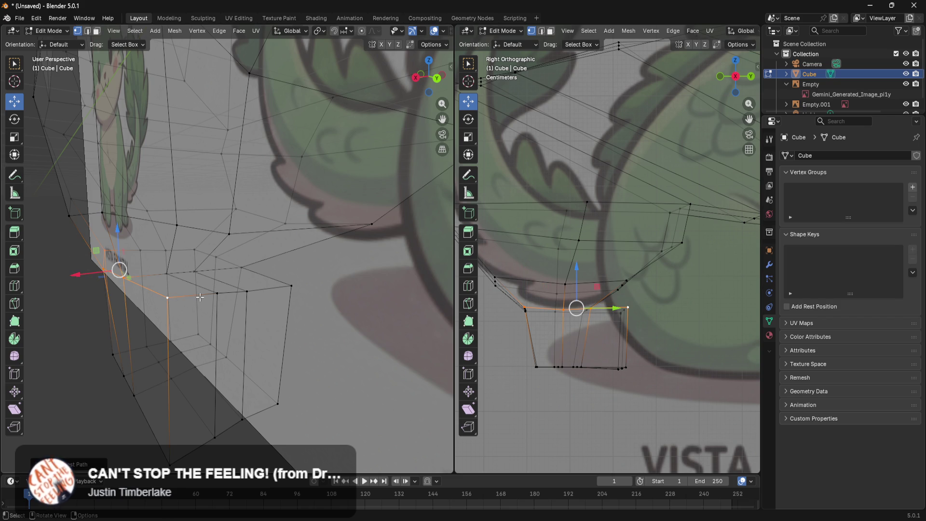
pyautogui.press('s')
pyautogui.press('x')
pyautogui.press('0')
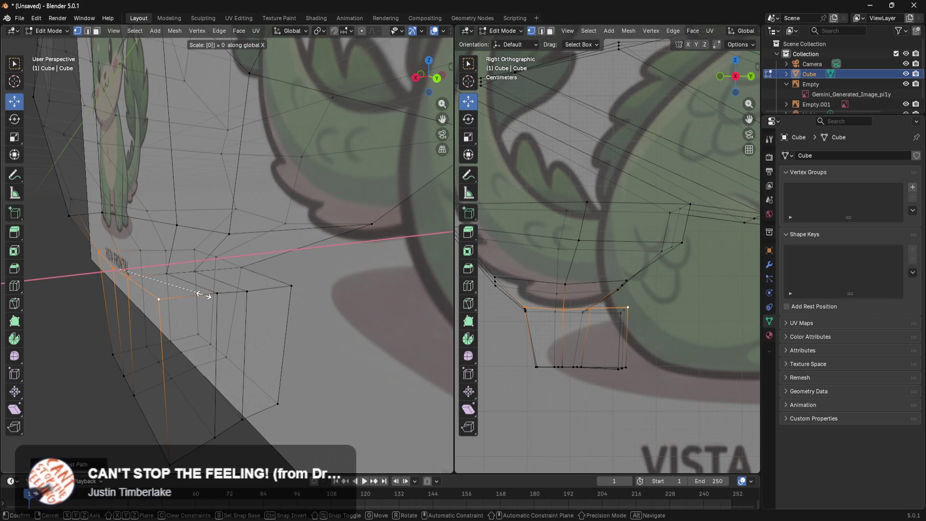
pyautogui.press('Return')
pyautogui.moveTo(202, 295)
pyautogui.mouseDown(button='middle')
pyautogui.moveTo(123, 308)
pyautogui.moveTo(128, 294)
pyautogui.mouseUp(button='middle')
pyautogui.moveTo(141, 237); pyautogui.dragTo(141, 242)
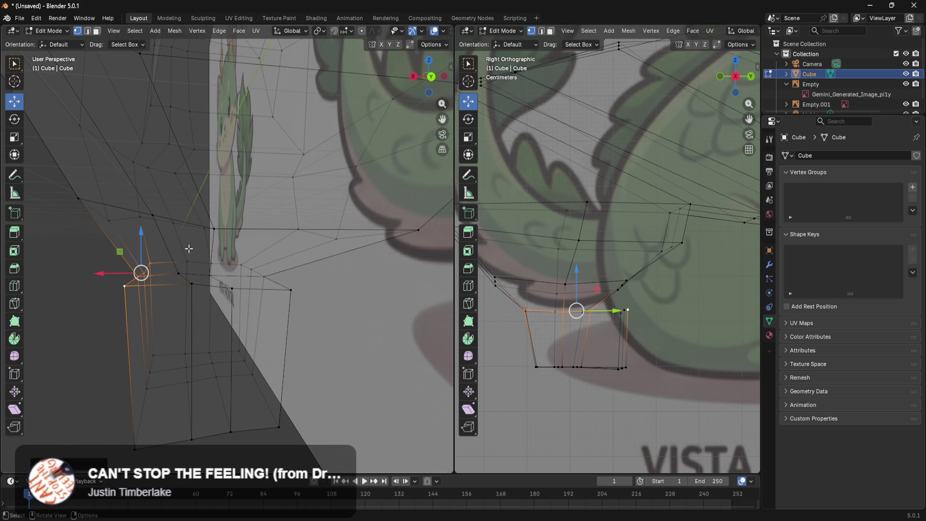
# Align two side vertices along X and shift them and a corner edge path vertically
pyautogui.click(187, 261)
pyautogui.keyDown('ctrl'); pyautogui.click(192, 286); pyautogui.keyUp('ctrl')
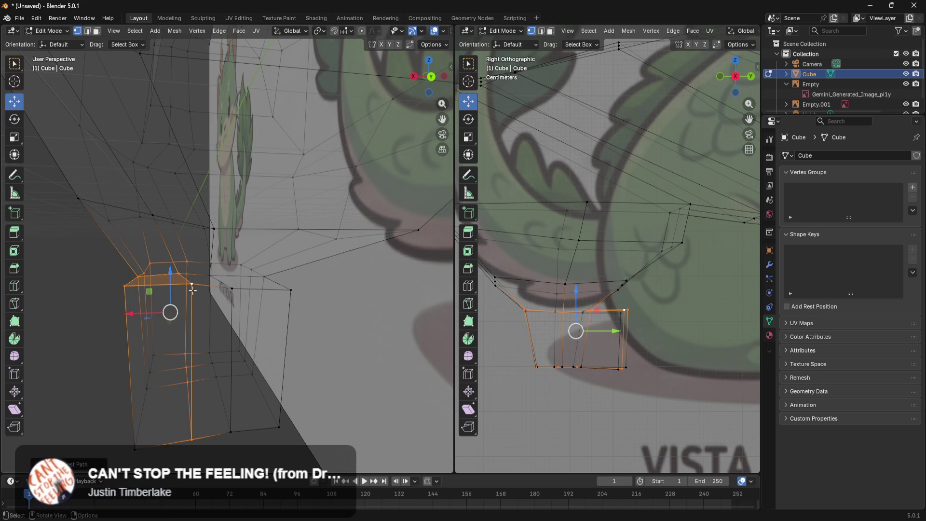
pyautogui.click(191, 283)
pyautogui.keyDown('shift'); pyautogui.click(179, 274); pyautogui.keyUp('shift')
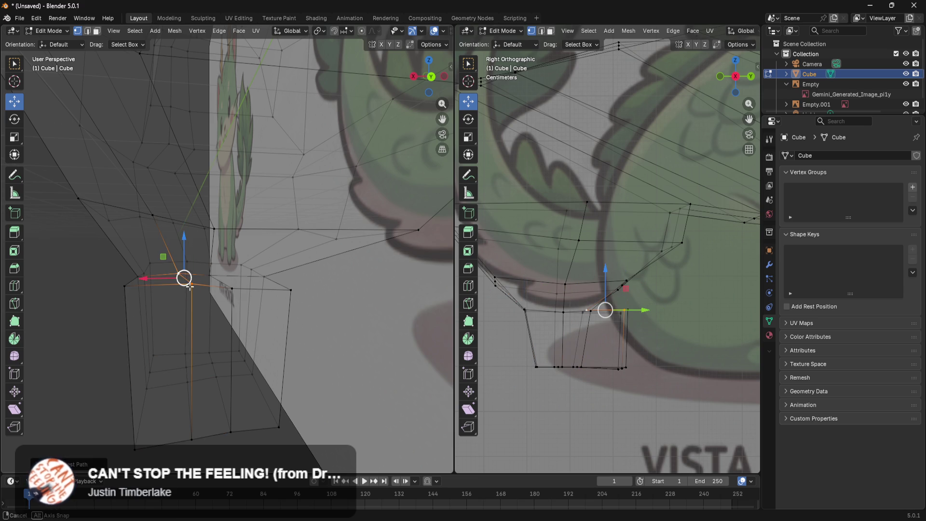
pyautogui.moveTo(178, 273); pyautogui.dragTo(203, 300, button='middle')
pyautogui.press('s')
pyautogui.press('x')
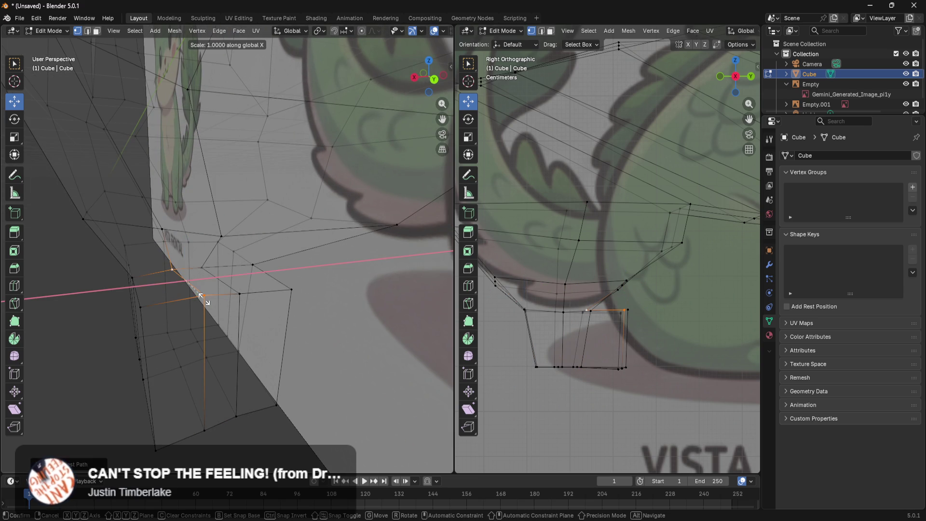
pyautogui.press('Return')
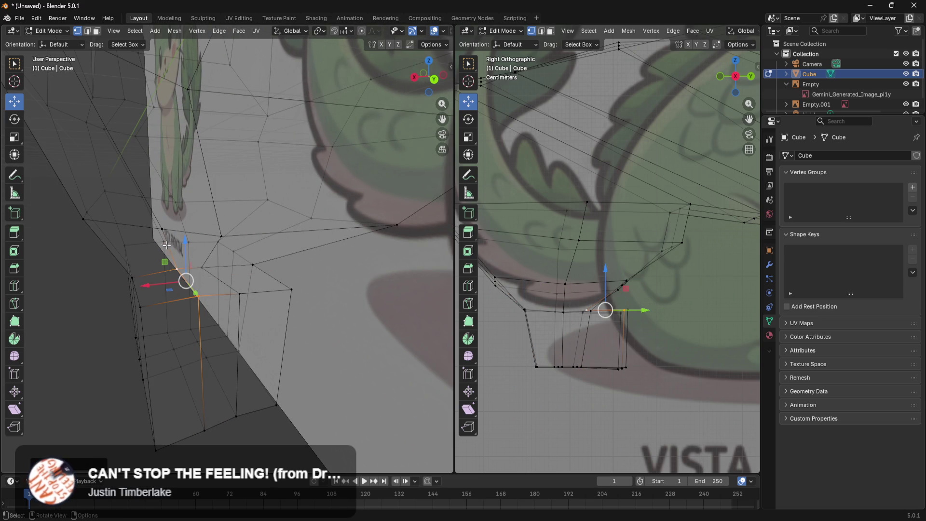
pyautogui.moveTo(154, 244)
pyautogui.mouseDown(button='middle')
pyautogui.moveTo(159, 301)
pyautogui.moveTo(107, 306)
pyautogui.moveTo(140, 270)
pyautogui.moveTo(198, 233)
pyautogui.mouseUp(button='middle')
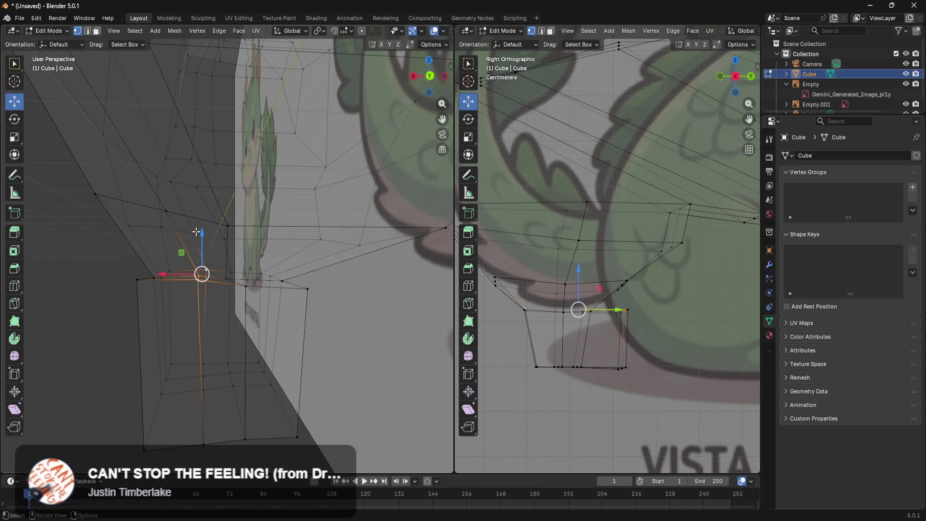
pyautogui.moveTo(198, 233); pyautogui.dragTo(202, 239)
pyautogui.click(137, 279)
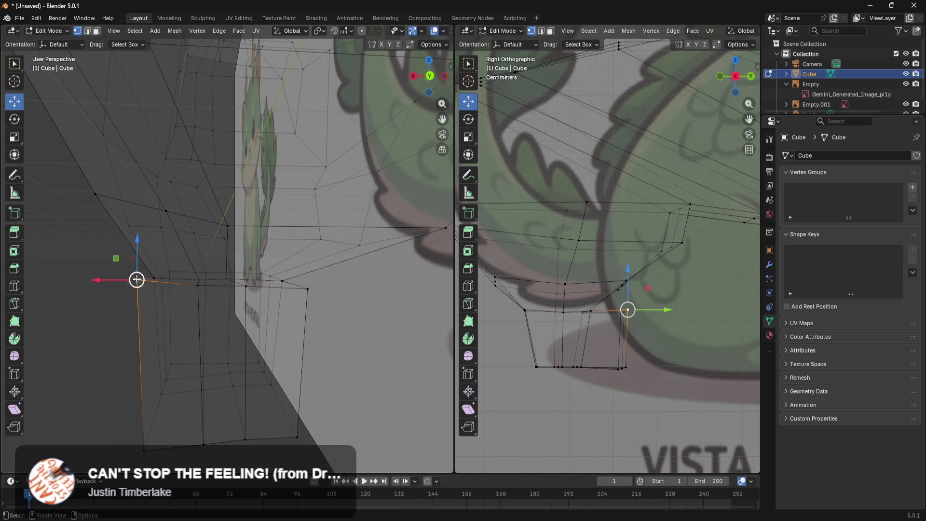
pyautogui.keyDown('ctrl'); pyautogui.click(169, 268); pyautogui.keyUp('ctrl')
pyautogui.moveTo(161, 249); pyautogui.dragTo(163, 252)
# Box-select the leg's bottom faces and raise them in two small moves
pyautogui.keyDown('shift'); pyautogui.moveTo(336, 391); pyautogui.dragTo(346, 313, button='middle'); pyautogui.keyUp('shift')
pyautogui.moveTo(354, 280); pyautogui.dragTo(112, 358)
pyautogui.moveTo(231, 279); pyautogui.dragTo(231, 253)
pyautogui.moveTo(232, 253)
pyautogui.mouseDown(button='middle')
pyautogui.moveTo(310, 264)
pyautogui.moveTo(331, 259)
pyautogui.moveTo(323, 261)
pyautogui.mouseUp(button='middle')
pyautogui.moveTo(171, 216); pyautogui.dragTo(162, 191)
# Box-select the whole flat foot block and lower it along Z
pyautogui.moveTo(162, 191); pyautogui.dragTo(289, 273, button='middle')
pyautogui.moveTo(297, 261)
pyautogui.mouseDown(button='middle')
pyautogui.moveTo(309, 313)
pyautogui.moveTo(334, 348)
pyautogui.moveTo(353, 341)
pyautogui.moveTo(299, 256)
pyautogui.moveTo(314, 316)
pyautogui.moveTo(311, 290)
pyautogui.mouseUp(button='middle')
pyautogui.moveTo(330, 264); pyautogui.dragTo(58, 335)
pyautogui.moveTo(183, 247); pyautogui.dragTo(189, 278)
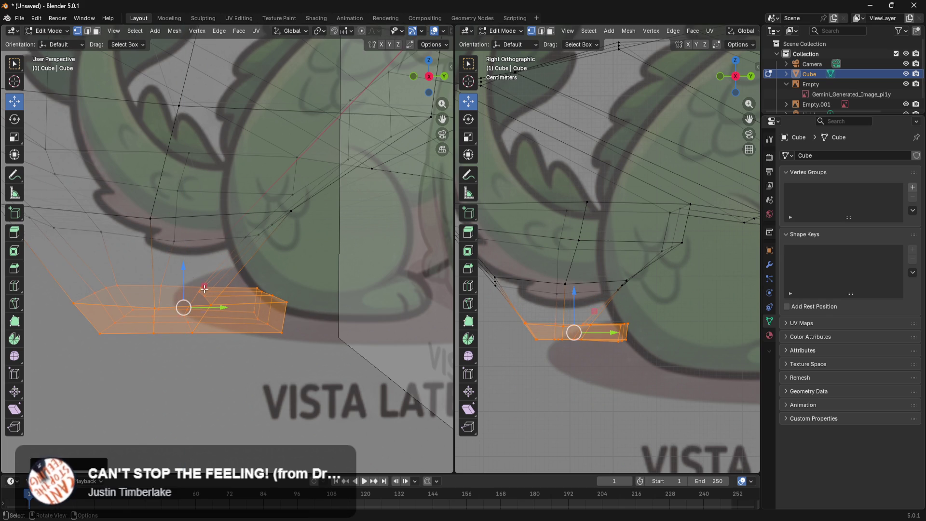
# In Right Orthographic view, lower the left leg's bottom ring to the ground shadow, then return to front view
pyautogui.click(296, 387)
pyautogui.moveTo(316, 384)
pyautogui.keyDown('shift'); pyautogui.mouseDown(button='middle')
pyautogui.moveTo(253, 319)
pyautogui.moveTo(245, 327)
pyautogui.mouseUp(button='middle'); pyautogui.keyUp('shift')
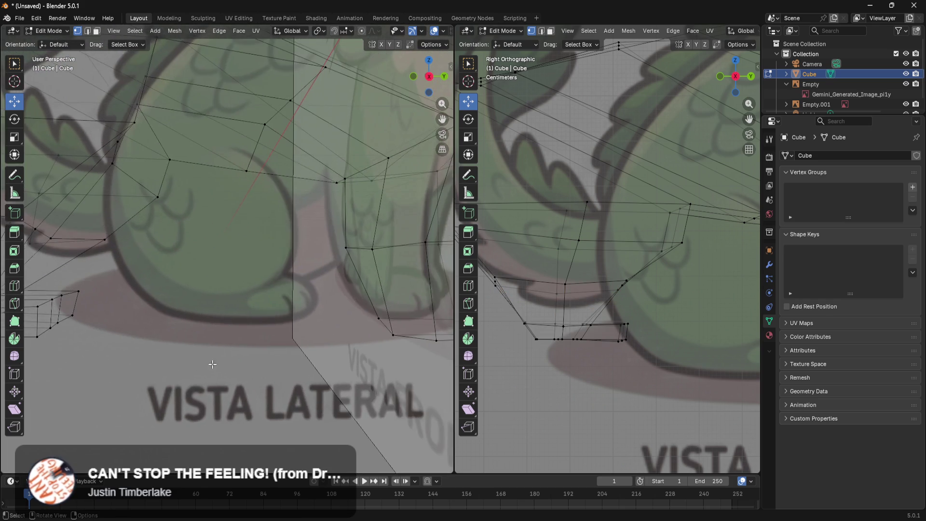
pyautogui.scroll(-4, 244, 329)
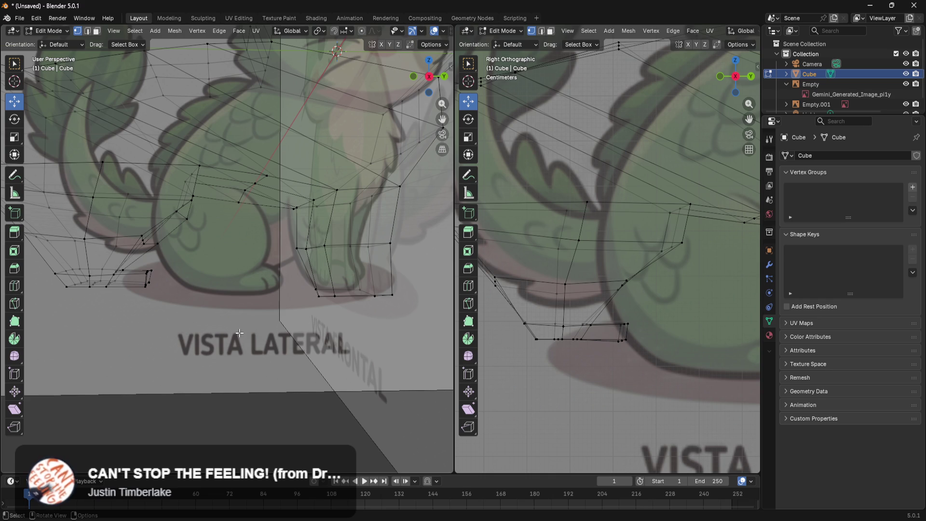
pyautogui.press('KP_3')
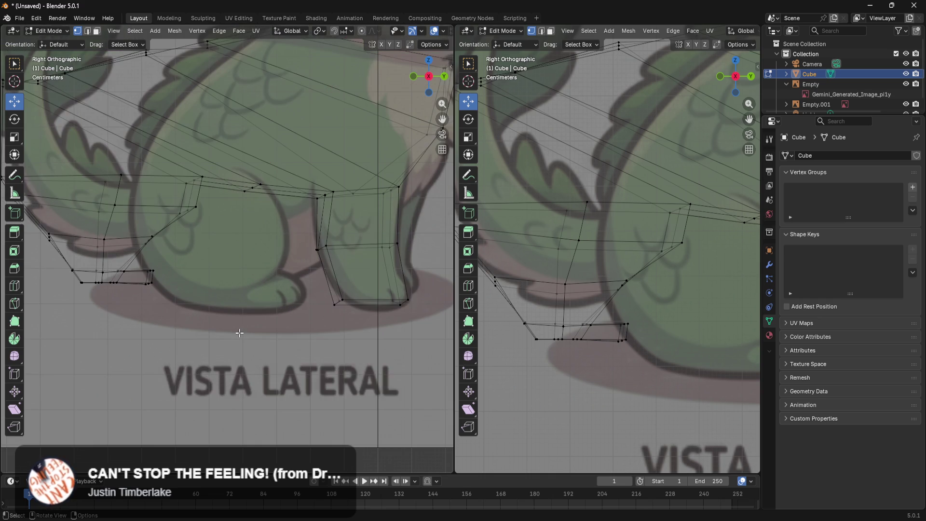
pyautogui.moveTo(159, 257); pyautogui.dragTo(68, 308)
pyautogui.moveTo(110, 245); pyautogui.dragTo(114, 267)
pyautogui.click(236, 360)
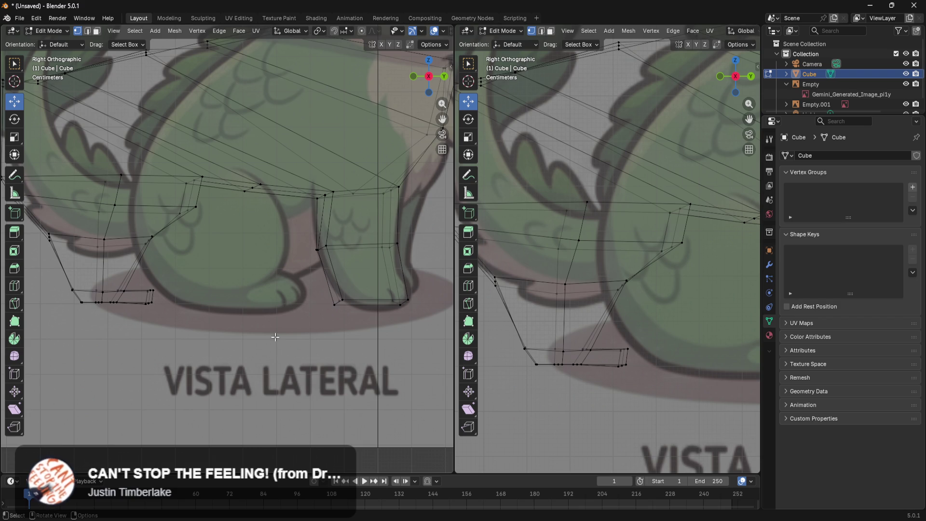
pyautogui.press('KP_1')
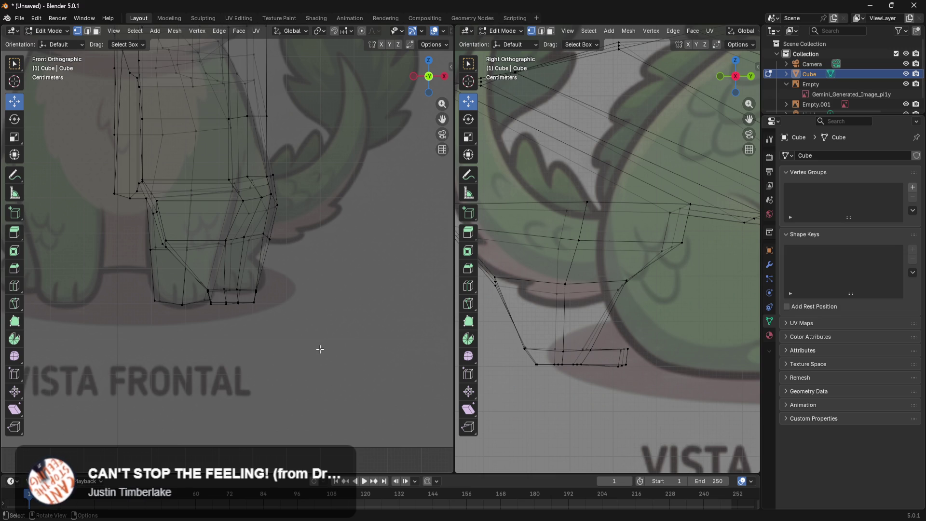
# Move two hind-leg outline vertices back along Y to match the reference
pyautogui.scroll(-3, 554, 299)
pyautogui.scroll(4, 646, 338)
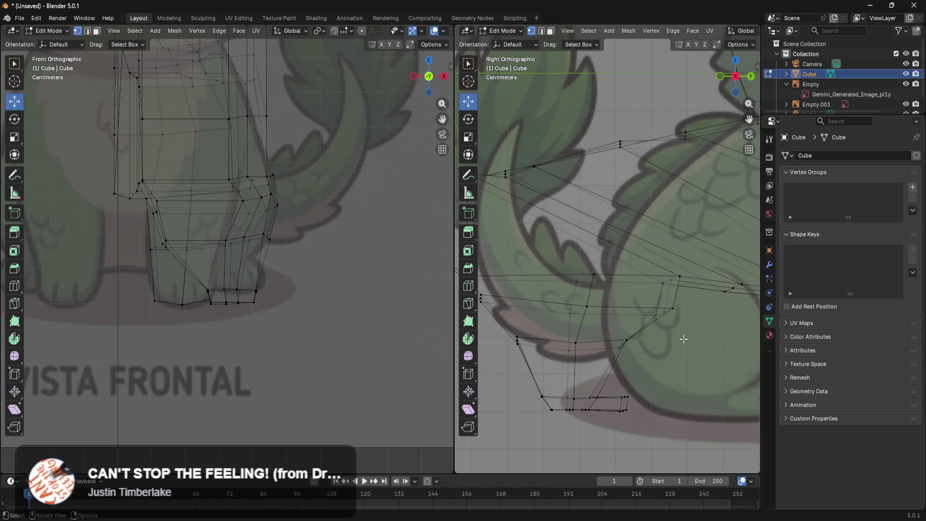
pyautogui.click(657, 314)
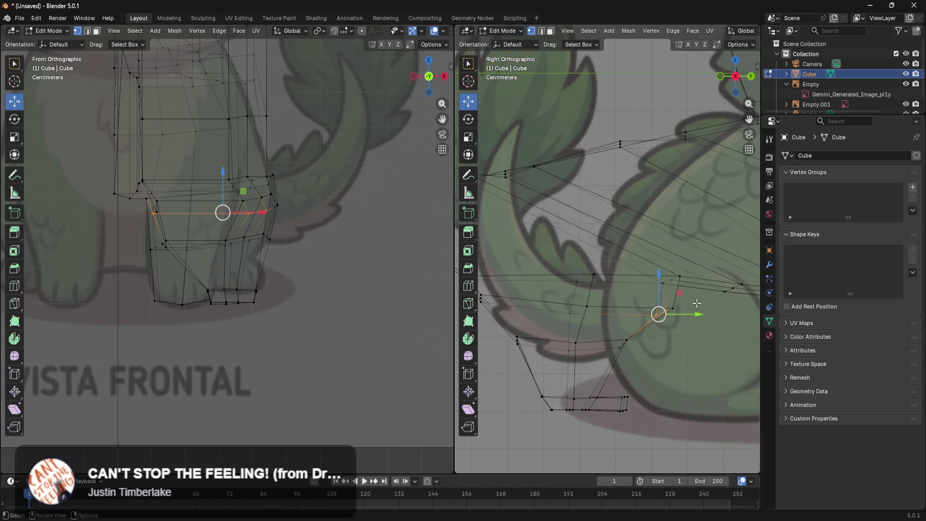
pyautogui.keyDown('shift'); pyautogui.click(663, 311); pyautogui.keyUp('shift')
pyautogui.moveTo(697, 315)
pyautogui.mouseDown()
pyautogui.moveTo(684, 315)
pyautogui.moveTo(689, 335)
pyautogui.mouseUp()
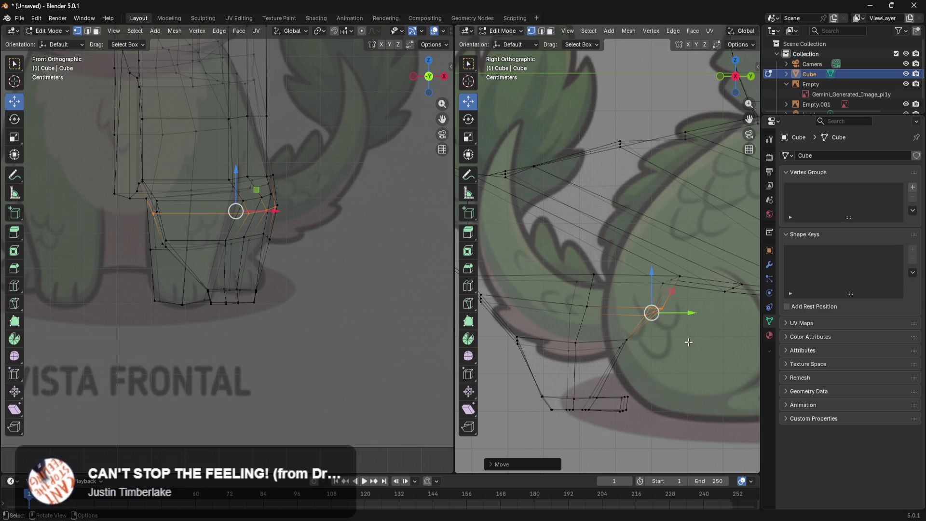
pyautogui.keyDown('shift'); pyautogui.moveTo(689, 335); pyautogui.dragTo(720, 335, button='middle'); pyautogui.keyUp('shift')
# Nudge the haunch's rear vertex back along Y and lower it along Z
pyautogui.click(517, 307)
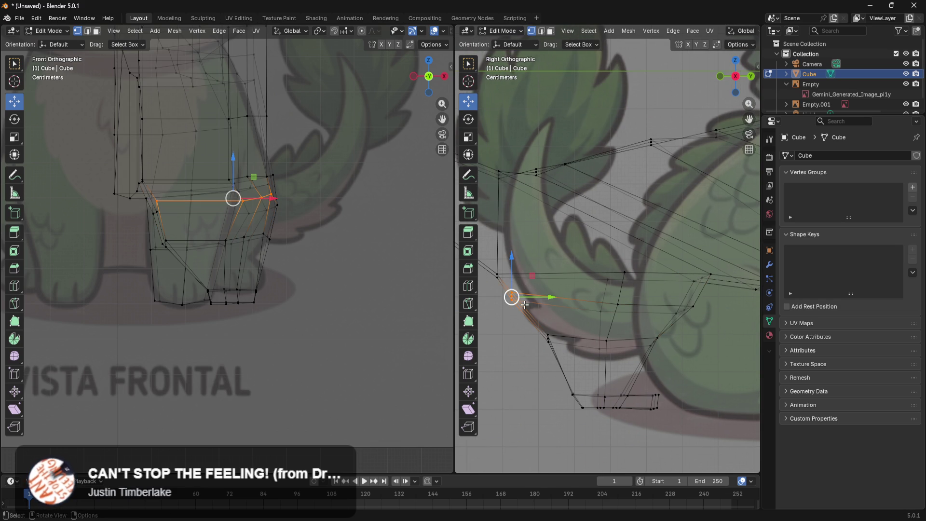
pyautogui.moveTo(535, 297); pyautogui.dragTo(530, 298)
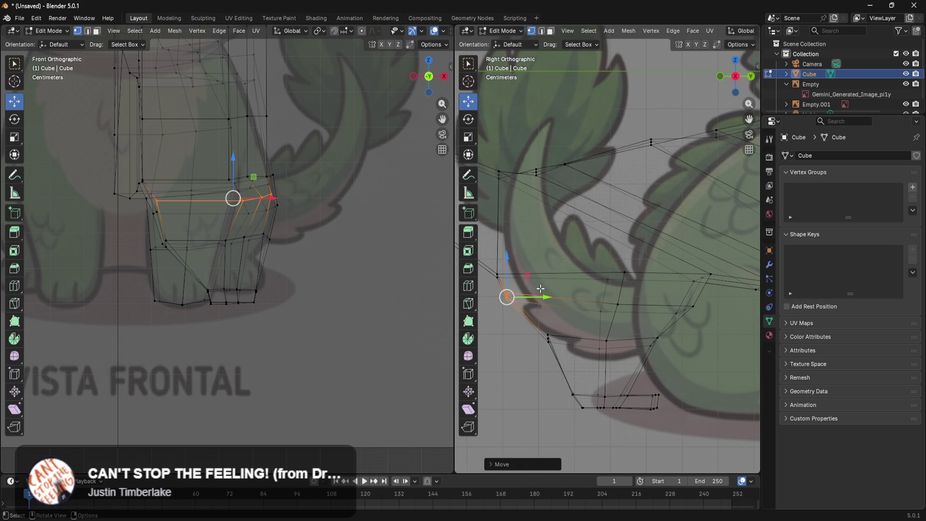
pyautogui.moveTo(507, 269); pyautogui.dragTo(509, 278)
pyautogui.click(683, 361)
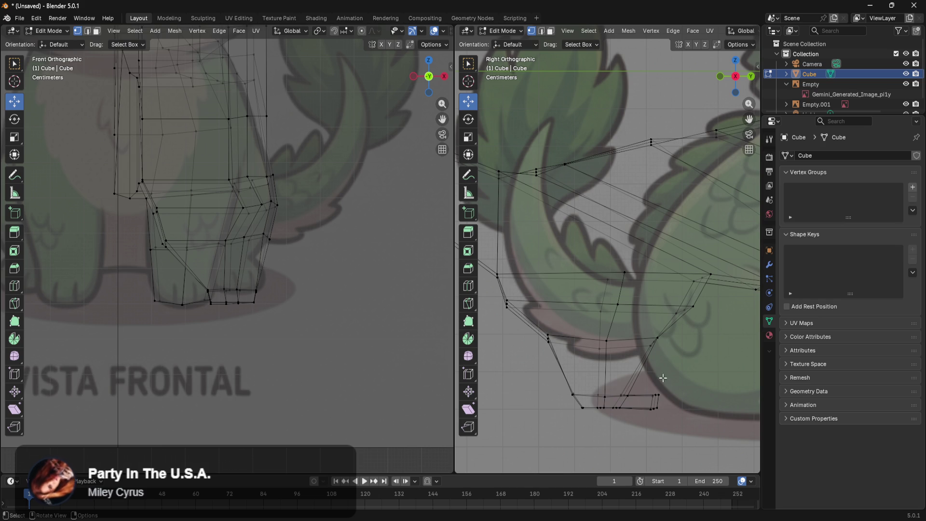
# Move another haunch vertex backward along Y to smooth the leg's back outline
pyautogui.keyDown('shift'); pyautogui.moveTo(657, 413); pyautogui.dragTo(681, 392, button='middle'); pyautogui.keyUp('shift')
pyautogui.click(559, 325)
pyautogui.moveTo(597, 317)
pyautogui.mouseDown()
pyautogui.moveTo(577, 328)
pyautogui.moveTo(603, 328)
pyautogui.mouseUp()
pyautogui.keyDown('shift'); pyautogui.moveTo(699, 369); pyautogui.dragTo(678, 370, button='middle'); pyautogui.keyUp('shift')
pyautogui.scroll(-3, 678, 370)
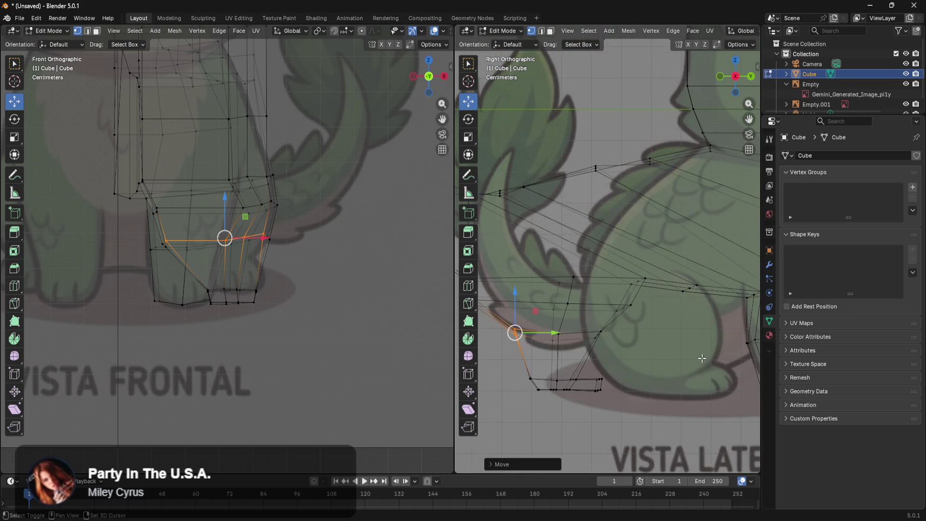
pyautogui.scroll(3, 702, 358)
pyautogui.scroll(-5, 677, 399)
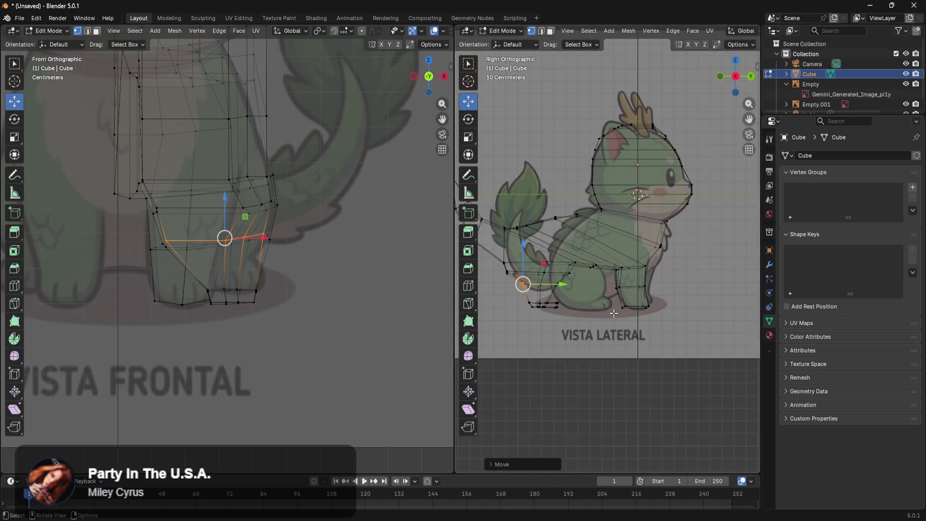
pyautogui.scroll(4, 633, 236)
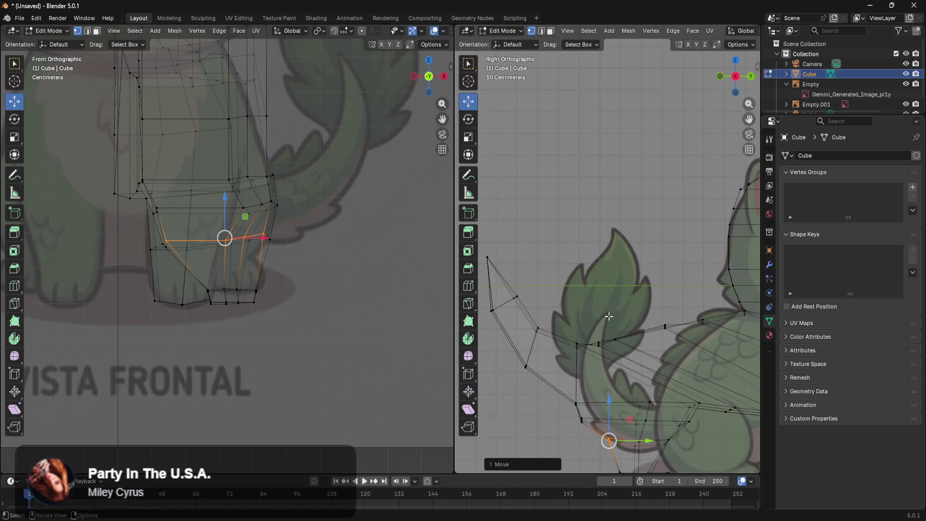
pyautogui.scroll(-5, 633, 236)
# Switch the right viewport to Solid shading in perspective around the dragon's head
pyautogui.moveTo(666, 255); pyautogui.dragTo(553, 275, button='middle')
pyautogui.press('z')
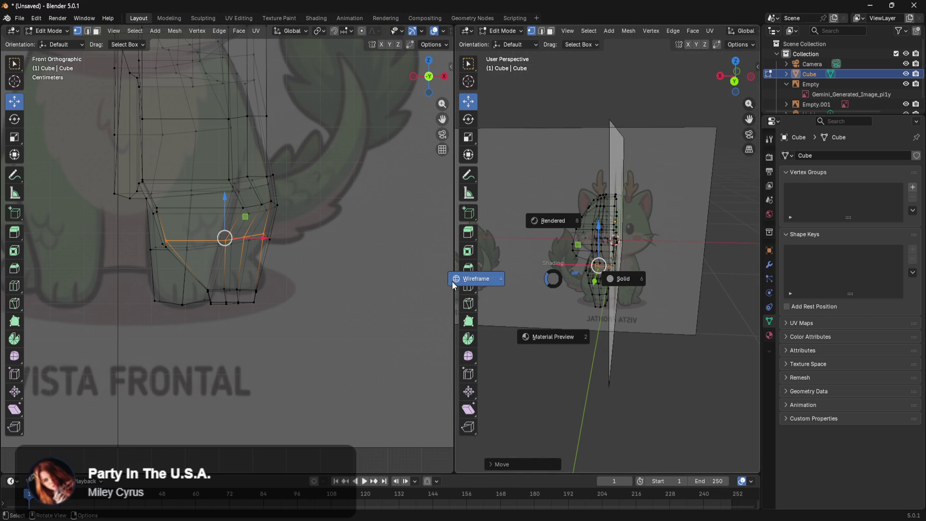
pyautogui.click(622, 278)
pyautogui.scroll(3, 598, 290)
pyautogui.moveTo(598, 290)
pyautogui.mouseDown(button='middle')
pyautogui.moveTo(576, 319)
pyautogui.moveTo(742, 333)
pyautogui.moveTo(738, 320)
pyautogui.moveTo(661, 319)
pyautogui.moveTo(748, 292)
pyautogui.mouseUp(button='middle')
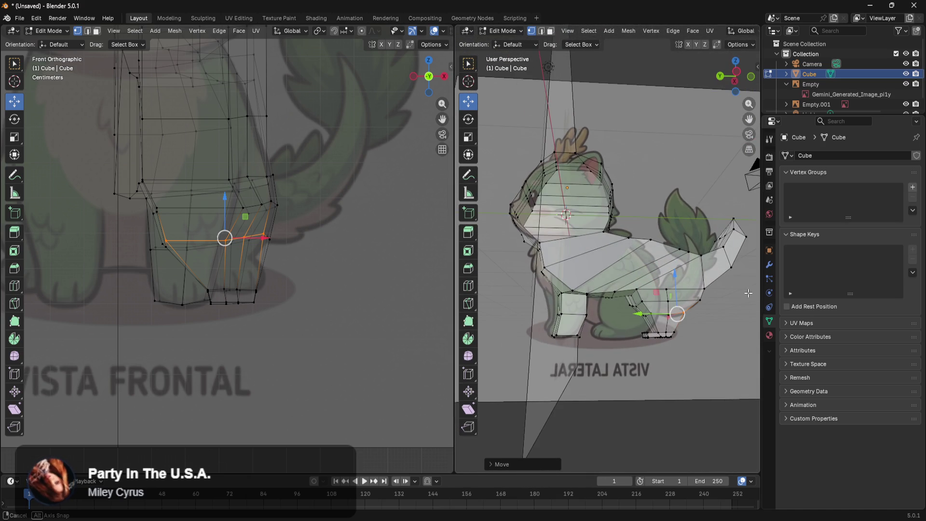
# Hide the Empty and Empty.001 reference images in the Outliner
pyautogui.click(786, 85)
pyautogui.click(906, 84)
pyautogui.click(906, 94)
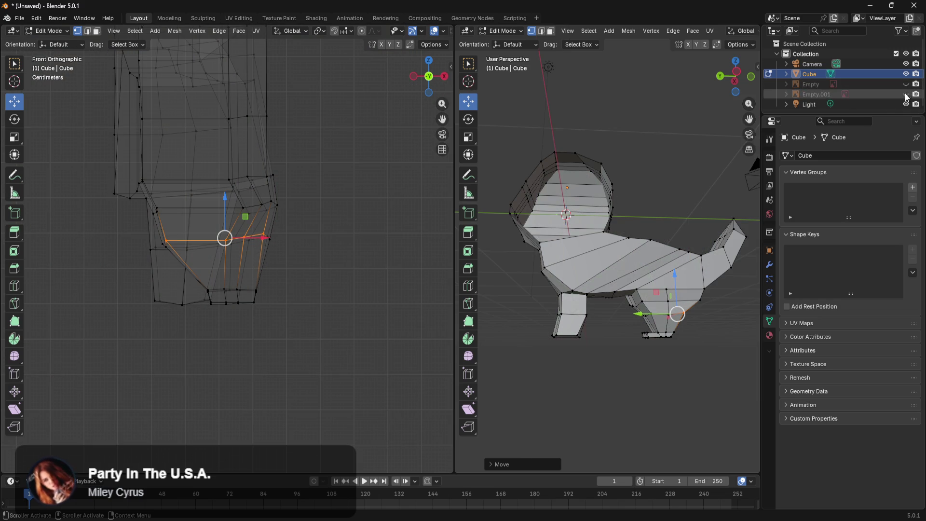
# Deselect all, then shortest-path select faces from the tail tip across the body side to the front legs
pyautogui.scroll(4, 666, 383)
pyautogui.moveTo(715, 382); pyautogui.dragTo(717, 376, button='middle')
pyautogui.hotkey('alt', 'a')
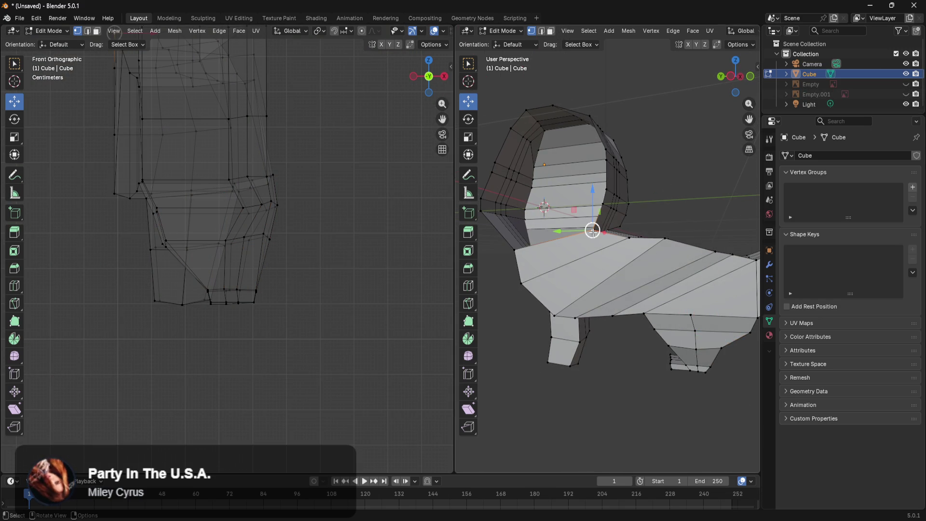
pyautogui.moveTo(593, 233)
pyautogui.mouseDown(button='middle')
pyautogui.moveTo(712, 206)
pyautogui.moveTo(703, 297)
pyautogui.moveTo(719, 282)
pyautogui.mouseUp(button='middle')
pyautogui.keyDown('ctrl'); pyautogui.click(710, 196); pyautogui.keyUp('ctrl')
pyautogui.keyDown('ctrl'); pyautogui.click(682, 280); pyautogui.keyUp('ctrl')
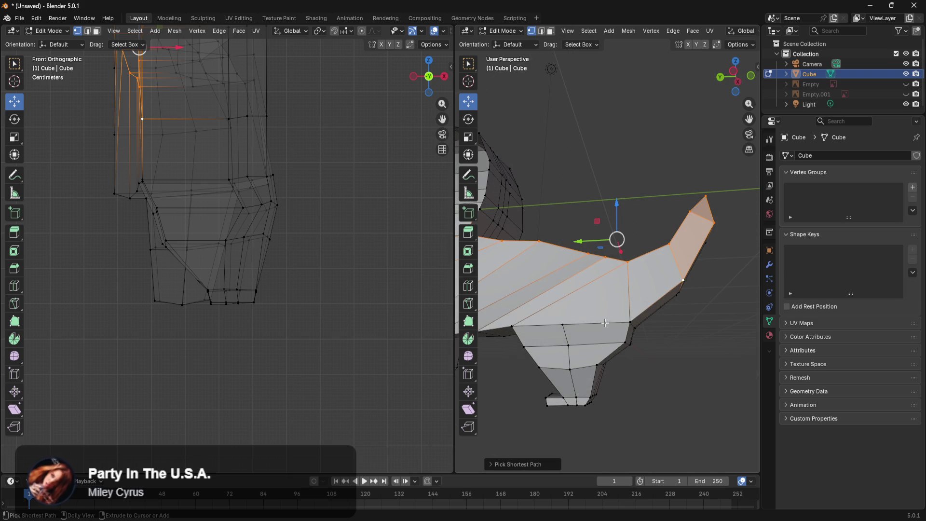
pyautogui.keyDown('shift'); pyautogui.moveTo(590, 323); pyautogui.dragTo(528, 317, button='middle'); pyautogui.keyUp('shift')
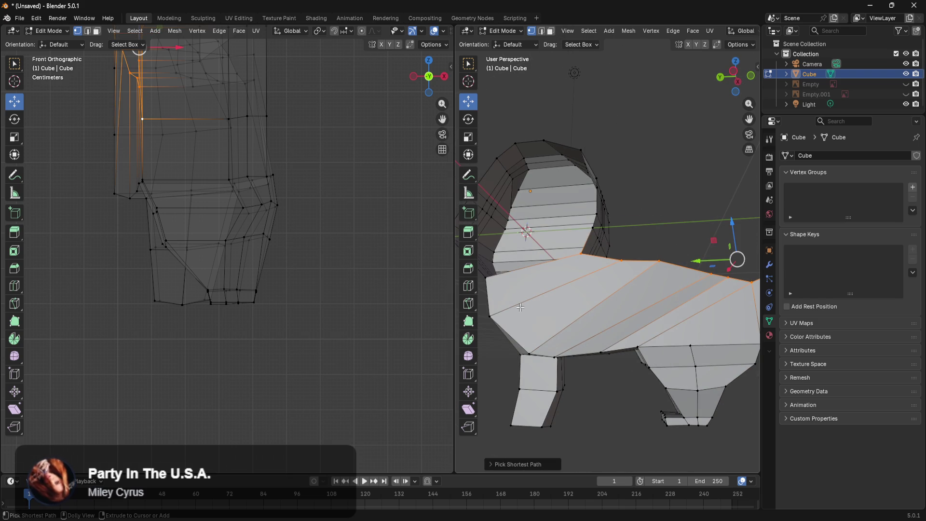
pyautogui.keyDown('ctrl'); pyautogui.click(486, 277); pyautogui.keyUp('ctrl')
pyautogui.moveTo(554, 323)
pyautogui.mouseDown(button='middle')
pyautogui.moveTo(647, 308)
pyautogui.moveTo(653, 346)
pyautogui.moveTo(569, 318)
pyautogui.moveTo(459, 336)
pyautogui.moveTo(615, 355)
pyautogui.mouseUp(button='middle')
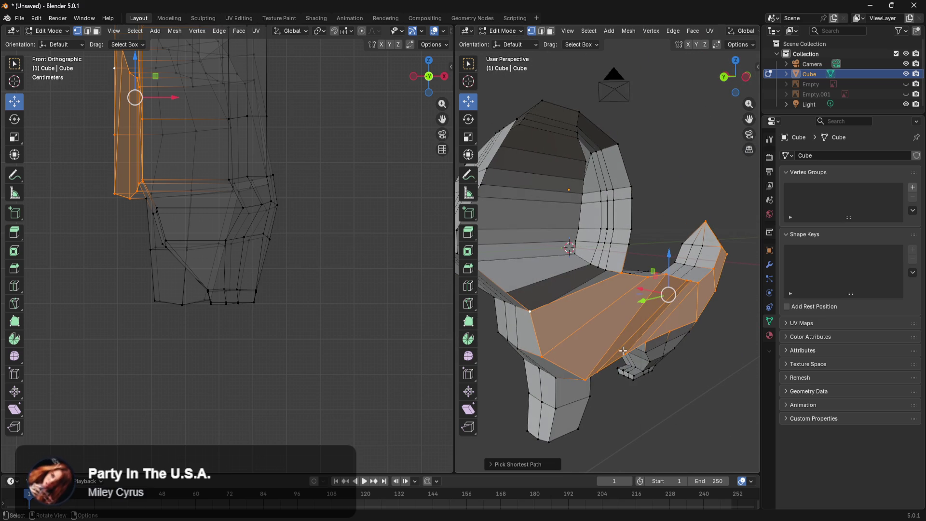
# Delete the selected body faces and inspect the open gap along the torso
pyautogui.press('x')
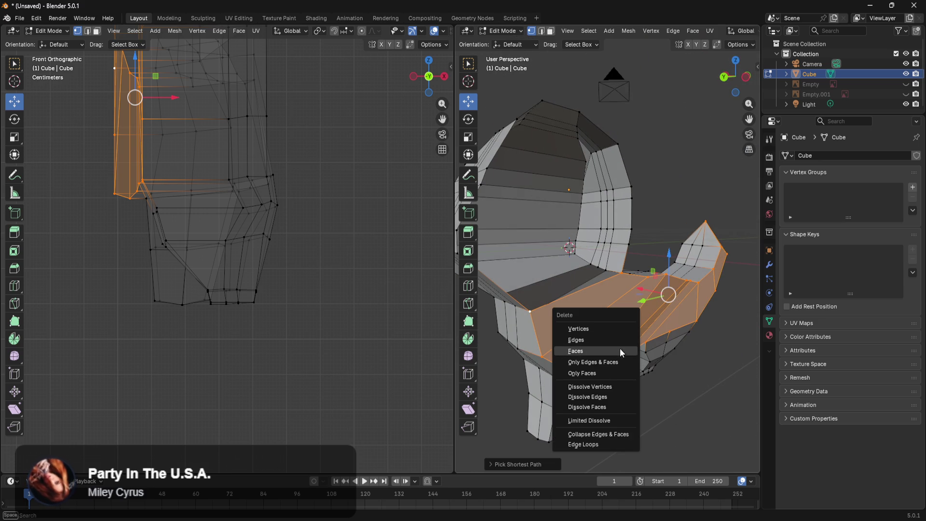
pyautogui.click(595, 350)
pyautogui.moveTo(595, 350)
pyautogui.mouseDown(button='middle')
pyautogui.moveTo(706, 380)
pyautogui.moveTo(515, 317)
pyautogui.moveTo(476, 338)
pyautogui.moveTo(517, 356)
pyautogui.moveTo(502, 351)
pyautogui.mouseUp(button='middle')
pyautogui.keyDown('alt'); pyautogui.click(510, 364); pyautogui.keyUp('alt')
pyautogui.click(510, 348)
pyautogui.moveTo(590, 376)
pyautogui.mouseDown(button='middle')
pyautogui.moveTo(547, 373)
pyautogui.moveTo(558, 333)
pyautogui.mouseUp(button='middle')
pyautogui.click(563, 303)
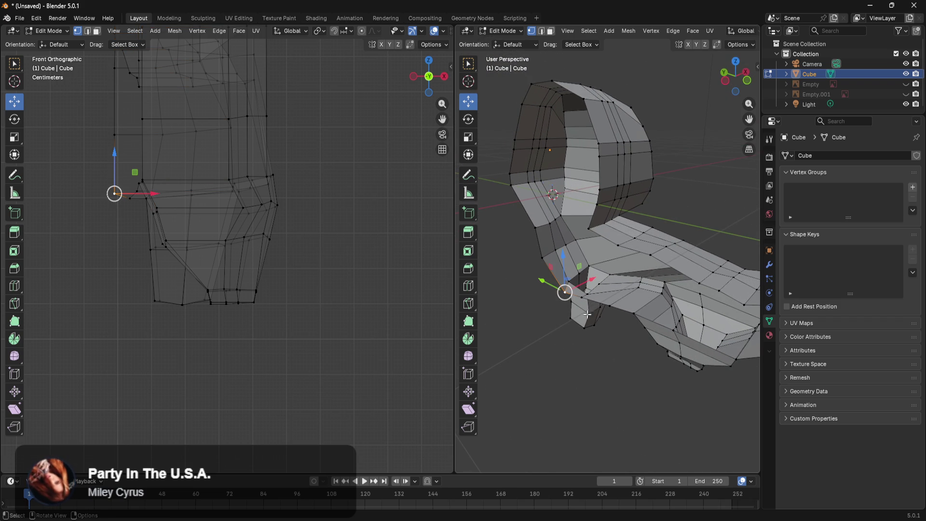
# Select the open border edge path and begin moving it along X, then cancel
pyautogui.keyDown('ctrl'); pyautogui.click(740, 359); pyautogui.keyUp('ctrl')
pyautogui.moveTo(739, 359); pyautogui.dragTo(664, 383, button='middle')
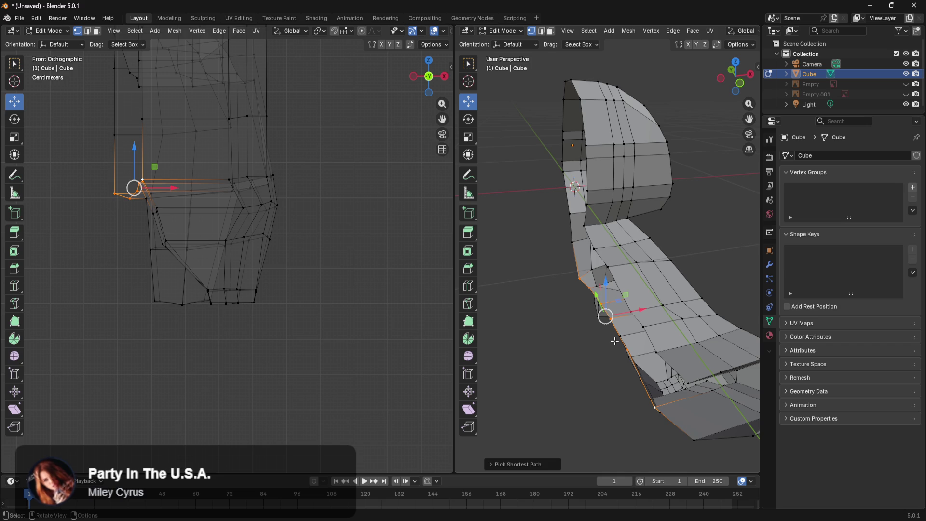
pyautogui.press('g')
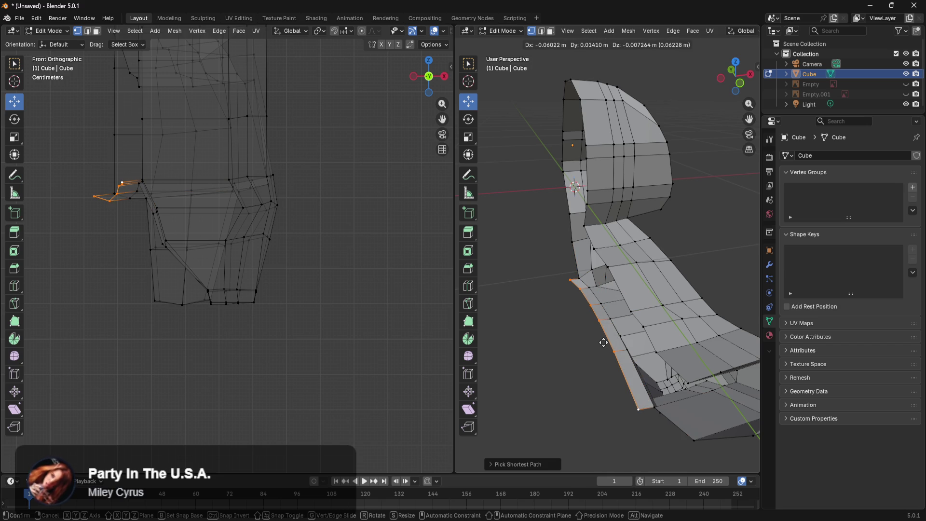
pyautogui.press('x')
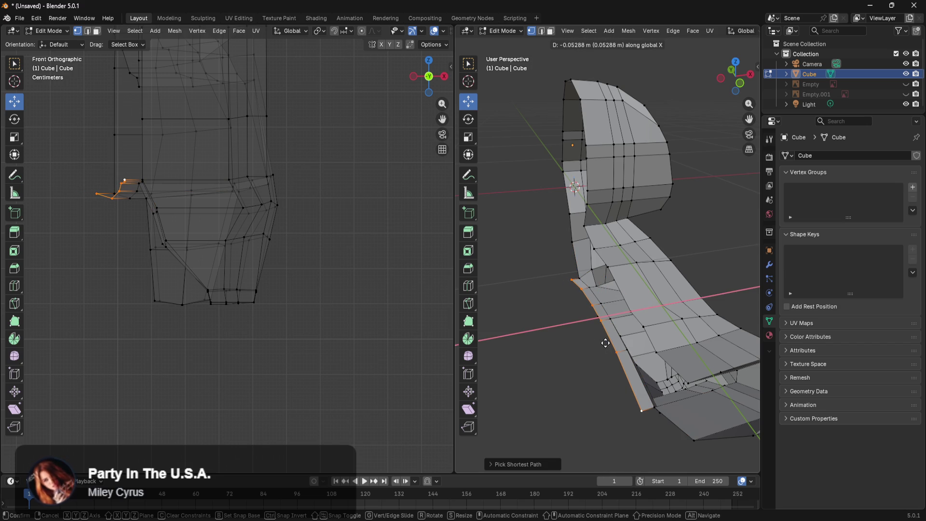
pyautogui.rightClick(605, 343)
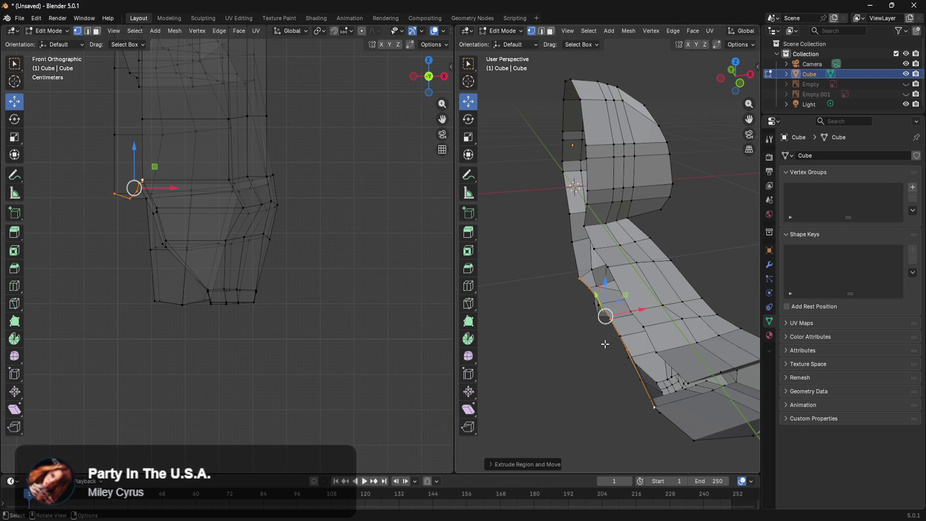
# Undo with Ctrl+Z to restore the deleted body side faces
pyautogui.moveTo(584, 370); pyautogui.dragTo(644, 355, button='middle')
pyautogui.click(560, 310)
pyautogui.click(697, 342)
pyautogui.hotkey('ctrl', 'z')
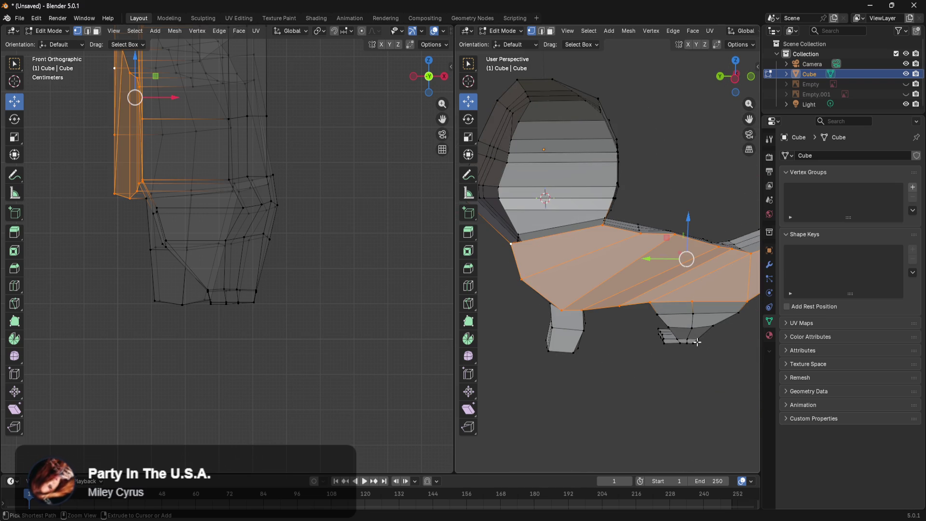
# Delete the selected body-side face band again and check the opened torso
pyautogui.moveTo(655, 322); pyautogui.dragTo(723, 335, button='middle')
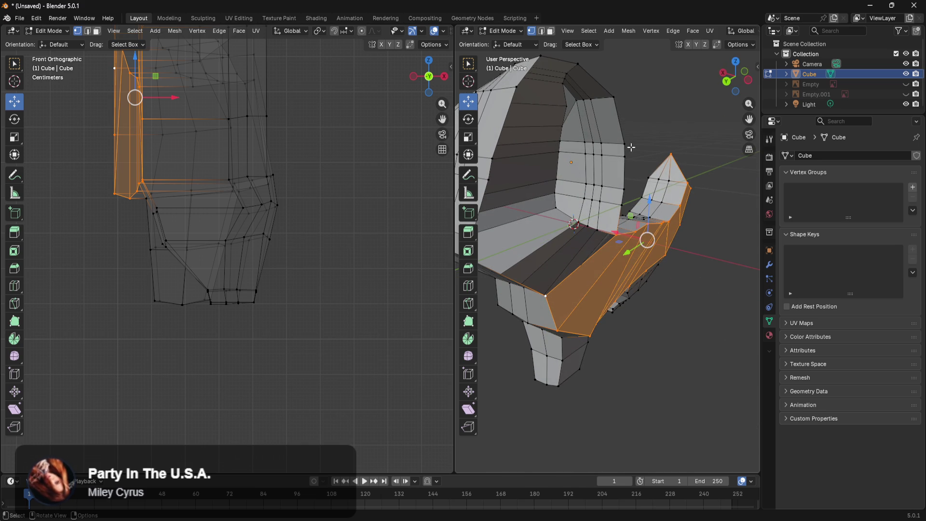
pyautogui.press('x')
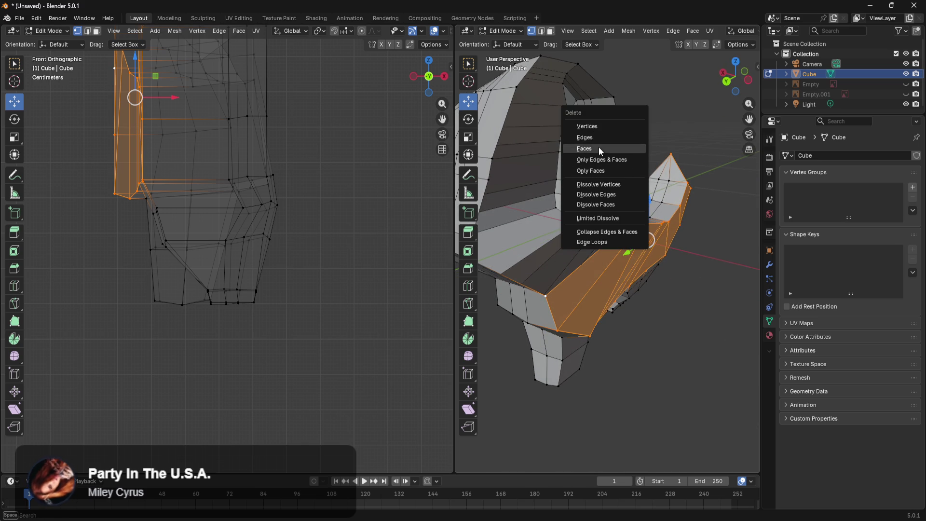
pyautogui.click(598, 148)
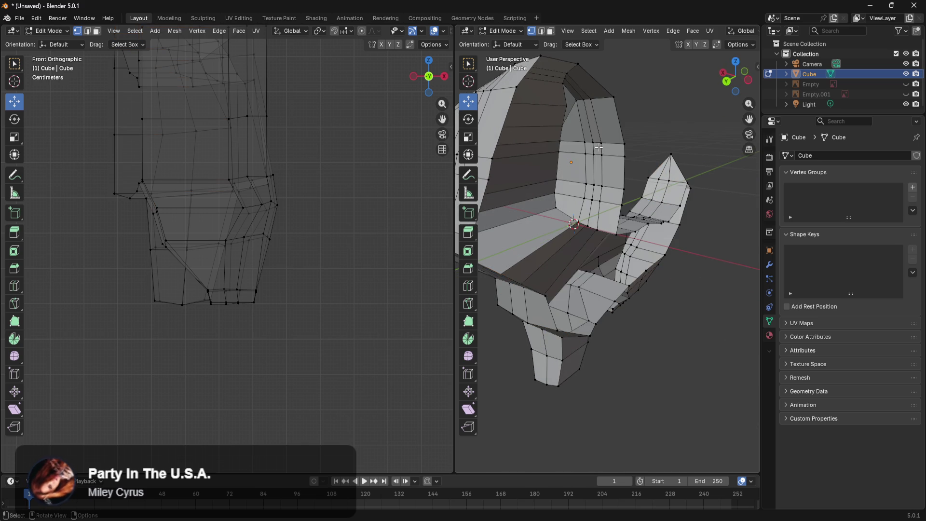
pyautogui.moveTo(602, 217); pyautogui.dragTo(582, 213, button='middle')
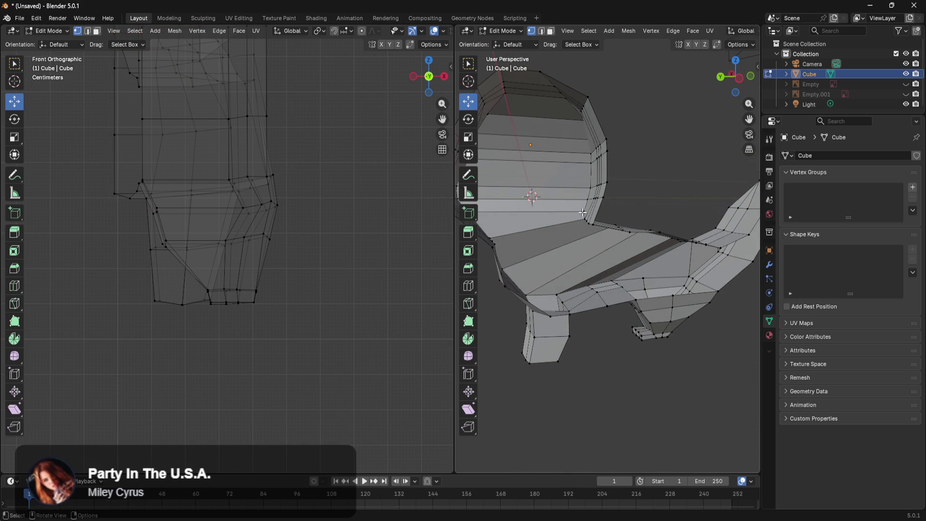
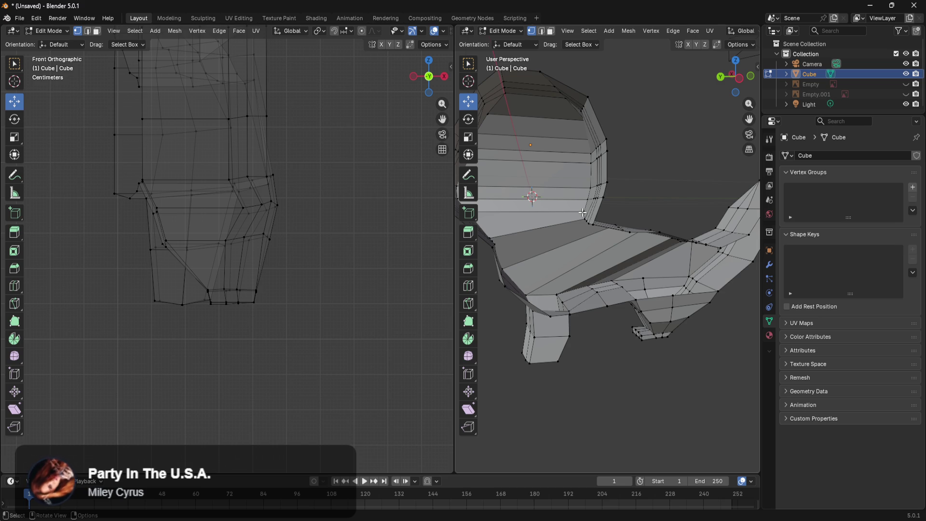
# Ctrl+click vertices to build a shortest-path edge selection along the tail, body and head rim
pyautogui.moveTo(639, 255)
pyautogui.mouseDown(button='middle')
pyautogui.moveTo(627, 270)
pyautogui.moveTo(543, 291)
pyautogui.moveTo(622, 298)
pyautogui.moveTo(637, 253)
pyautogui.mouseUp(button='middle')
pyautogui.moveTo(692, 213)
pyautogui.mouseDown(button='middle')
pyautogui.moveTo(721, 225)
pyautogui.moveTo(727, 242)
pyautogui.moveTo(713, 245)
pyautogui.mouseUp(button='middle')
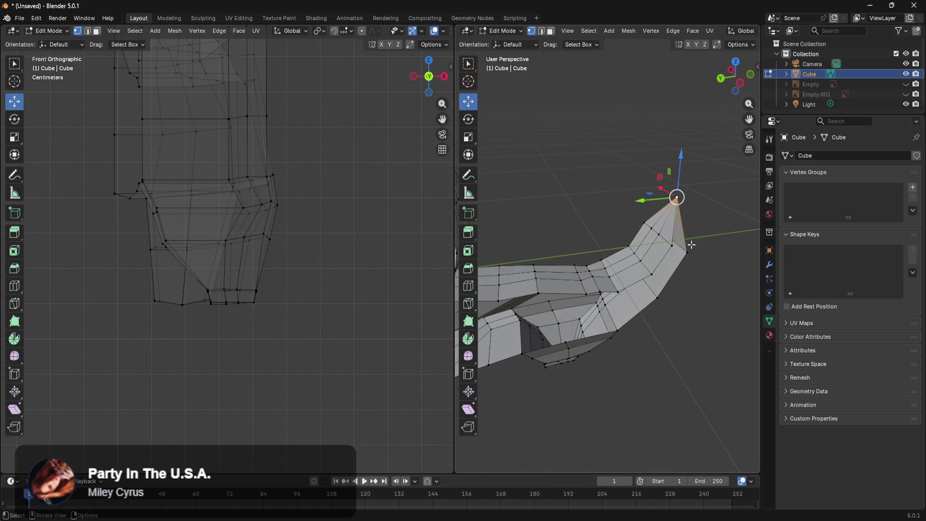
pyautogui.moveTo(634, 313); pyautogui.dragTo(569, 283, button='middle')
pyautogui.moveTo(571, 349)
pyautogui.mouseDown(button='middle')
pyautogui.moveTo(708, 393)
pyautogui.moveTo(643, 407)
pyautogui.moveTo(587, 326)
pyautogui.mouseUp(button='middle')
pyautogui.keyDown('ctrl'); pyautogui.click(507, 151); pyautogui.keyUp('ctrl')
pyautogui.moveTo(594, 221)
pyautogui.mouseDown(button='middle')
pyautogui.moveTo(629, 207)
pyautogui.moveTo(713, 312)
pyautogui.mouseUp(button='middle')
pyautogui.keyDown('ctrl'); pyautogui.click(732, 295); pyautogui.keyUp('ctrl')
pyautogui.keyDown('shift'); pyautogui.moveTo(727, 344); pyautogui.dragTo(619, 351, button='middle'); pyautogui.keyUp('shift')
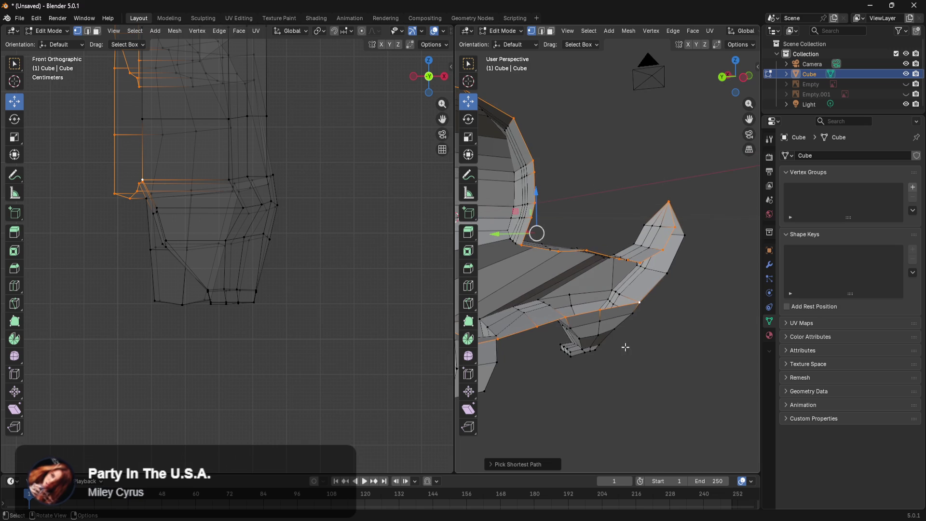
pyautogui.keyDown('ctrl'); pyautogui.click(683, 233); pyautogui.keyUp('ctrl')
# Orbit the views to a rear three-quarter angle on the head and tail
pyautogui.scroll(-4, 320, 284)
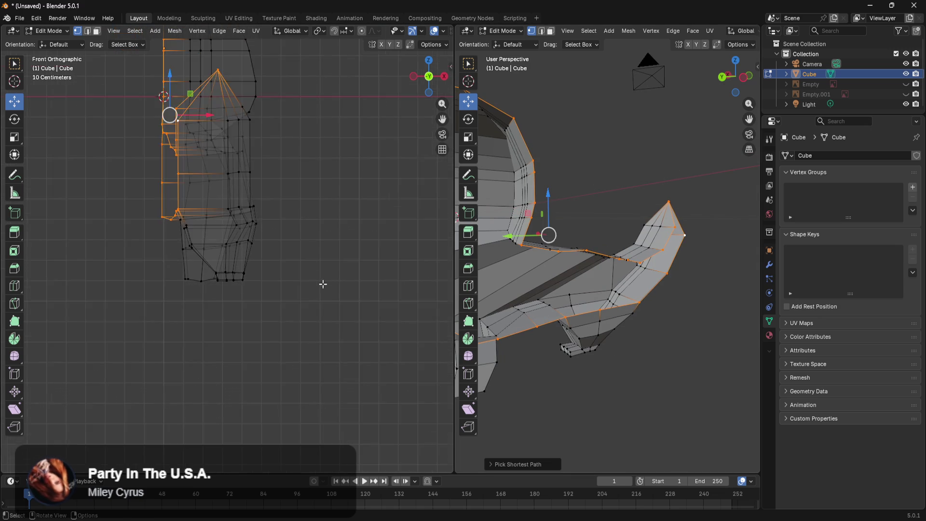
pyautogui.scroll(5, 355, 296)
pyautogui.moveTo(372, 296)
pyautogui.mouseDown(button='middle')
pyautogui.moveTo(333, 308)
pyautogui.moveTo(380, 337)
pyautogui.moveTo(421, 320)
pyautogui.moveTo(412, 345)
pyautogui.mouseUp(button='middle')
pyautogui.scroll(-5, 334, 309)
pyautogui.moveTo(662, 351)
pyautogui.mouseDown(button='middle')
pyautogui.moveTo(614, 365)
pyautogui.moveTo(688, 381)
pyautogui.mouseUp(button='middle')
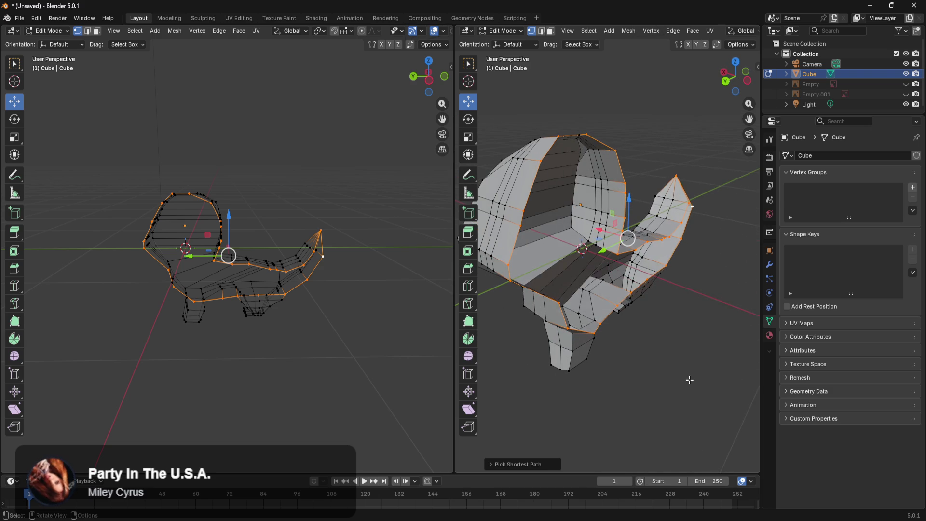
# Extrude the selected rim edge path outward along X
pyautogui.press('g')
pyautogui.press('x')
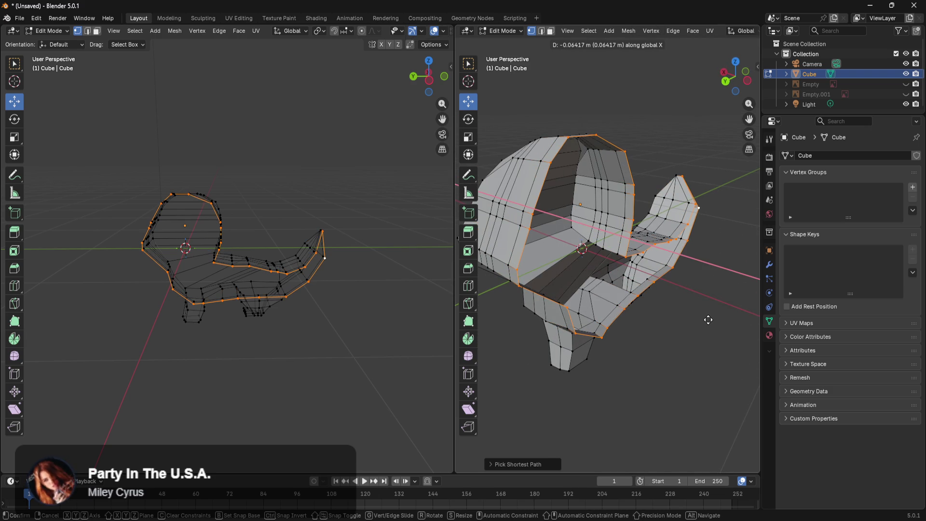
pyautogui.click(707, 319)
pyautogui.moveTo(711, 335)
pyautogui.mouseDown(button='middle')
pyautogui.moveTo(538, 365)
pyautogui.moveTo(579, 332)
pyautogui.moveTo(573, 347)
pyautogui.moveTo(610, 372)
pyautogui.moveTo(642, 363)
pyautogui.moveTo(537, 347)
pyautogui.mouseUp(button='middle')
pyautogui.moveTo(543, 295)
pyautogui.mouseDown(button='middle')
pyautogui.moveTo(555, 308)
pyautogui.moveTo(603, 318)
pyautogui.moveTo(680, 310)
pyautogui.mouseUp(button='middle')
# Undo the bad tip extrusion, refine the selection, and re-extrude the rim along X
pyautogui.hotkey('ctrl', 'z')
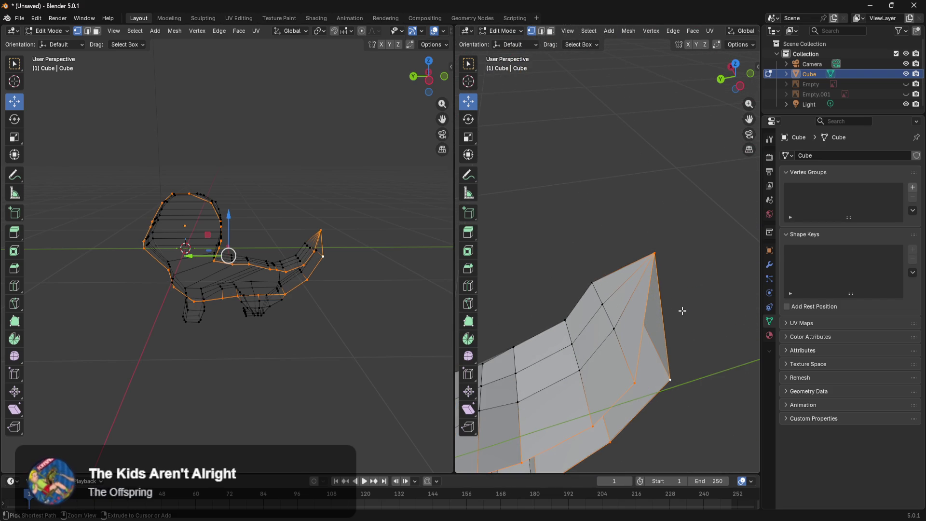
pyautogui.keyDown('shift'); pyautogui.click(655, 253); pyautogui.keyUp('shift')
pyautogui.keyDown('shift'); pyautogui.click(655, 253); pyautogui.keyUp('shift')
pyautogui.scroll(-3, 681, 312)
pyautogui.keyDown('shift'); pyautogui.moveTo(682, 311); pyautogui.dragTo(680, 298, button='middle'); pyautogui.keyUp('shift')
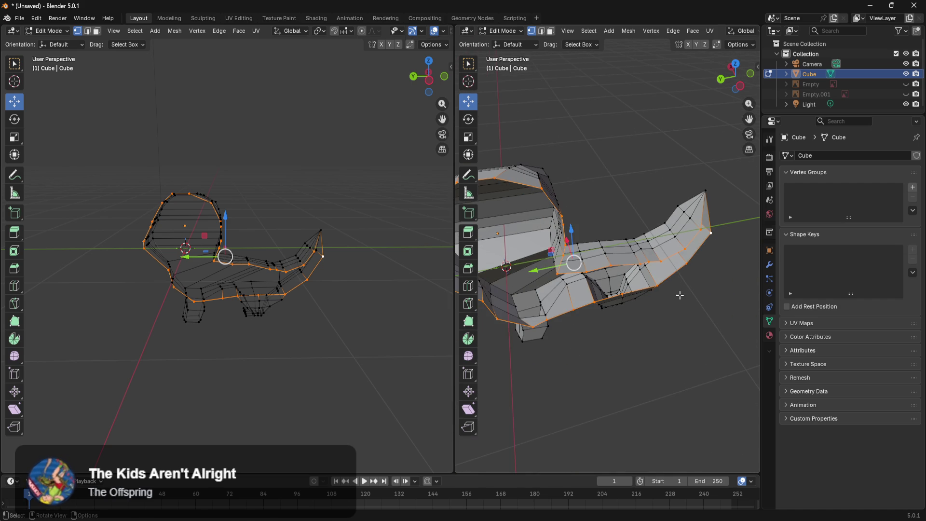
pyautogui.press('g')
pyautogui.press('x')
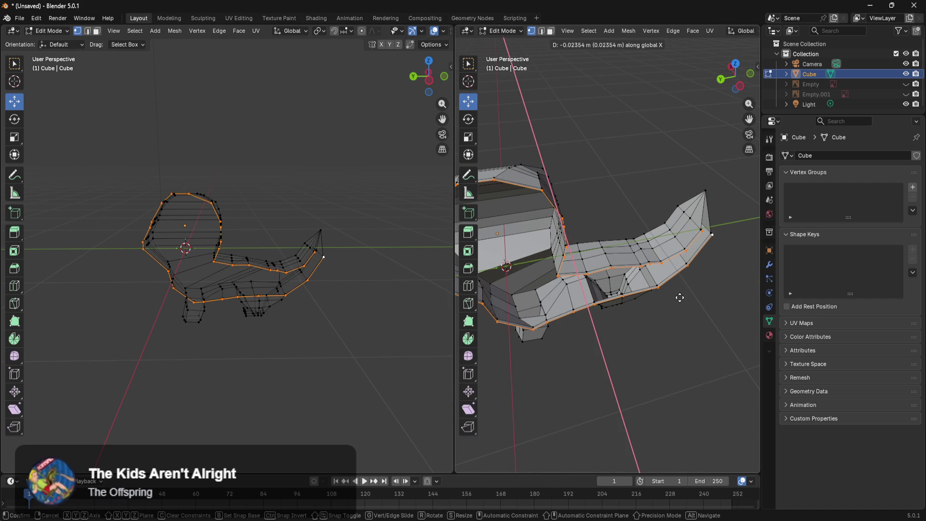
pyautogui.click(679, 297)
# Slide the bottom vertex of the tail end along X to sharpen its point
pyautogui.moveTo(679, 298)
pyautogui.mouseDown(button='middle')
pyautogui.moveTo(699, 256)
pyautogui.moveTo(592, 146)
pyautogui.moveTo(630, 152)
pyautogui.mouseUp(button='middle')
pyautogui.scroll(3, 699, 256)
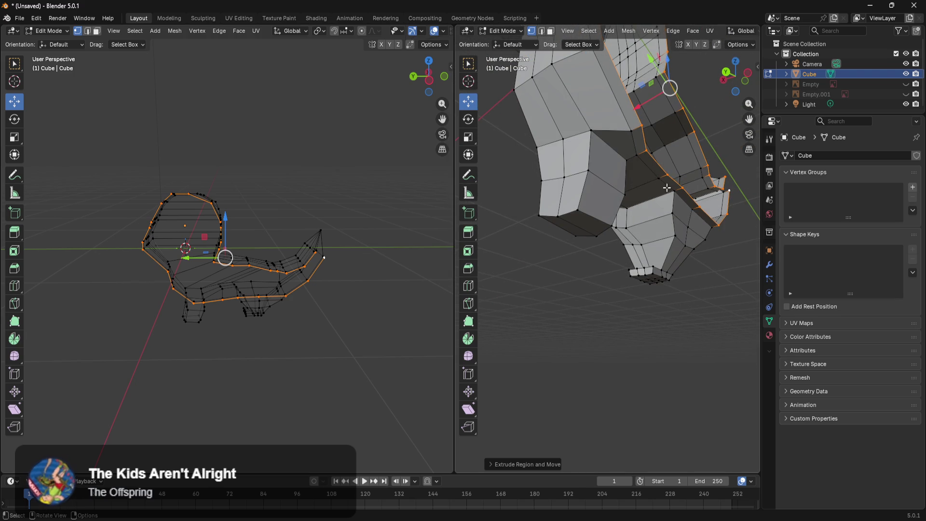
pyautogui.moveTo(701, 221)
pyautogui.mouseDown(button='middle')
pyautogui.moveTo(635, 311)
pyautogui.moveTo(528, 269)
pyautogui.mouseUp(button='middle')
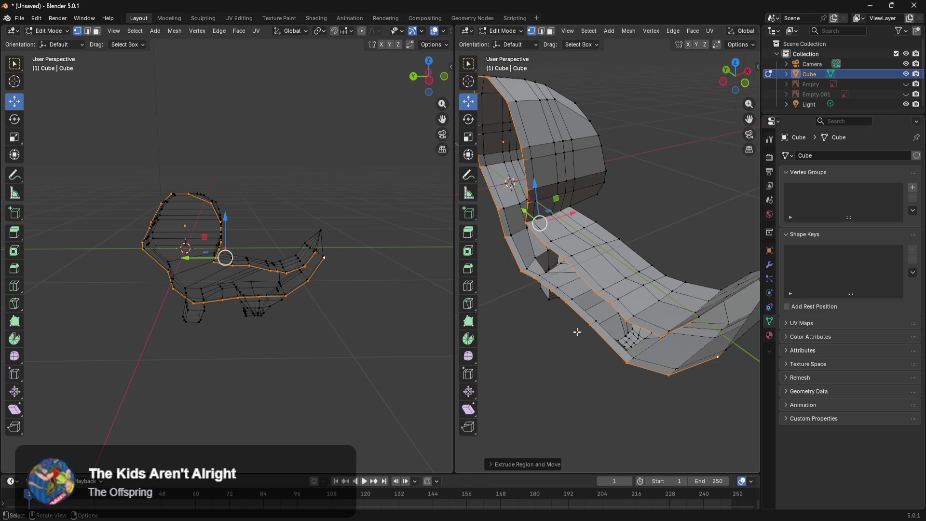
pyautogui.moveTo(570, 359)
pyautogui.mouseDown(button='middle')
pyautogui.moveTo(605, 362)
pyautogui.moveTo(604, 337)
pyautogui.moveTo(574, 368)
pyautogui.moveTo(595, 347)
pyautogui.moveTo(601, 377)
pyautogui.mouseUp(button='middle')
pyautogui.click(606, 396)
pyautogui.moveTo(634, 396); pyautogui.dragTo(613, 399)
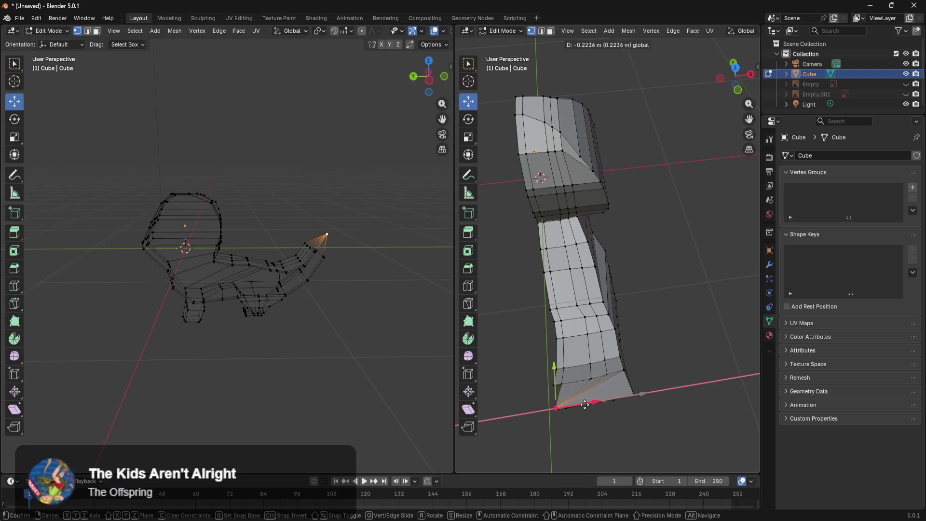
pyautogui.moveTo(589, 404); pyautogui.dragTo(591, 403)
pyautogui.moveTo(591, 404)
pyautogui.mouseDown(button='middle')
pyautogui.moveTo(653, 372)
pyautogui.moveTo(615, 375)
pyautogui.moveTo(675, 343)
pyautogui.moveTo(606, 314)
pyautogui.moveTo(585, 293)
pyautogui.moveTo(531, 319)
pyautogui.mouseUp(button='middle')
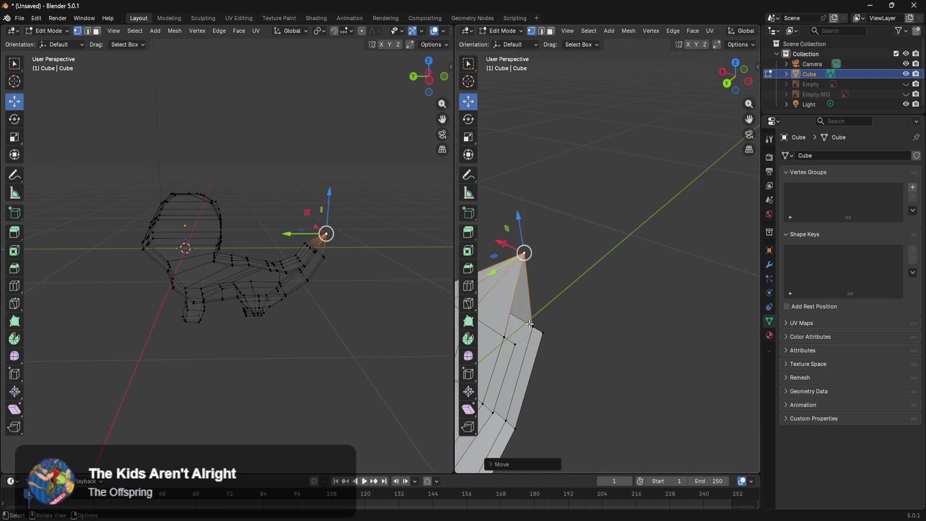
# Raise the tail tip vertex upward to stretch the tip
pyautogui.click(530, 325)
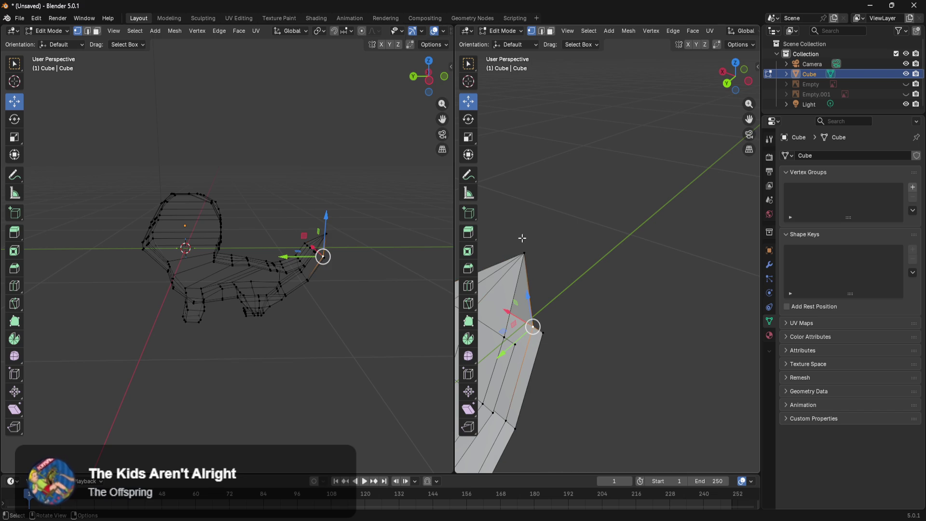
pyautogui.moveTo(571, 295); pyautogui.dragTo(600, 308, button='middle')
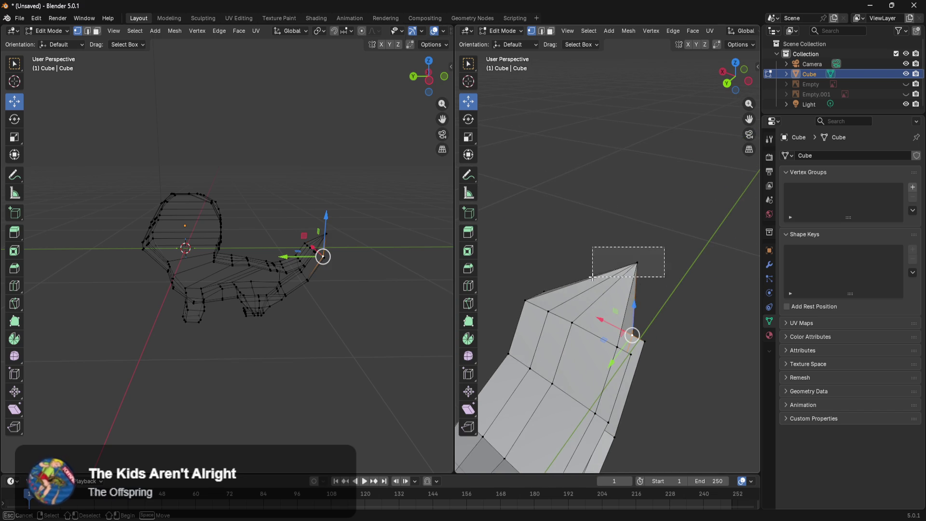
pyautogui.moveTo(630, 294); pyautogui.dragTo(634, 227)
pyautogui.press('x')
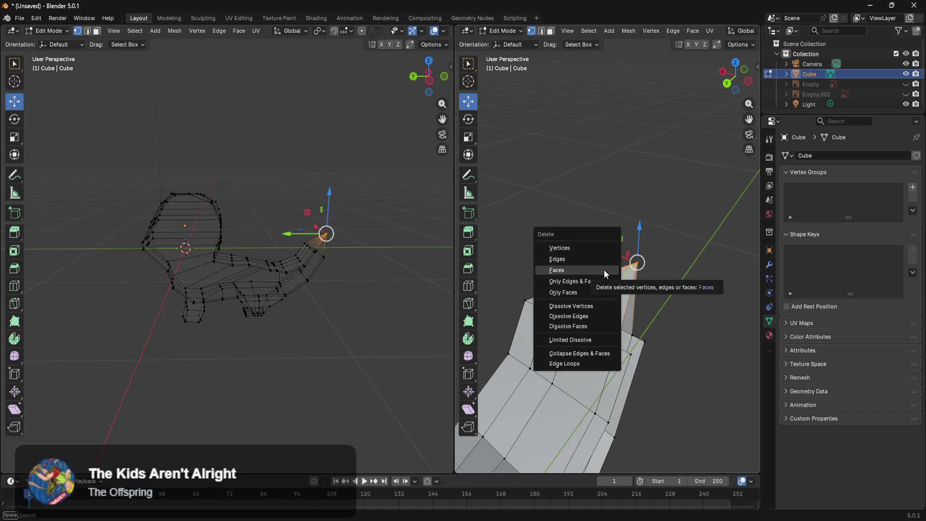
pyautogui.click(599, 259)
pyautogui.press('x')
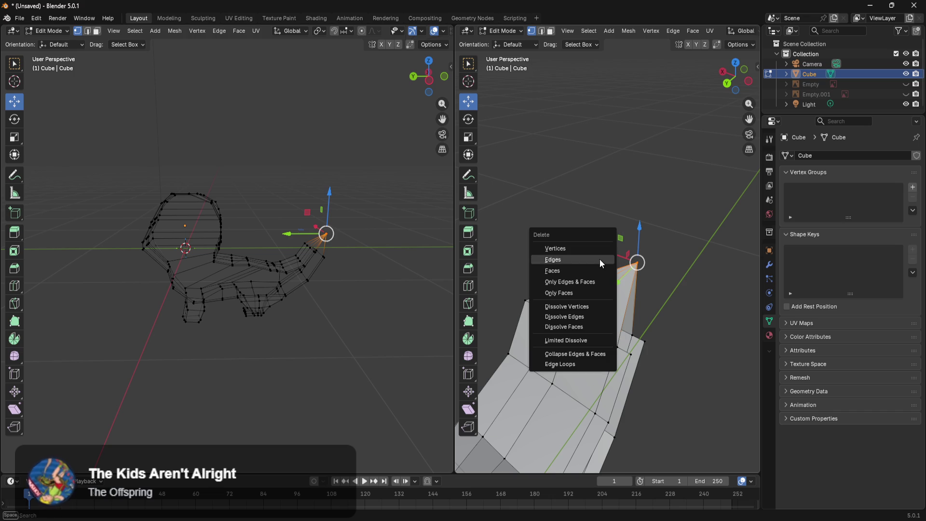
pyautogui.click(597, 269)
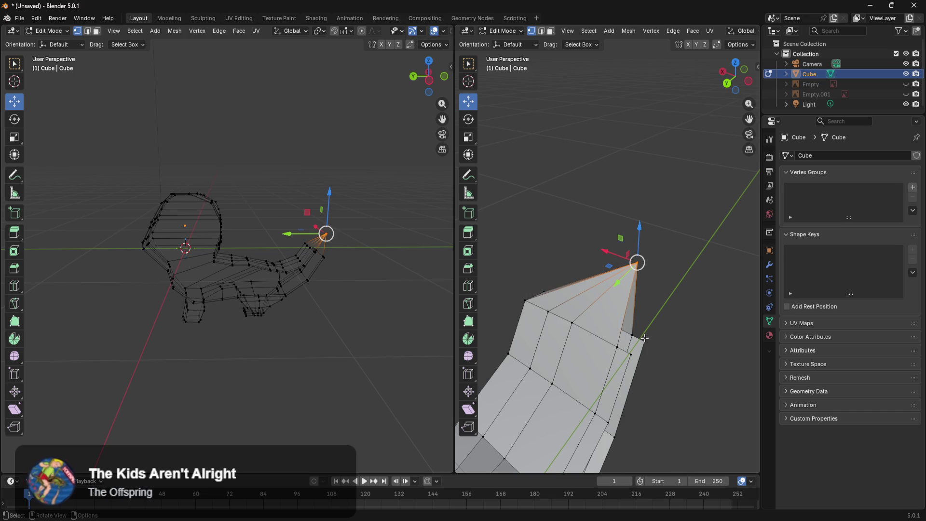
# Select the pointed faces at the tail tip and delete them as Faces
pyautogui.keyDown('ctrl'); pyautogui.click(644, 338); pyautogui.keyUp('ctrl')
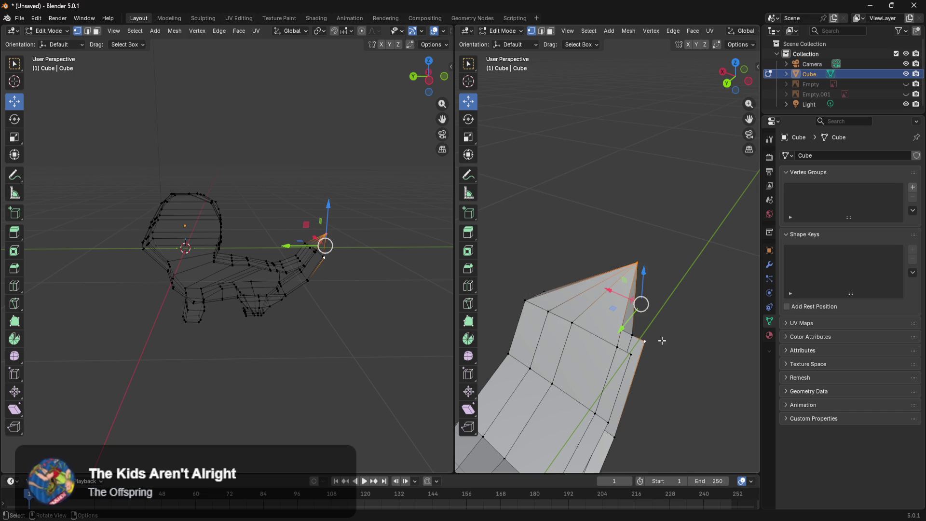
pyautogui.click(660, 340)
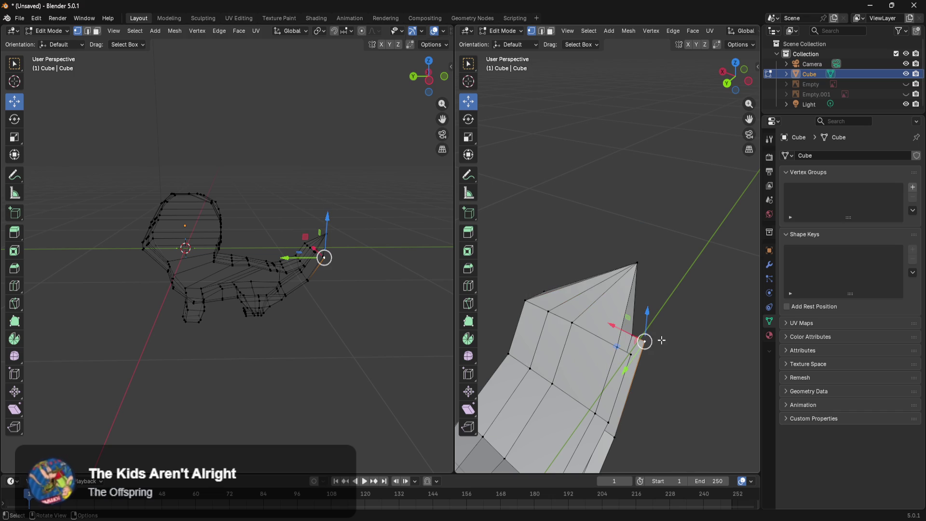
pyautogui.keyDown('ctrl'); pyautogui.click(524, 303); pyautogui.keyUp('ctrl')
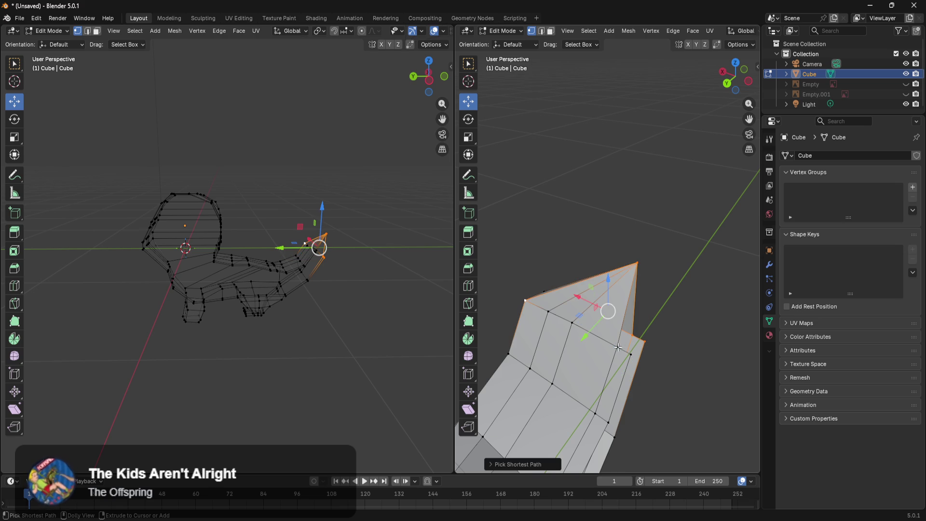
pyautogui.moveTo(652, 351)
pyautogui.mouseDown(button='middle')
pyautogui.moveTo(673, 348)
pyautogui.moveTo(588, 364)
pyautogui.moveTo(629, 364)
pyautogui.moveTo(535, 339)
pyautogui.moveTo(591, 315)
pyautogui.moveTo(626, 393)
pyautogui.moveTo(605, 336)
pyautogui.mouseUp(button='middle')
pyautogui.keyDown('ctrl'); pyautogui.click(569, 364); pyautogui.keyUp('ctrl')
pyautogui.keyDown('ctrl'); pyautogui.click(554, 344); pyautogui.keyUp('ctrl')
pyautogui.keyDown('ctrl'); pyautogui.click(575, 286); pyautogui.keyUp('ctrl')
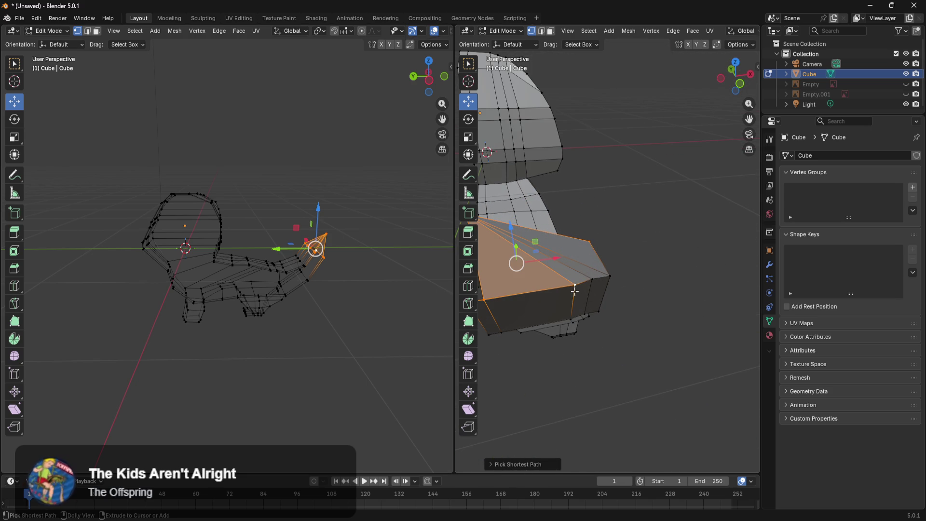
pyautogui.keyDown('ctrl'); pyautogui.click(607, 278); pyautogui.keyUp('ctrl')
pyautogui.moveTo(598, 338)
pyautogui.mouseDown(button='middle')
pyautogui.moveTo(655, 361)
pyautogui.moveTo(724, 325)
pyautogui.moveTo(641, 351)
pyautogui.moveTo(675, 372)
pyautogui.moveTo(641, 362)
pyautogui.moveTo(632, 345)
pyautogui.mouseUp(button='middle')
pyautogui.press('x')
pyautogui.click(652, 369)
# Select the open tail end's top and right edge vertices, then deselect and inspect the bent tail
pyautogui.moveTo(513, 261)
pyautogui.mouseDown()
pyautogui.moveTo(571, 331)
pyautogui.moveTo(605, 356)
pyautogui.moveTo(621, 341)
pyautogui.moveTo(591, 247)
pyautogui.mouseUp()
pyautogui.moveTo(638, 276); pyautogui.dragTo(522, 328)
pyautogui.keyDown('shift'); pyautogui.moveTo(629, 326); pyautogui.dragTo(561, 359); pyautogui.keyUp('shift')
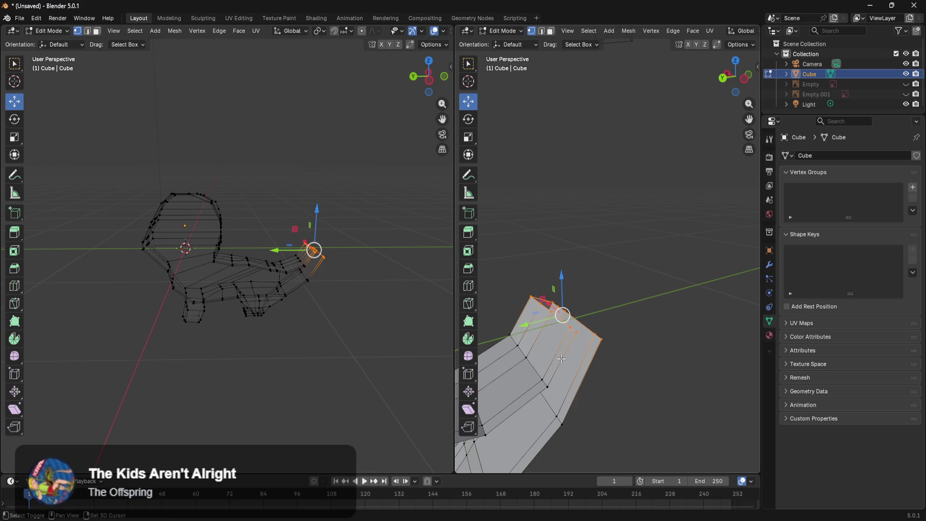
pyautogui.moveTo(629, 355)
pyautogui.mouseDown(button='middle')
pyautogui.moveTo(510, 374)
pyautogui.moveTo(635, 356)
pyautogui.moveTo(479, 355)
pyautogui.moveTo(511, 341)
pyautogui.moveTo(809, 380)
pyautogui.moveTo(684, 344)
pyautogui.moveTo(512, 330)
pyautogui.moveTo(483, 291)
pyautogui.moveTo(657, 376)
pyautogui.moveTo(728, 386)
pyautogui.moveTo(531, 378)
pyautogui.moveTo(618, 376)
pyautogui.moveTo(657, 306)
pyautogui.moveTo(672, 316)
pyautogui.moveTo(598, 343)
pyautogui.moveTo(572, 366)
pyautogui.moveTo(622, 359)
pyautogui.moveTo(636, 335)
pyautogui.mouseUp(button='middle')
pyautogui.click(667, 371)
pyautogui.moveTo(668, 372)
pyautogui.mouseDown(button='middle')
pyautogui.moveTo(622, 258)
pyautogui.moveTo(583, 252)
pyautogui.moveTo(582, 228)
pyautogui.moveTo(651, 260)
pyautogui.mouseUp(button='middle')
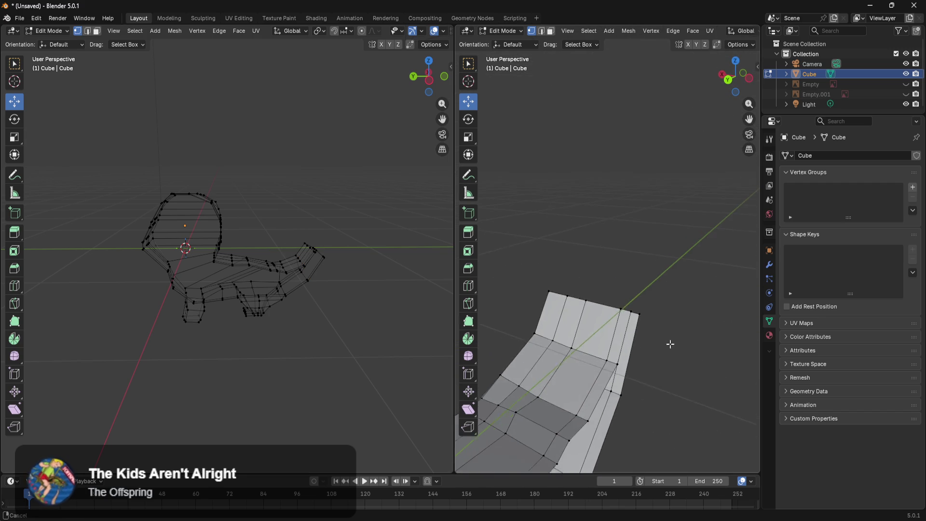
pyautogui.moveTo(672, 347); pyautogui.dragTo(595, 213, button='middle')
pyautogui.moveTo(609, 275); pyautogui.dragTo(571, 289, button='middle')
# Switch the viewport shading to Wireframe
pyautogui.press('z')
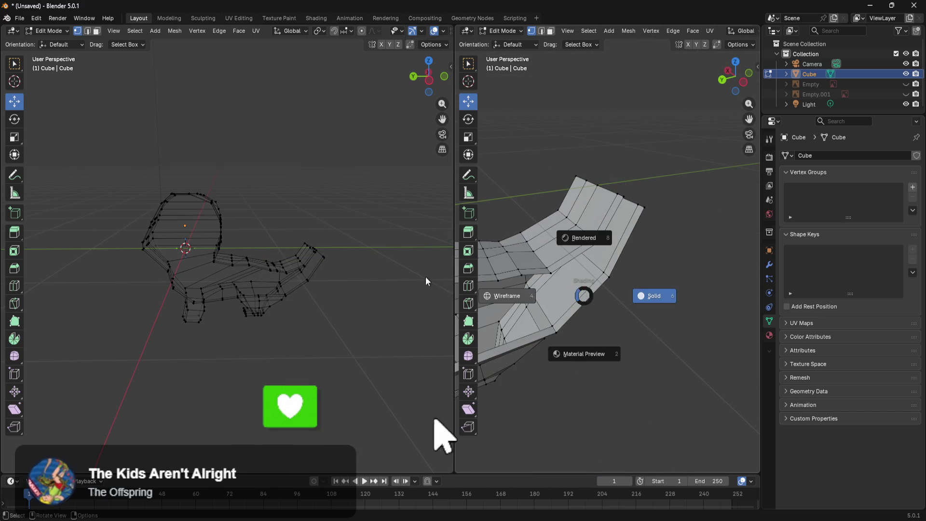
pyautogui.click(507, 302)
pyautogui.moveTo(581, 326)
pyautogui.mouseDown(button='middle')
pyautogui.moveTo(624, 340)
pyautogui.moveTo(670, 335)
pyautogui.moveTo(705, 351)
pyautogui.moveTo(731, 323)
pyautogui.moveTo(493, 321)
pyautogui.moveTo(533, 326)
pyautogui.moveTo(527, 341)
pyautogui.moveTo(589, 345)
pyautogui.moveTo(573, 354)
pyautogui.mouseUp(button='middle')
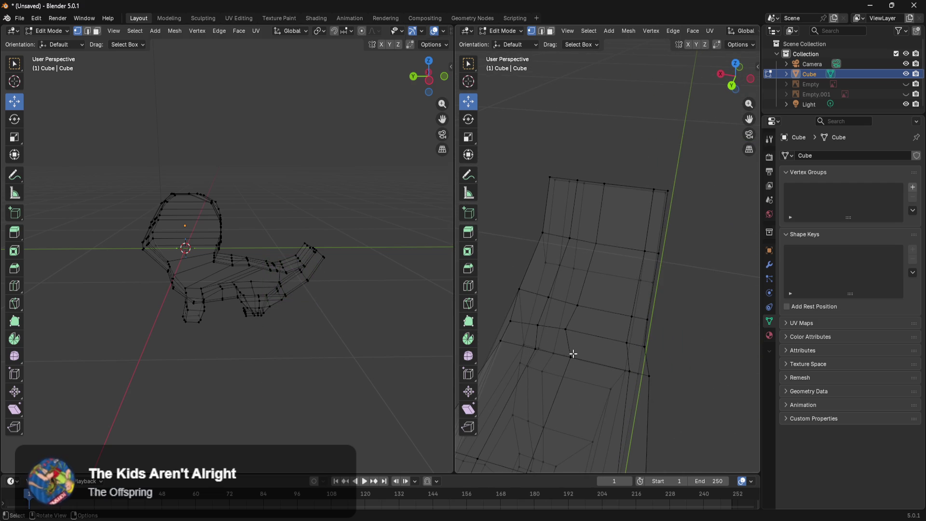
pyautogui.moveTo(627, 335)
pyautogui.mouseDown(button='middle')
pyautogui.moveTo(634, 424)
pyautogui.moveTo(682, 337)
pyautogui.moveTo(700, 323)
pyautogui.mouseUp(button='middle')
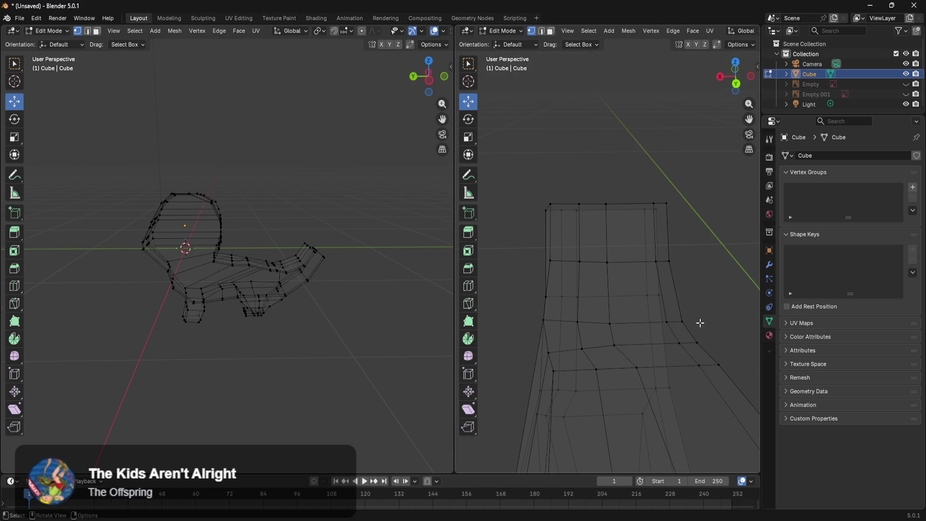
# Box-select a column of tail faces and slide it along X
pyautogui.moveTo(717, 175); pyautogui.dragTo(643, 349)
pyautogui.moveTo(648, 271); pyautogui.dragTo(609, 274)
pyautogui.moveTo(675, 172); pyautogui.dragTo(615, 318)
pyautogui.moveTo(600, 350); pyautogui.dragTo(600, 350)
pyautogui.moveTo(600, 350)
pyautogui.mouseDown(button='middle')
pyautogui.moveTo(572, 288)
pyautogui.moveTo(610, 291)
pyautogui.moveTo(624, 344)
pyautogui.moveTo(657, 310)
pyautogui.moveTo(649, 302)
pyautogui.moveTo(657, 294)
pyautogui.moveTo(675, 326)
pyautogui.moveTo(630, 320)
pyautogui.moveTo(562, 291)
pyautogui.moveTo(626, 283)
pyautogui.mouseUp(button='middle')
# Deselect everything and view the tail in Right Orthographic
pyautogui.hotkey('alt', 'a')
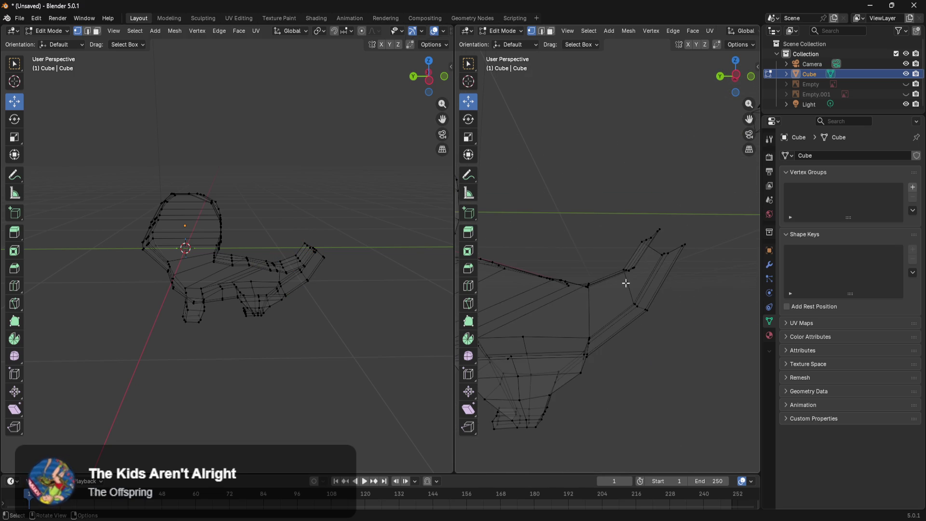
pyautogui.press('KP_3')
pyautogui.scroll(2, 635, 345)
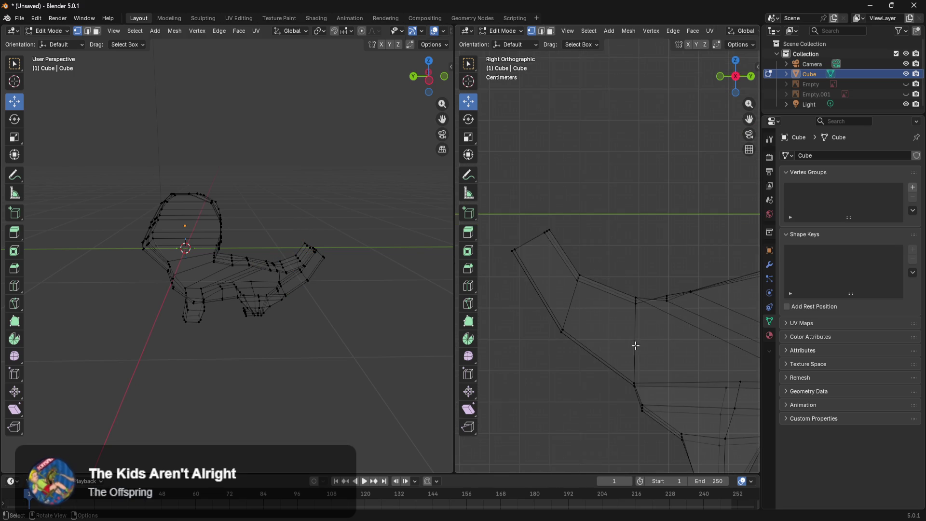
# Box-select the lowest tail ring and scale it narrower along X
pyautogui.keyDown('shift'); pyautogui.moveTo(634, 323); pyautogui.dragTo(655, 288, button='middle'); pyautogui.keyUp('shift')
pyautogui.moveTo(647, 330); pyautogui.dragTo(627, 370)
pyautogui.moveTo(627, 370); pyautogui.dragTo(583, 372, button='middle')
pyautogui.press('s')
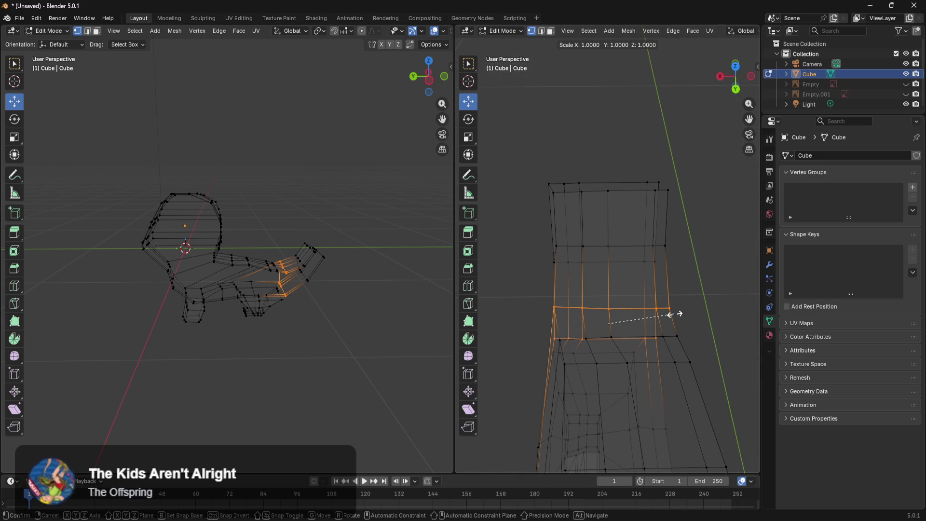
pyautogui.press('x')
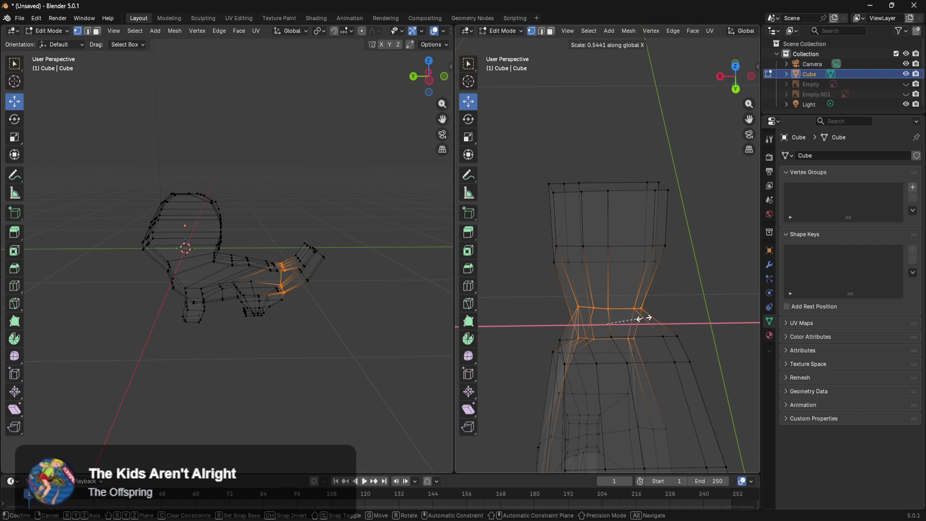
pyautogui.click(642, 318)
pyautogui.moveTo(603, 362); pyautogui.dragTo(619, 340)
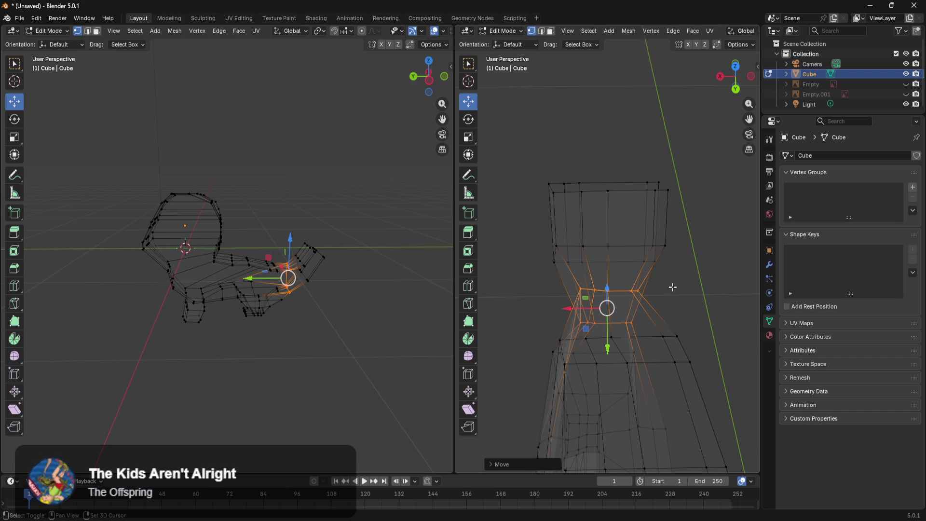
pyautogui.keyDown('shift'); pyautogui.moveTo(673, 287); pyautogui.dragTo(655, 346, button='middle'); pyautogui.keyUp('shift')
# Narrow the edge ring above the tail's waist along X
pyautogui.moveTo(689, 270); pyautogui.dragTo(522, 316)
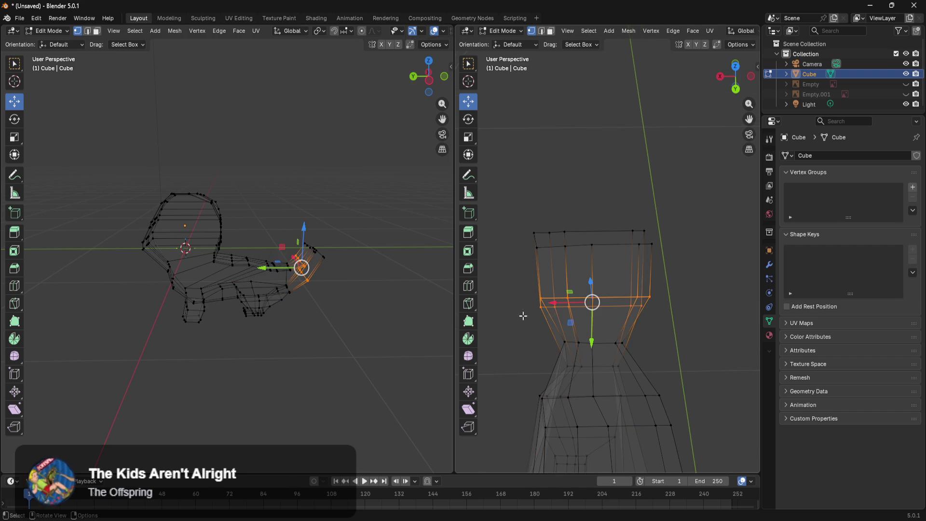
pyautogui.press('s')
pyautogui.press('x')
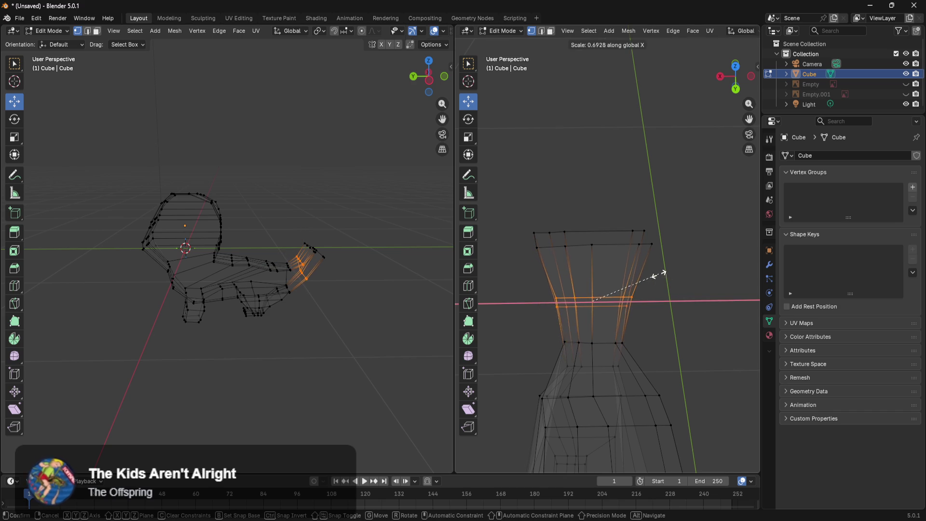
pyautogui.click(629, 273)
pyautogui.click(683, 211)
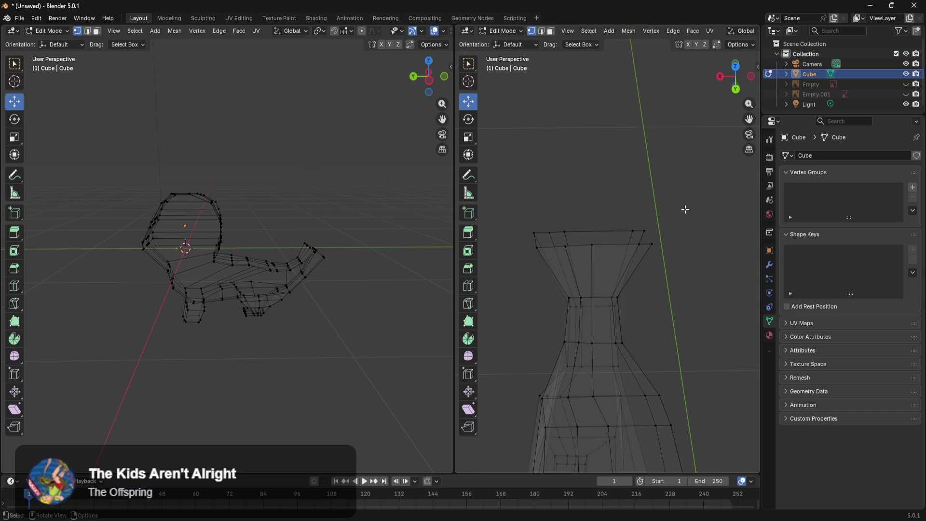
# Scale the top ring of the tail tip to 0.3748 along X
pyautogui.moveTo(679, 209); pyautogui.dragTo(527, 263)
pyautogui.press('s')
pyautogui.press('x')
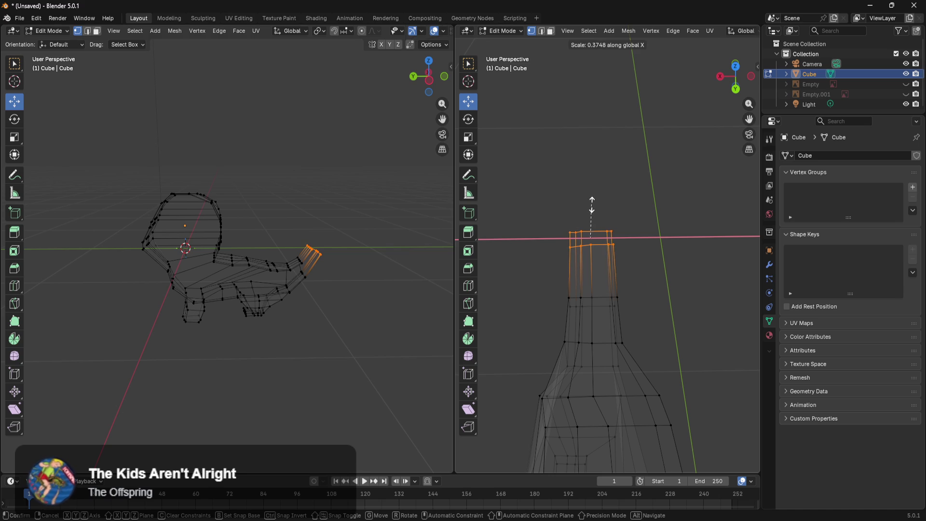
pyautogui.click(589, 215)
pyautogui.moveTo(591, 217); pyautogui.dragTo(757, 322, button='middle')
pyautogui.scroll(3, 577, 362)
pyautogui.moveTo(641, 413)
pyautogui.mouseDown(button='middle')
pyautogui.moveTo(697, 389)
pyautogui.moveTo(611, 384)
pyautogui.moveTo(616, 285)
pyautogui.moveTo(620, 341)
pyautogui.moveTo(733, 263)
pyautogui.moveTo(626, 348)
pyautogui.moveTo(711, 298)
pyautogui.moveTo(655, 378)
pyautogui.moveTo(539, 419)
pyautogui.mouseUp(button='middle')
pyautogui.click(588, 418)
pyautogui.press('g')
pyautogui.press('x')
pyautogui.click(550, 401)
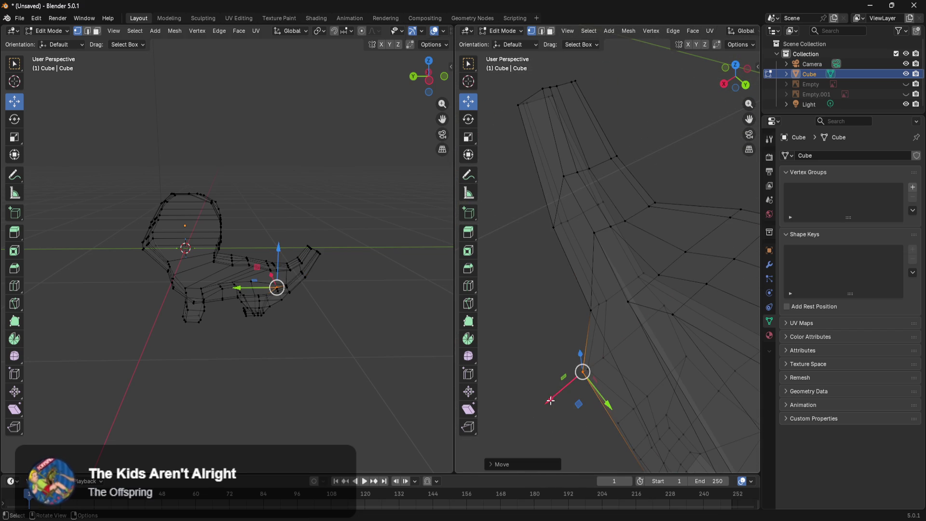
pyautogui.moveTo(528, 272)
pyautogui.mouseDown(button='middle')
pyautogui.moveTo(639, 234)
pyautogui.moveTo(486, 320)
pyautogui.moveTo(537, 316)
pyautogui.moveTo(496, 297)
pyautogui.moveTo(564, 289)
pyautogui.moveTo(593, 310)
pyautogui.moveTo(598, 283)
pyautogui.moveTo(619, 444)
pyautogui.mouseUp(button='middle')
pyautogui.scroll(1, 619, 415)
pyautogui.moveTo(618, 360)
pyautogui.keyDown('shift'); pyautogui.mouseDown(button='middle')
pyautogui.moveTo(628, 314)
pyautogui.moveTo(608, 172)
pyautogui.mouseUp(button='middle'); pyautogui.keyUp('shift')
pyautogui.keyDown('shift'); pyautogui.moveTo(618, 351); pyautogui.dragTo(646, 217, button='middle'); pyautogui.keyUp('shift')
pyautogui.moveTo(605, 154); pyautogui.dragTo(556, 351)
pyautogui.moveTo(636, 287)
pyautogui.mouseDown(button='middle')
pyautogui.moveTo(538, 259)
pyautogui.moveTo(527, 241)
pyautogui.moveTo(601, 282)
pyautogui.mouseUp(button='middle')
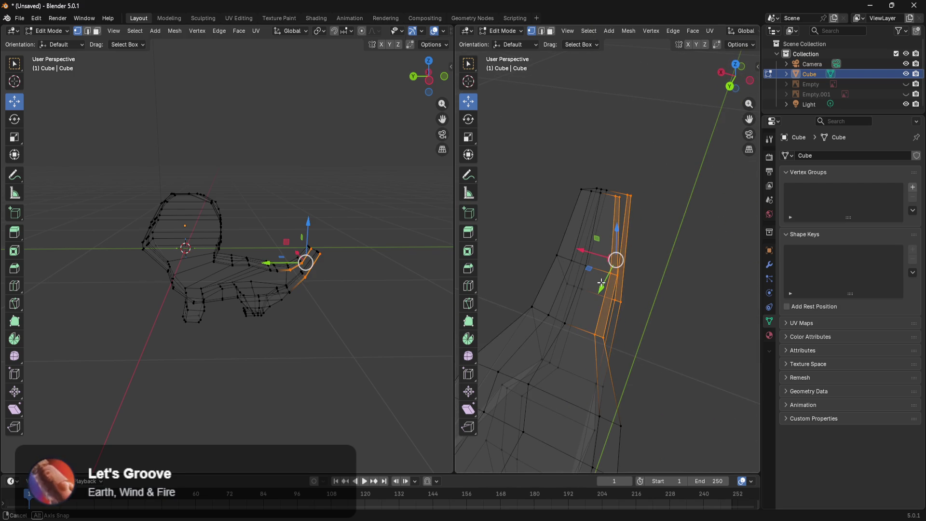
pyautogui.press('s')
pyautogui.write('y')
pyautogui.write('0')
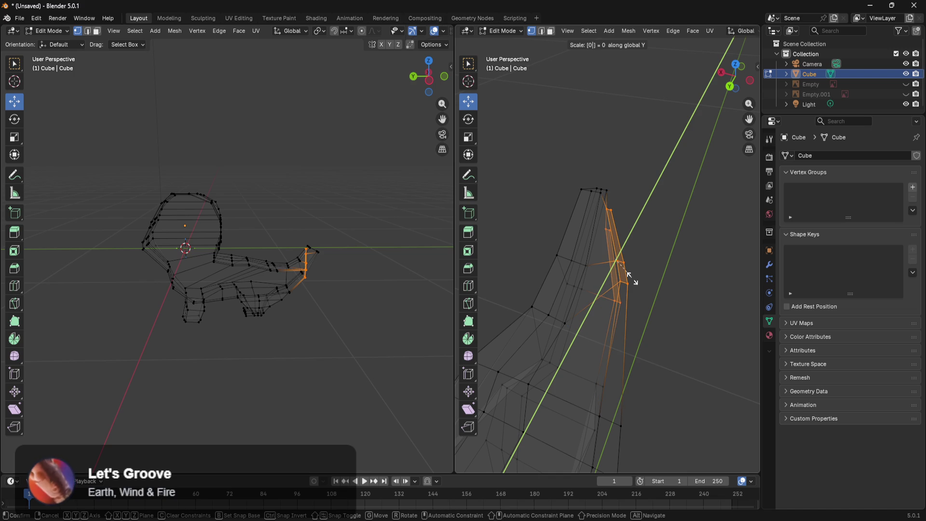
pyautogui.write('x')
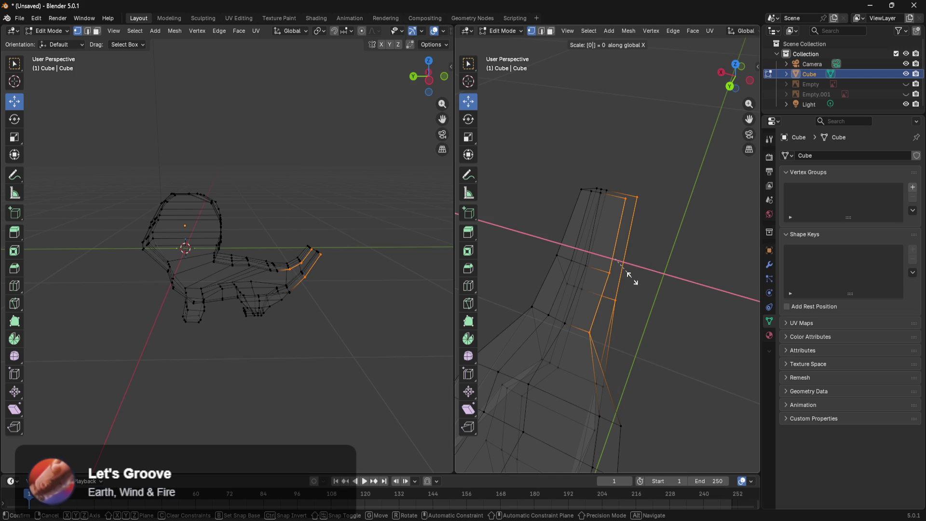
pyautogui.press('Return')
pyautogui.moveTo(632, 277)
pyautogui.mouseDown(button='middle')
pyautogui.moveTo(740, 350)
pyautogui.moveTo(759, 383)
pyautogui.mouseUp(button='middle')
pyautogui.moveTo(621, 376)
pyautogui.mouseDown(button='middle')
pyautogui.moveTo(723, 273)
pyautogui.moveTo(713, 290)
pyautogui.moveTo(725, 325)
pyautogui.moveTo(742, 337)
pyautogui.mouseUp(button='middle')
pyautogui.moveTo(552, 375)
pyautogui.mouseDown(button='middle')
pyautogui.moveTo(714, 381)
pyautogui.moveTo(651, 372)
pyautogui.moveTo(677, 335)
pyautogui.mouseUp(button='middle')
pyautogui.hotkey('ctrl', 'z')
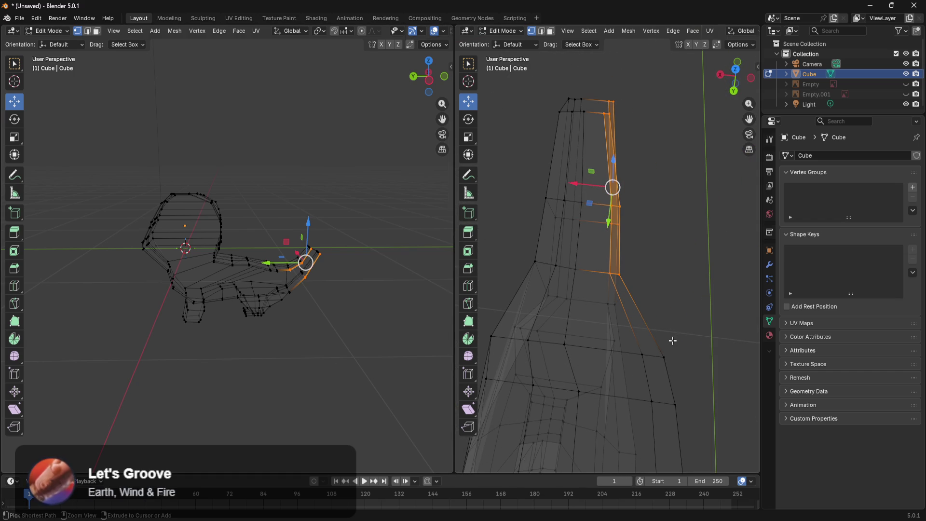
pyautogui.hotkey('ctrl', 'z')
pyautogui.moveTo(680, 261)
pyautogui.mouseDown(button='middle')
pyautogui.moveTo(601, 205)
pyautogui.moveTo(678, 203)
pyautogui.moveTo(708, 262)
pyautogui.moveTo(618, 314)
pyautogui.moveTo(498, 314)
pyautogui.moveTo(742, 334)
pyautogui.moveTo(630, 324)
pyautogui.moveTo(734, 335)
pyautogui.moveTo(555, 304)
pyautogui.moveTo(663, 292)
pyautogui.moveTo(698, 397)
pyautogui.mouseUp(button='middle')
pyautogui.scroll(4, 422, 289)
pyautogui.moveTo(571, 249)
pyautogui.mouseDown(button='middle')
pyautogui.moveTo(647, 263)
pyautogui.moveTo(649, 251)
pyautogui.mouseUp(button='middle')
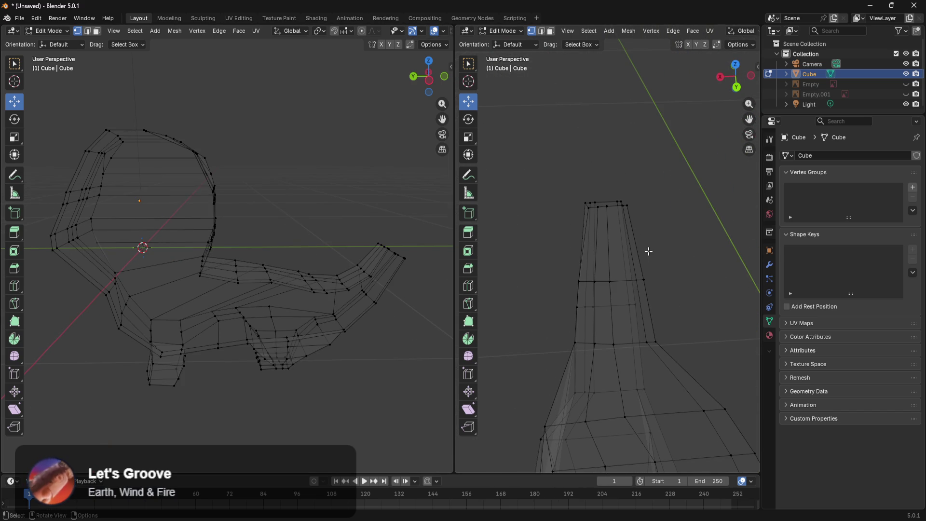
pyautogui.press('KP_3')
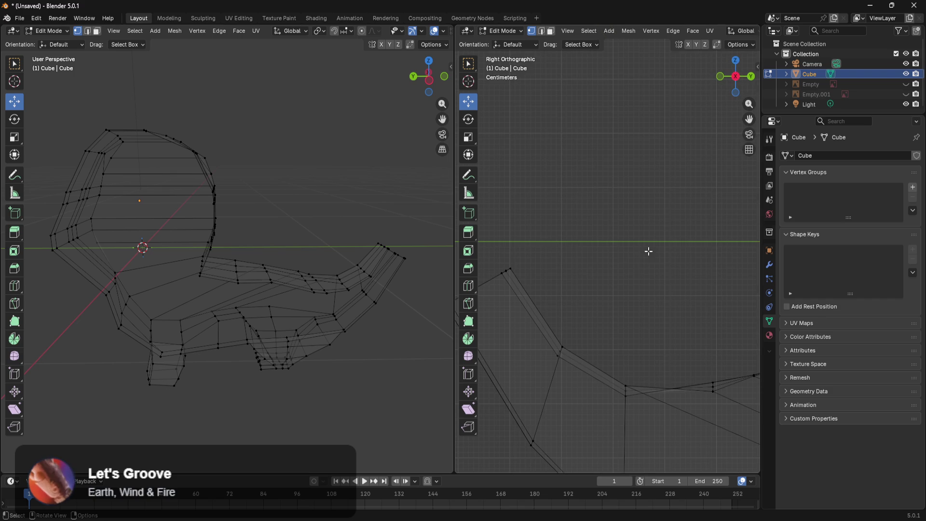
pyautogui.keyDown('shift'); pyautogui.moveTo(643, 265); pyautogui.dragTo(683, 203, button='middle'); pyautogui.keyUp('shift')
pyautogui.moveTo(681, 231); pyautogui.dragTo(641, 403)
pyautogui.scroll(-2, 642, 337)
pyautogui.hotkey('ctrl', 'z')
pyautogui.keyDown('ctrl'); pyautogui.click(660, 337); pyautogui.keyUp('ctrl')
pyautogui.keyDown('ctrl'); pyautogui.click(660, 338); pyautogui.keyUp('ctrl')
pyautogui.hotkey('ctrl', 'z')
pyautogui.moveTo(660, 337)
pyautogui.mouseDown(button='middle')
pyautogui.moveTo(670, 268)
pyautogui.moveTo(647, 294)
pyautogui.moveTo(535, 334)
pyautogui.mouseUp(button='middle')
pyautogui.hotkey('alt', 'a')
pyautogui.hotkey('ctrl', 'z')
pyautogui.hotkey('ctrl', 'z')
pyautogui.hotkey('ctrl', 'z')
pyautogui.moveTo(594, 349)
pyautogui.mouseDown(button='middle')
pyautogui.moveTo(578, 337)
pyautogui.moveTo(606, 333)
pyautogui.moveTo(592, 392)
pyautogui.moveTo(550, 427)
pyautogui.moveTo(474, 387)
pyautogui.mouseUp(button='middle')
pyautogui.scroll(3, 609, 365)
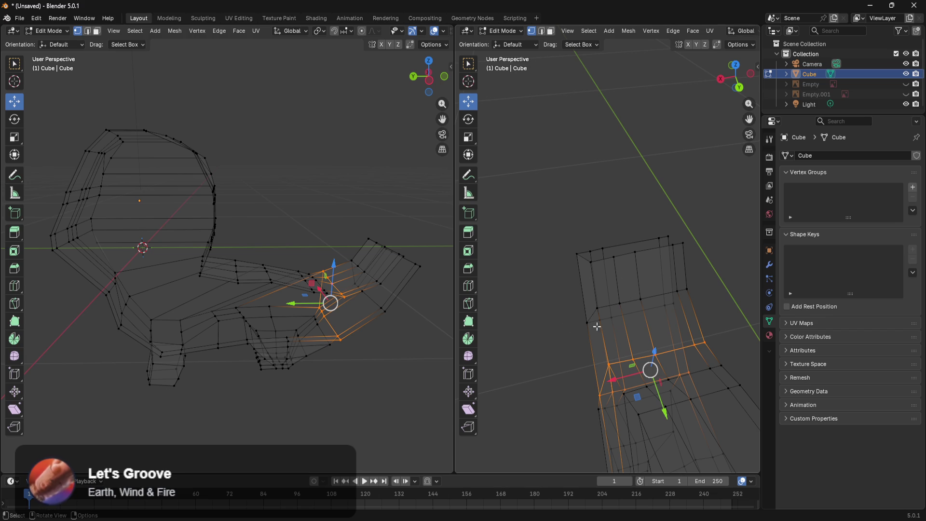
pyautogui.moveTo(579, 361)
pyautogui.mouseDown(button='middle')
pyautogui.moveTo(624, 320)
pyautogui.moveTo(666, 311)
pyautogui.moveTo(717, 320)
pyautogui.moveTo(731, 352)
pyautogui.moveTo(662, 367)
pyautogui.mouseUp(button='middle')
pyautogui.press('c')
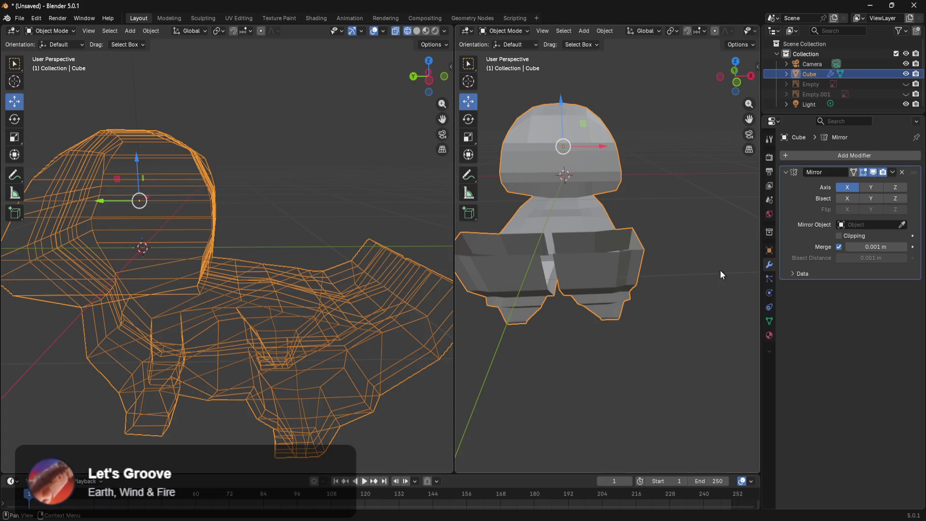
# Return to Edit Mode and display the mirrored dragon-cat mesh in Wireframe
pyautogui.moveTo(559, 310); pyautogui.dragTo(580, 379, button='middle')
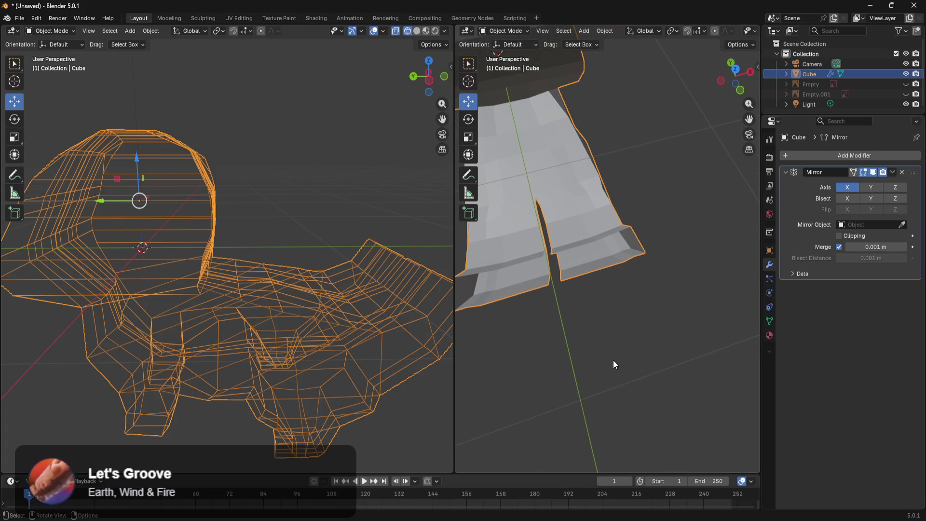
pyautogui.press('Tab')
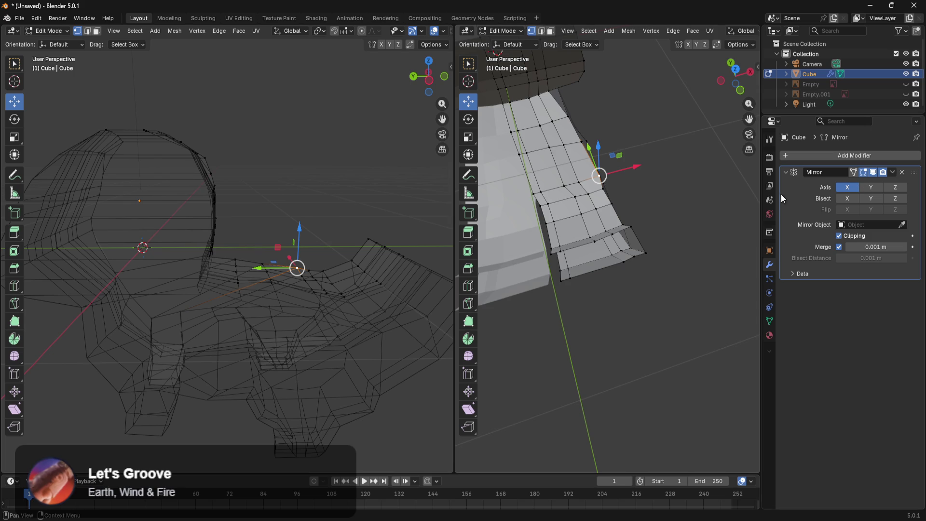
pyautogui.moveTo(591, 332)
pyautogui.mouseDown(button='middle')
pyautogui.moveTo(664, 294)
pyautogui.moveTo(628, 397)
pyautogui.moveTo(560, 416)
pyautogui.moveTo(608, 382)
pyautogui.mouseUp(button='middle')
pyautogui.press('z')
pyautogui.click(504, 320)
pyautogui.moveTo(653, 320)
pyautogui.mouseDown(button='middle')
pyautogui.moveTo(714, 285)
pyautogui.moveTo(597, 242)
pyautogui.moveTo(588, 227)
pyautogui.moveTo(678, 300)
pyautogui.moveTo(581, 321)
pyautogui.mouseUp(button='middle')
pyautogui.moveTo(646, 257)
pyautogui.mouseDown(button='middle')
pyautogui.moveTo(620, 285)
pyautogui.moveTo(658, 289)
pyautogui.moveTo(653, 304)
pyautogui.moveTo(667, 270)
pyautogui.mouseUp(button='middle')
# Box-select the mirror seam vertices running under the tail
pyautogui.press('b')
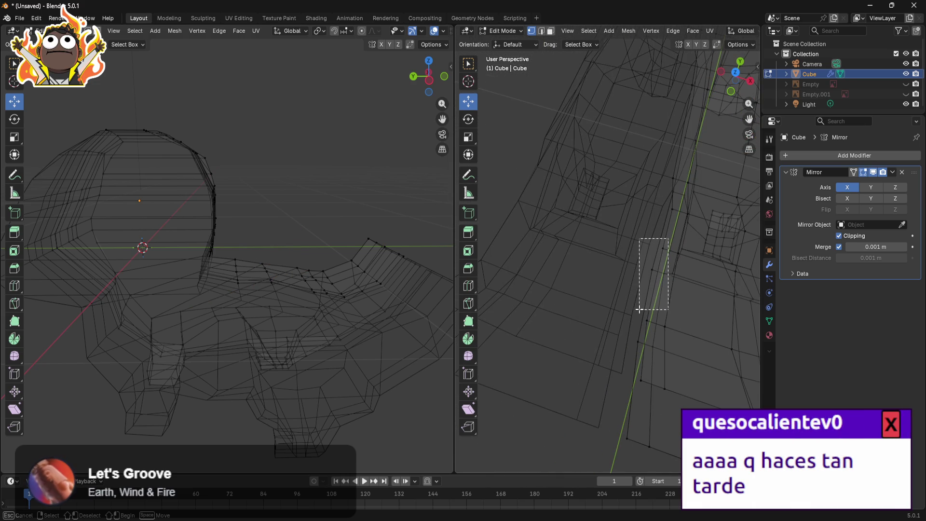
pyautogui.moveTo(638, 311); pyautogui.dragTo(638, 311)
pyautogui.moveTo(668, 238); pyautogui.dragTo(692, 212, button='middle')
pyautogui.moveTo(673, 365)
pyautogui.mouseDown(button='middle')
pyautogui.moveTo(585, 209)
pyautogui.moveTo(567, 269)
pyautogui.moveTo(626, 349)
pyautogui.mouseUp(button='middle')
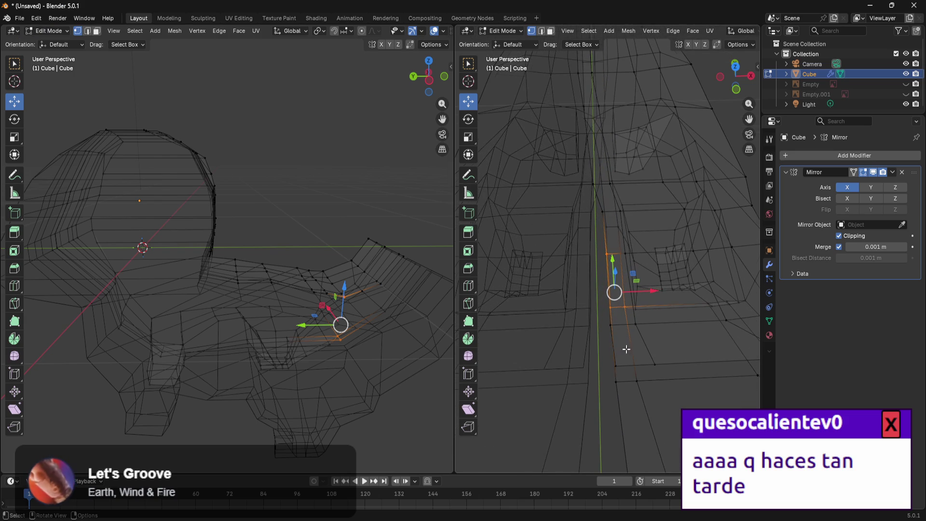
pyautogui.moveTo(595, 391)
pyautogui.keyDown('shift'); pyautogui.mouseDown()
pyautogui.moveTo(627, 392)
pyautogui.moveTo(621, 407)
pyautogui.mouseUp(); pyautogui.keyUp('shift')
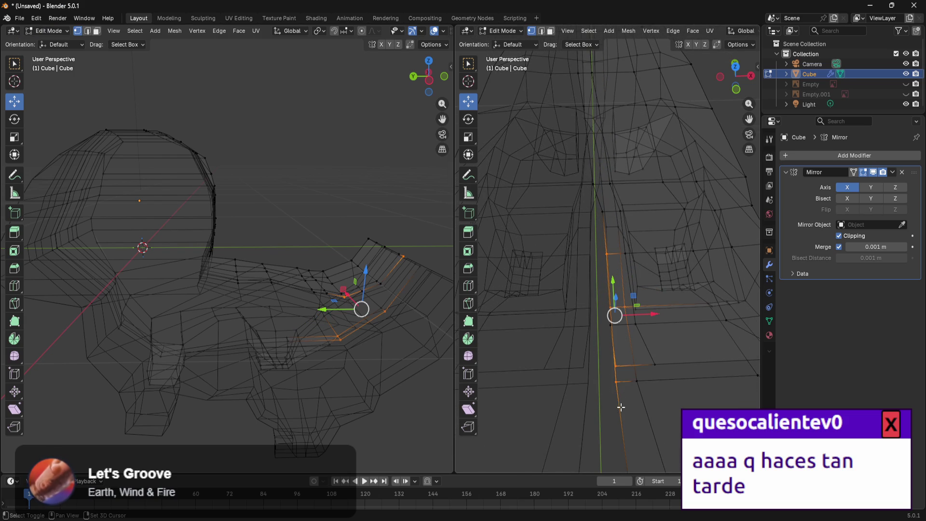
pyautogui.moveTo(620, 334); pyautogui.dragTo(621, 339)
pyautogui.moveTo(635, 381)
pyautogui.mouseDown(button='middle')
pyautogui.moveTo(631, 398)
pyautogui.moveTo(615, 385)
pyautogui.moveTo(641, 405)
pyautogui.moveTo(684, 363)
pyautogui.moveTo(667, 382)
pyautogui.moveTo(599, 363)
pyautogui.moveTo(640, 311)
pyautogui.mouseUp(button='middle')
pyautogui.keyDown('shift'); pyautogui.click(633, 409); pyautogui.keyUp('shift')
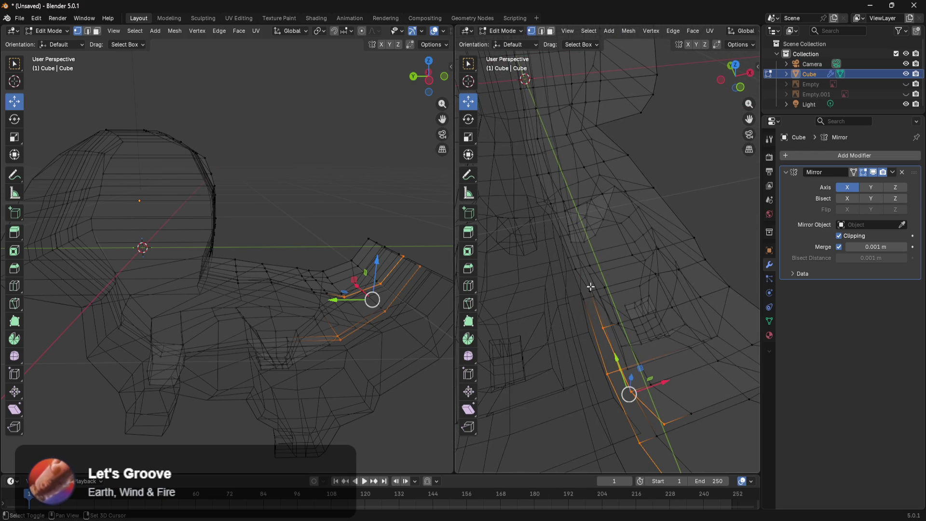
# Test-slide the seam vertices along X, then undo the move
pyautogui.moveTo(650, 353); pyautogui.dragTo(595, 370)
pyautogui.moveTo(499, 380); pyautogui.dragTo(499, 380)
pyautogui.moveTo(499, 380)
pyautogui.mouseDown(button='middle')
pyautogui.moveTo(618, 365)
pyautogui.moveTo(639, 352)
pyautogui.moveTo(653, 359)
pyautogui.moveTo(642, 347)
pyautogui.moveTo(651, 334)
pyautogui.moveTo(536, 426)
pyautogui.mouseUp(button='middle')
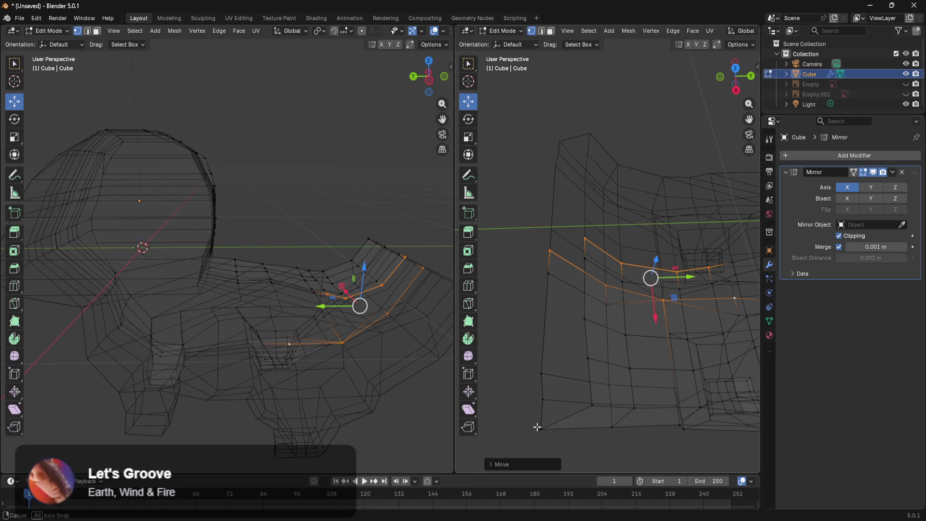
pyautogui.hotkey('ctrl', 'z')
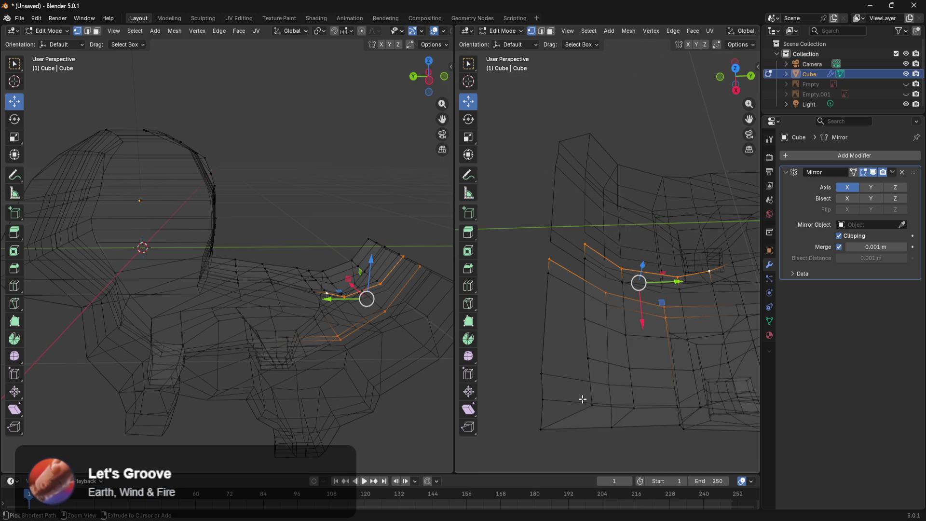
# Switch the viewport back to Solid shading
pyautogui.moveTo(602, 360)
pyautogui.mouseDown(button='middle')
pyautogui.moveTo(713, 320)
pyautogui.moveTo(731, 298)
pyautogui.moveTo(736, 352)
pyautogui.moveTo(699, 354)
pyautogui.mouseUp(button='middle')
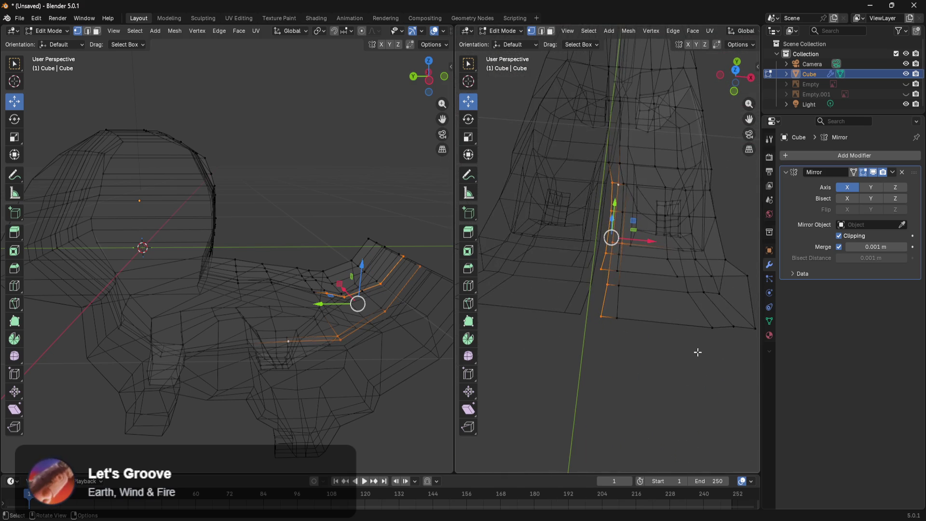
pyautogui.click(735, 304)
pyautogui.moveTo(736, 303)
pyautogui.mouseDown(button='middle')
pyautogui.moveTo(684, 238)
pyautogui.moveTo(683, 249)
pyautogui.mouseUp(button='middle')
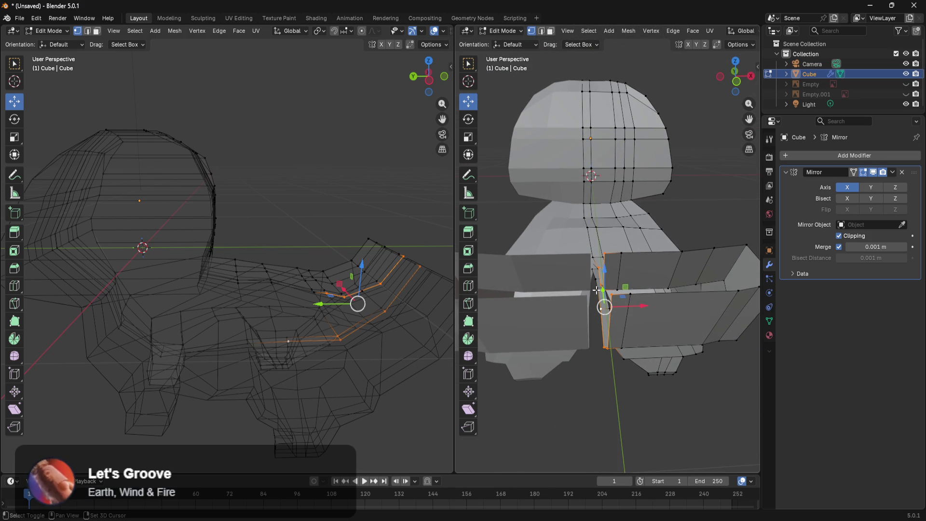
# Add the seam vertex to the selection and move the vertices onto the mirror centre
pyautogui.scroll(6, 601, 293)
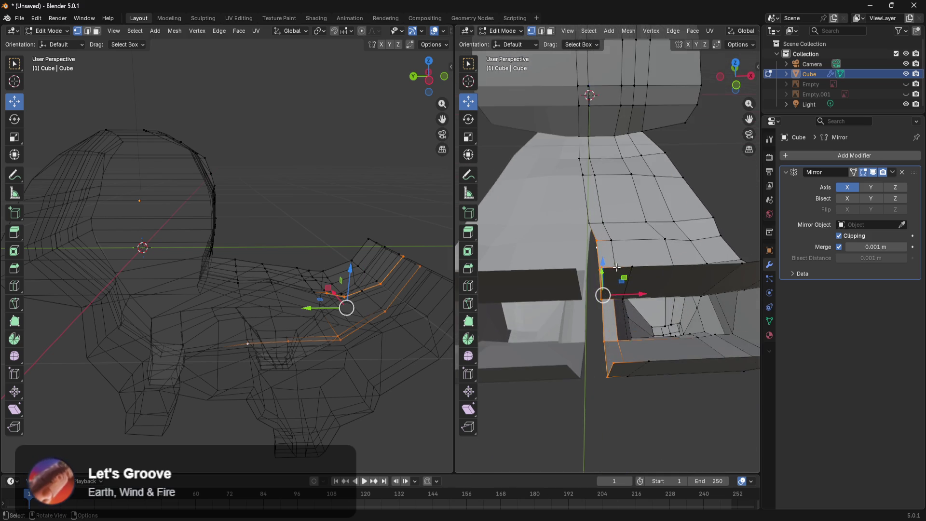
pyautogui.scroll(-5, 624, 289)
pyautogui.moveTo(598, 324)
pyautogui.mouseDown(button='middle')
pyautogui.moveTo(594, 238)
pyautogui.moveTo(531, 416)
pyautogui.moveTo(606, 416)
pyautogui.mouseUp(button='middle')
pyautogui.keyDown('shift'); pyautogui.click(609, 405); pyautogui.keyUp('shift')
pyautogui.moveTo(640, 450); pyautogui.dragTo(641, 385, button='middle')
pyautogui.moveTo(656, 366)
pyautogui.mouseDown()
pyautogui.moveTo(635, 374)
pyautogui.moveTo(643, 378)
pyautogui.mouseUp()
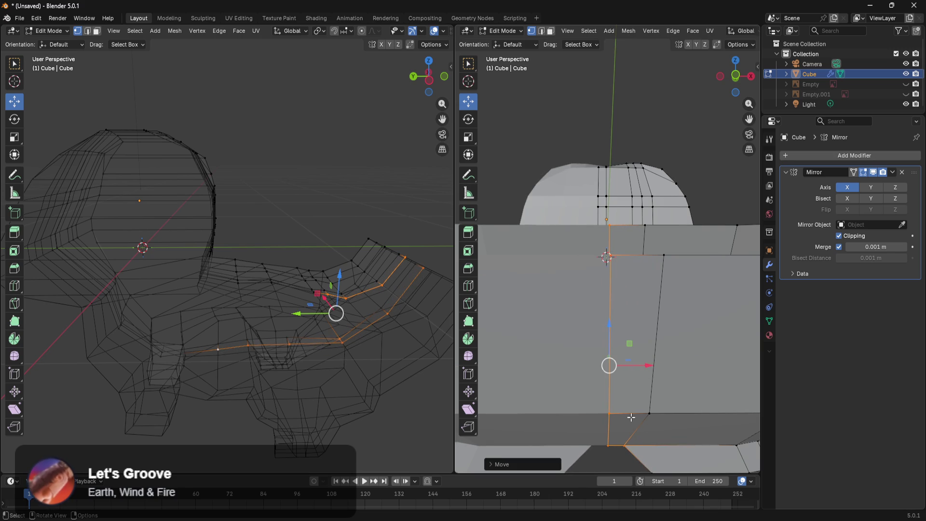
# In wireframe shading, shift the selected vertices along X and check the result
pyautogui.press('z')
pyautogui.click(532, 421)
pyautogui.moveTo(564, 422)
pyautogui.mouseDown(button='middle')
pyautogui.moveTo(543, 459)
pyautogui.moveTo(551, 472)
pyautogui.mouseUp(button='middle')
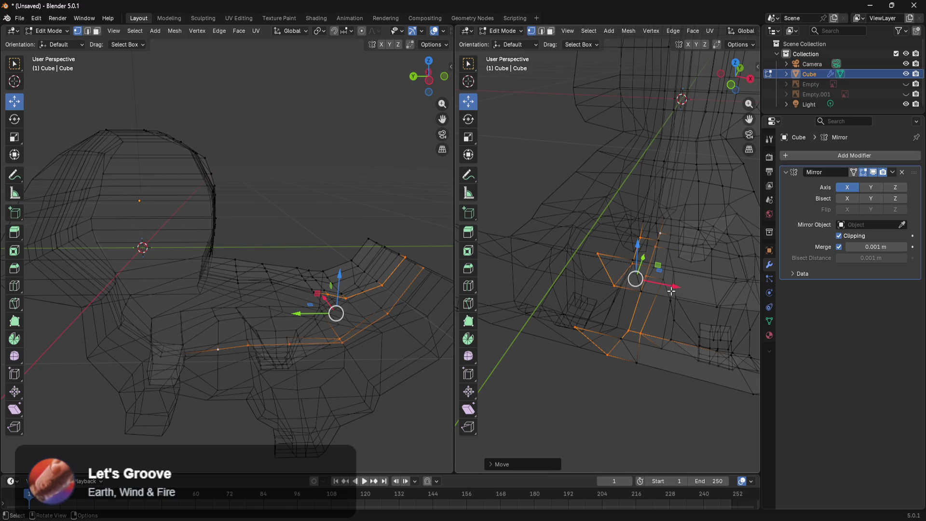
pyautogui.moveTo(673, 287); pyautogui.dragTo(676, 288)
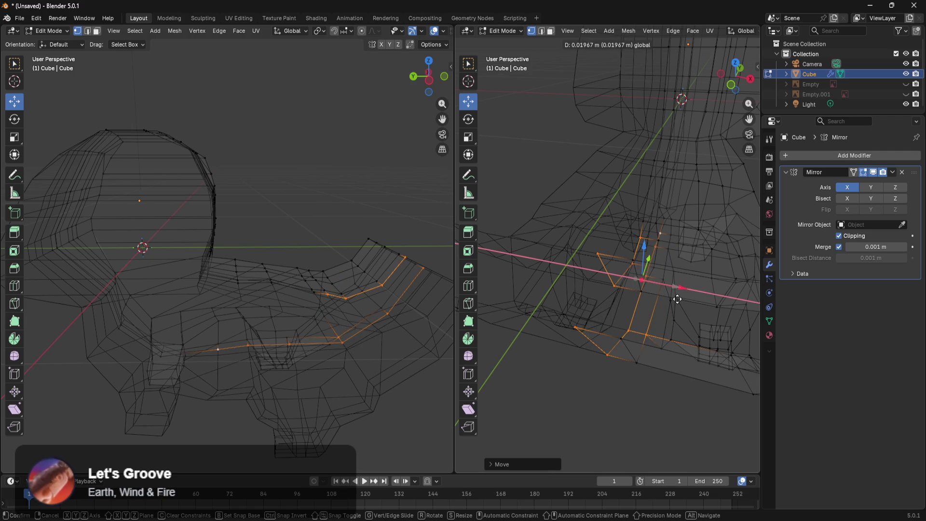
pyautogui.click(681, 301)
pyautogui.moveTo(683, 321)
pyautogui.mouseDown(button='middle')
pyautogui.moveTo(620, 386)
pyautogui.moveTo(564, 389)
pyautogui.moveTo(608, 384)
pyautogui.moveTo(468, 348)
pyautogui.moveTo(467, 356)
pyautogui.mouseUp(button='middle')
pyautogui.moveTo(583, 383)
pyautogui.mouseDown(button='middle')
pyautogui.moveTo(651, 366)
pyautogui.moveTo(705, 335)
pyautogui.moveTo(708, 356)
pyautogui.mouseUp(button='middle')
pyautogui.scroll(-3, 651, 374)
pyautogui.moveTo(651, 374)
pyautogui.mouseDown(button='middle')
pyautogui.moveTo(661, 377)
pyautogui.moveTo(644, 376)
pyautogui.mouseUp(button='middle')
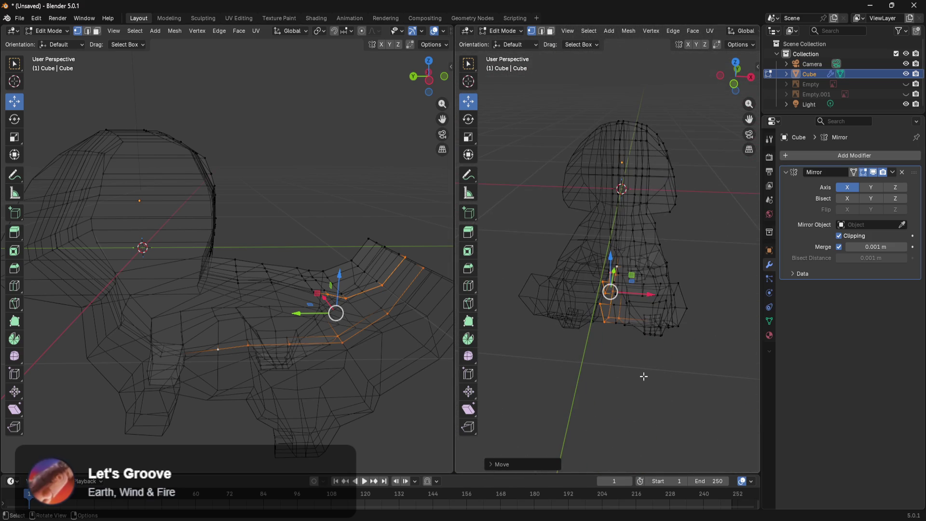
# Undo that move and slide the vertices along X further toward the centre
pyautogui.hotkey('ctrl', 'z')
pyautogui.hotkey('ctrl', 'z')
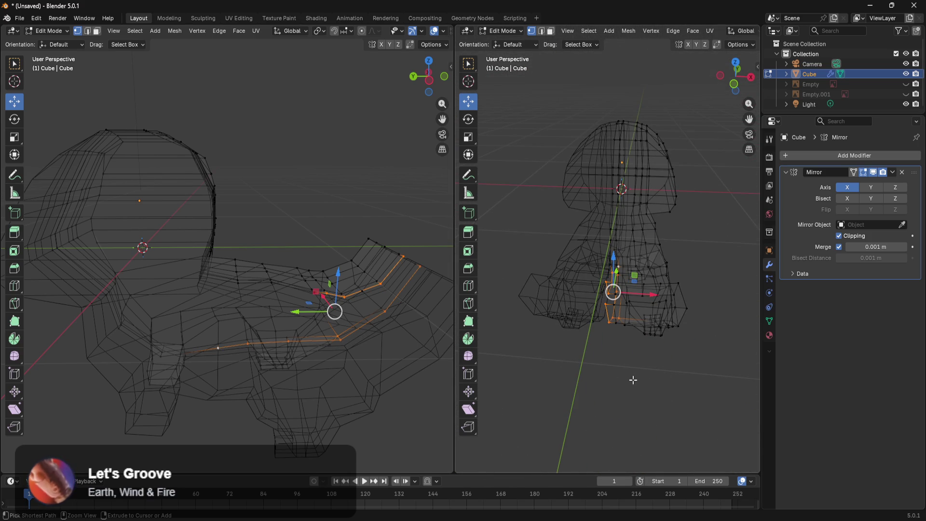
pyautogui.scroll(3, 636, 380)
pyautogui.press('g')
pyautogui.press('x')
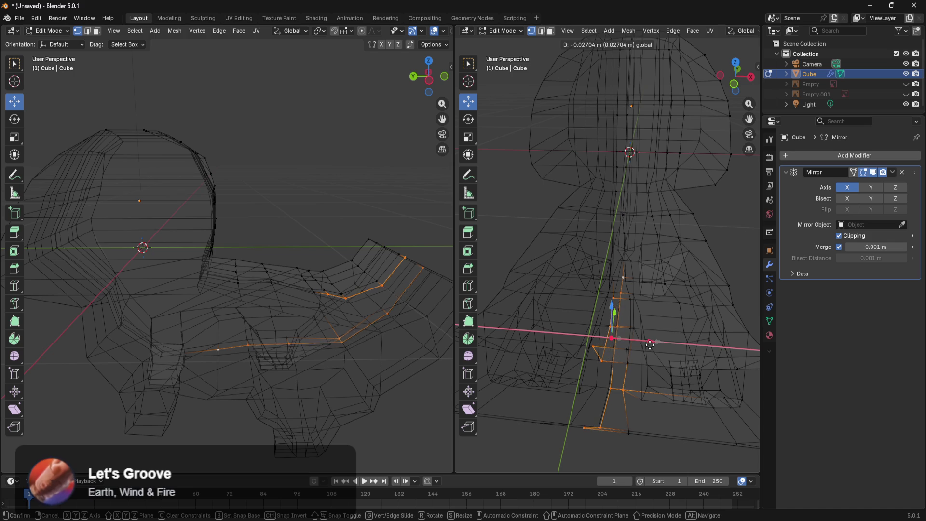
pyautogui.moveTo(655, 345)
pyautogui.mouseDown()
pyautogui.moveTo(647, 341)
pyautogui.moveTo(656, 340)
pyautogui.mouseUp()
pyautogui.moveTo(656, 340); pyautogui.dragTo(635, 352, button='middle')
# Return to solid shading and orbit to a low side view of the model
pyautogui.press('z')
pyautogui.click(519, 373)
pyautogui.press('z')
pyautogui.click(622, 397)
pyautogui.scroll(-5, 617, 376)
pyautogui.moveTo(607, 386)
pyautogui.mouseDown(button='middle')
pyautogui.moveTo(547, 391)
pyautogui.moveTo(643, 351)
pyautogui.moveTo(591, 379)
pyautogui.moveTo(704, 357)
pyautogui.moveTo(629, 419)
pyautogui.moveTo(562, 434)
pyautogui.moveTo(758, 420)
pyautogui.mouseUp(button='middle')
pyautogui.moveTo(724, 391)
pyautogui.mouseDown(button='middle')
pyautogui.moveTo(654, 364)
pyautogui.moveTo(665, 331)
pyautogui.mouseUp(button='middle')
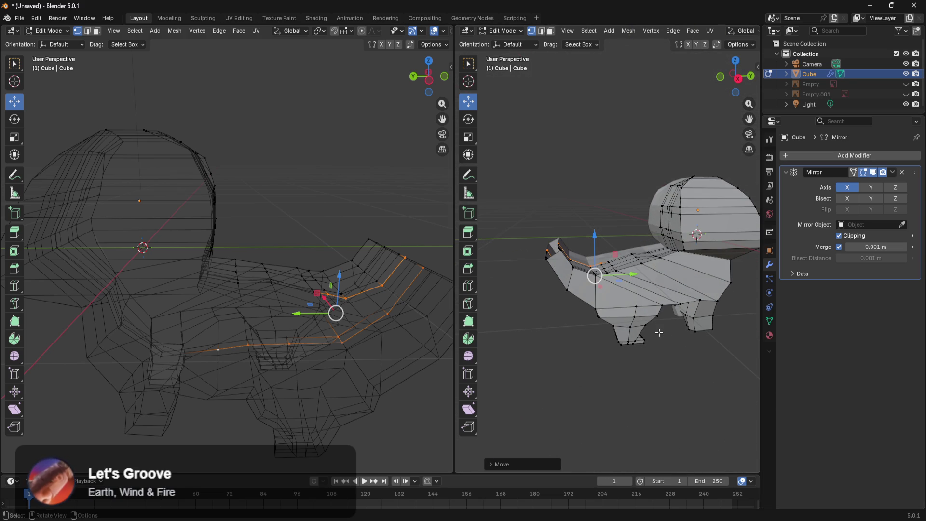
# In Right Ortho wireframe, box-select the faces at the tail base
pyautogui.press('KP_3')
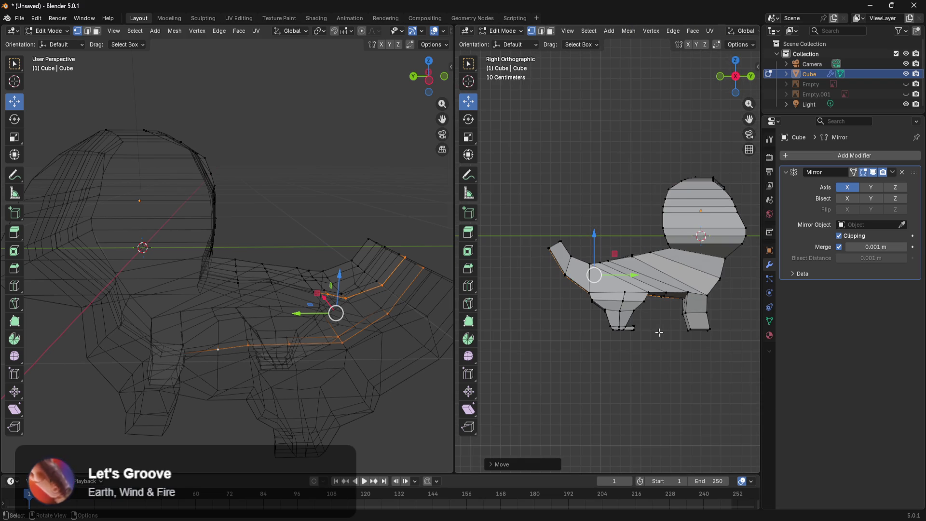
pyautogui.scroll(3, 613, 299)
pyautogui.press('z')
pyautogui.click(549, 290)
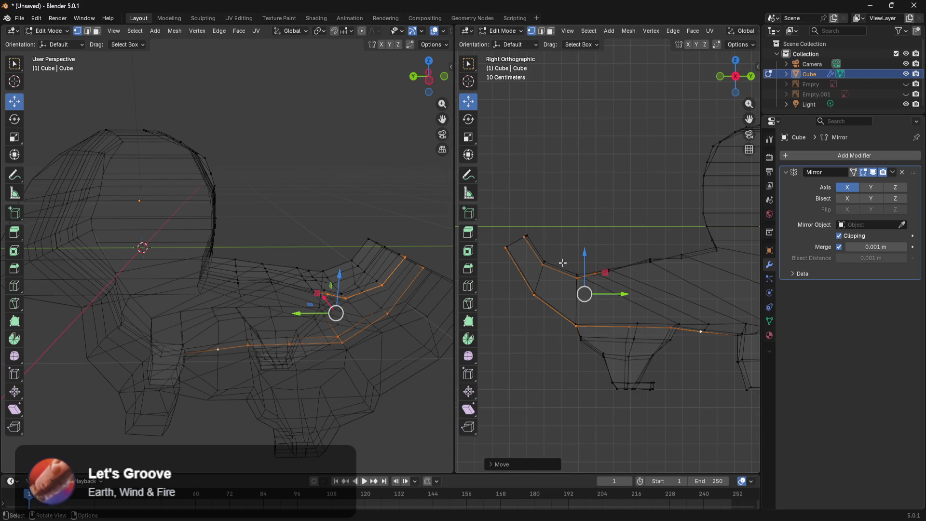
pyautogui.moveTo(540, 276); pyautogui.dragTo(494, 329)
pyautogui.moveTo(549, 303)
pyautogui.mouseDown(button='middle')
pyautogui.moveTo(601, 318)
pyautogui.moveTo(537, 365)
pyautogui.moveTo(676, 326)
pyautogui.moveTo(699, 286)
pyautogui.mouseUp(button='middle')
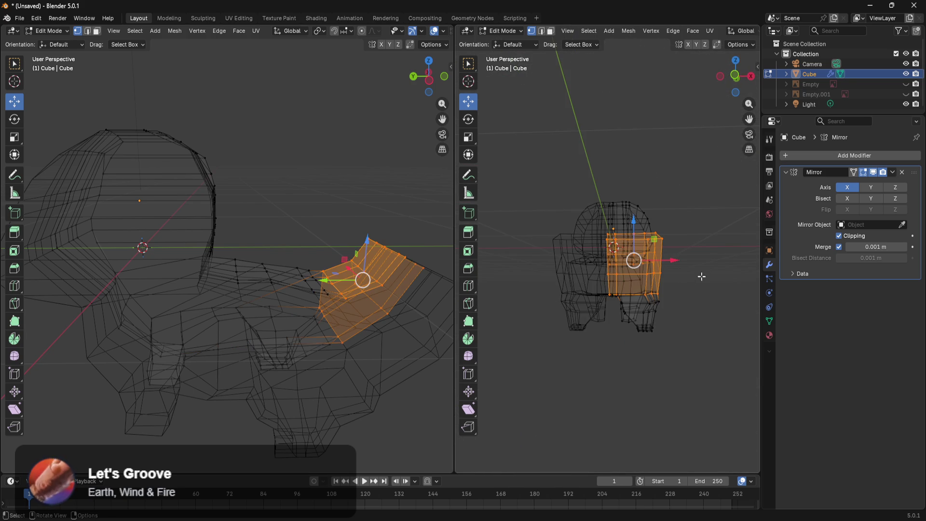
# Scale the tail-base faces narrower along X
pyautogui.press('s')
pyautogui.press('x')
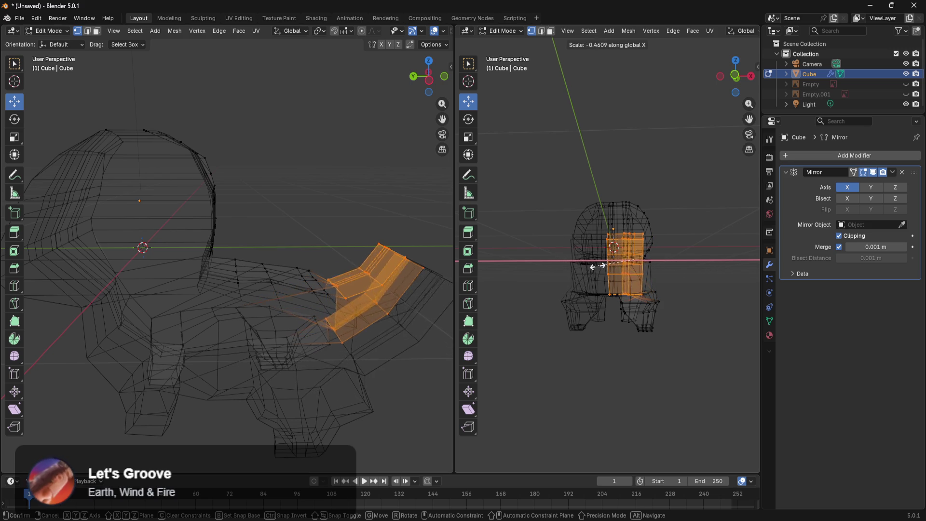
pyautogui.click(667, 270)
pyautogui.moveTo(682, 280); pyautogui.dragTo(667, 326, button='middle')
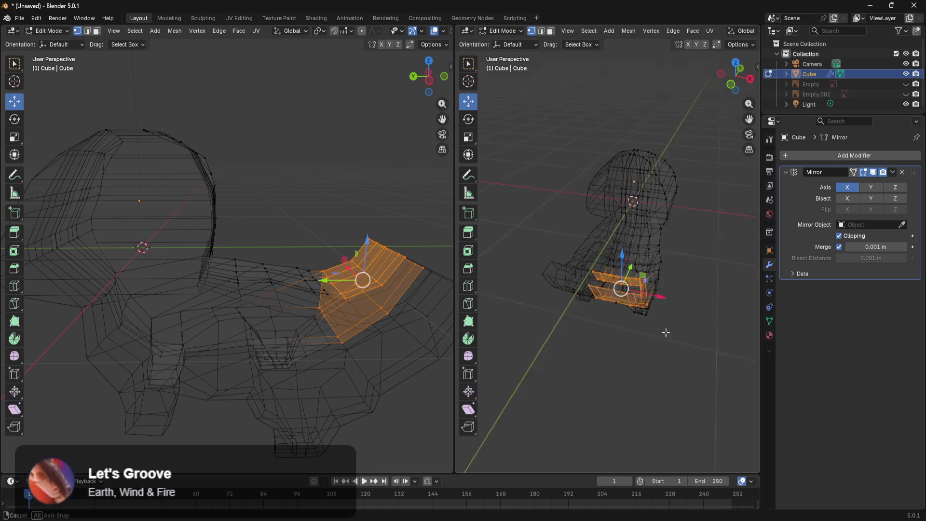
pyautogui.scroll(6, 665, 367)
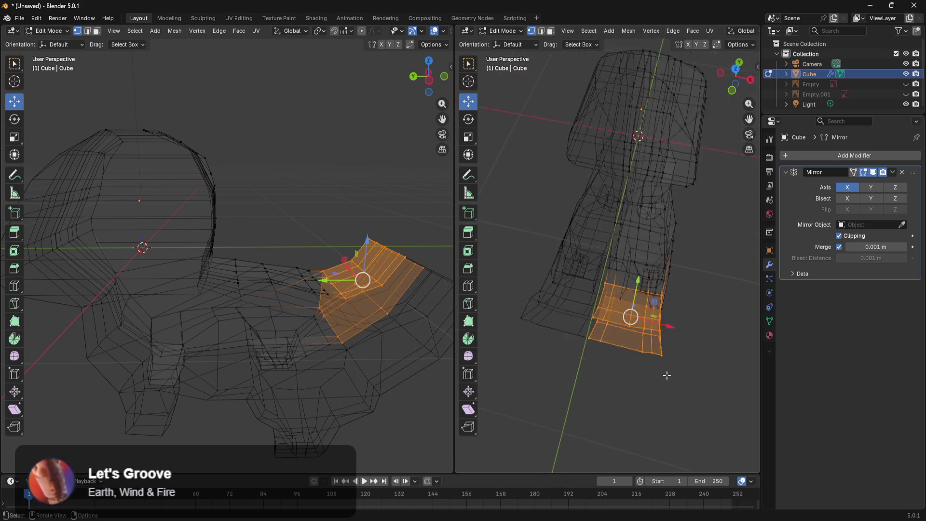
# Select a different set of tail faces and switch back to solid shading
pyautogui.click(727, 314)
pyautogui.moveTo(730, 314); pyautogui.dragTo(551, 320, button='middle')
pyautogui.moveTo(569, 288)
pyautogui.mouseDown(button='middle')
pyautogui.moveTo(643, 347)
pyautogui.moveTo(646, 333)
pyautogui.moveTo(616, 307)
pyautogui.moveTo(601, 320)
pyautogui.moveTo(585, 310)
pyautogui.moveTo(632, 317)
pyautogui.mouseUp(button='middle')
pyautogui.press('z')
pyautogui.click(707, 339)
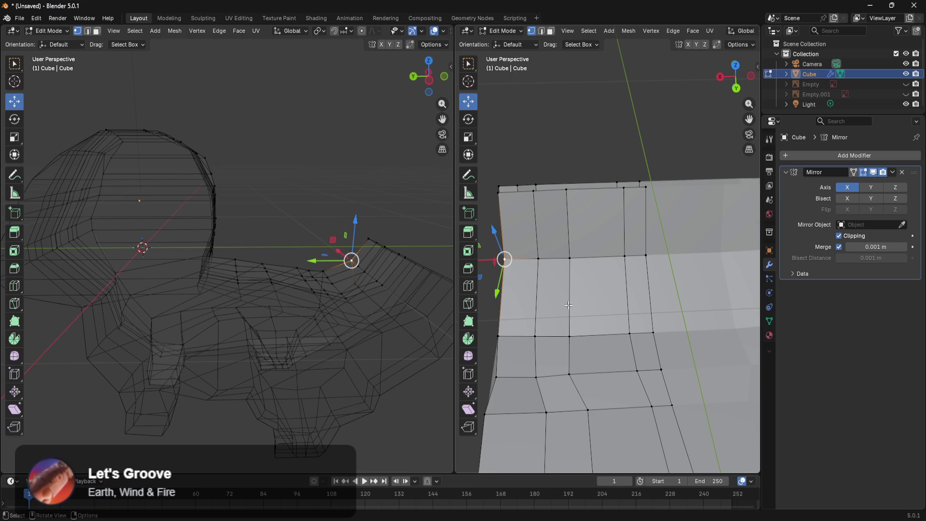
pyautogui.scroll(-1, 582, 282)
pyautogui.press('z')
pyautogui.click(534, 259)
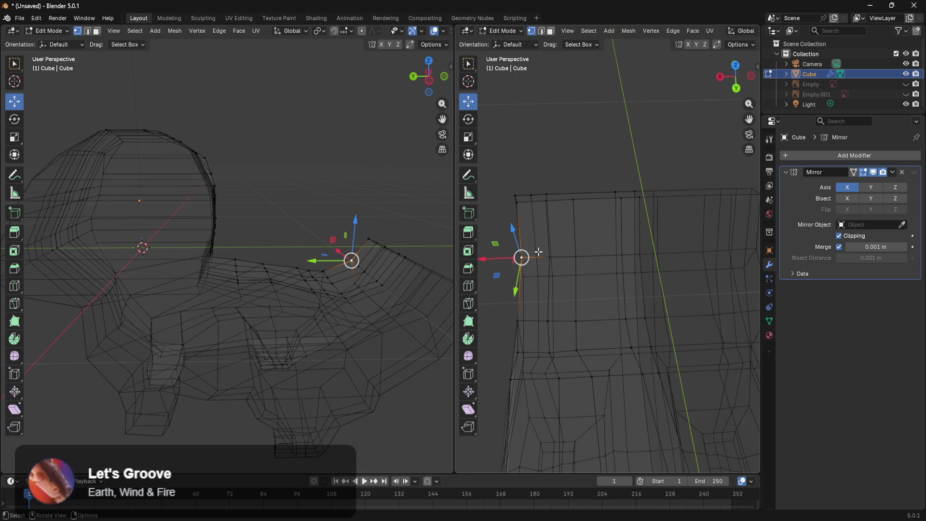
pyautogui.moveTo(594, 178); pyautogui.dragTo(502, 354)
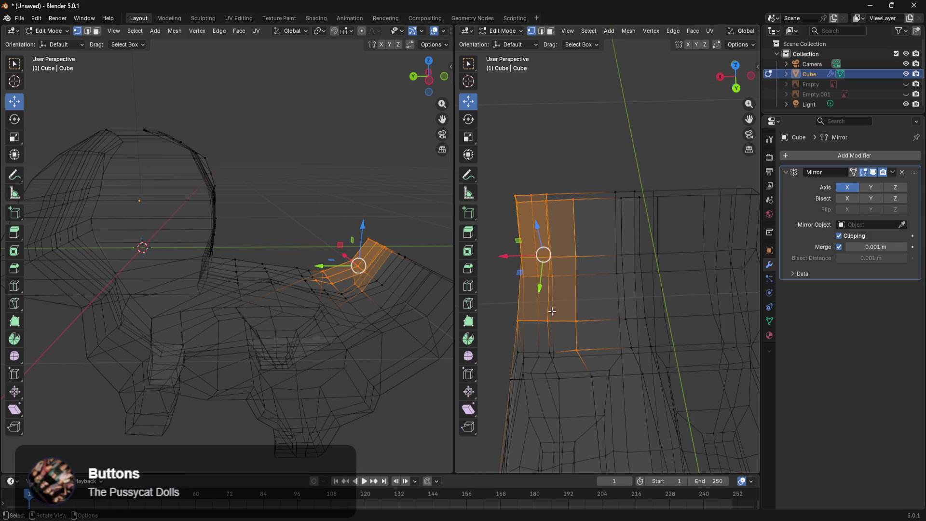
pyautogui.moveTo(555, 342)
pyautogui.keyDown('shift'); pyautogui.mouseDown()
pyautogui.moveTo(499, 357)
pyautogui.moveTo(516, 366)
pyautogui.mouseUp(); pyautogui.keyUp('shift')
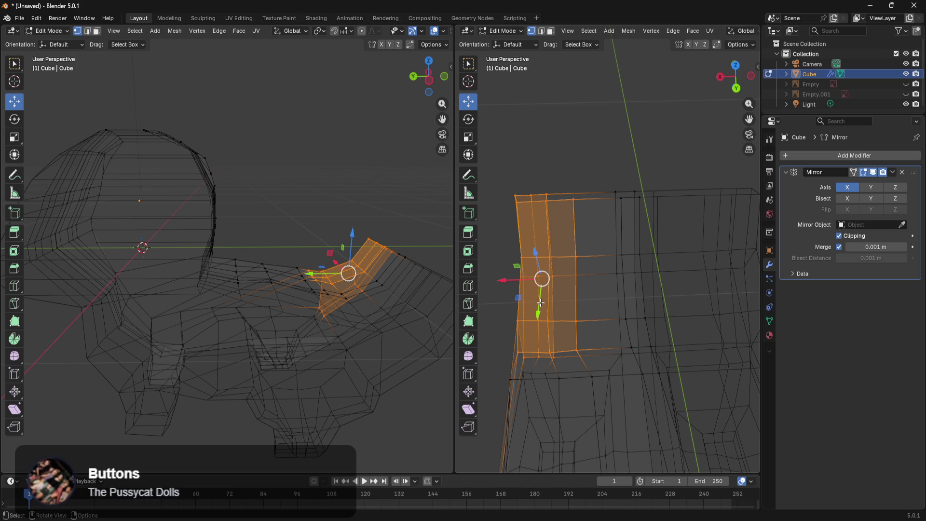
pyautogui.moveTo(518, 284); pyautogui.dragTo(553, 287)
pyautogui.click(508, 257)
pyautogui.moveTo(508, 256)
pyautogui.mouseDown(button='middle')
pyautogui.moveTo(542, 314)
pyautogui.moveTo(606, 283)
pyautogui.moveTo(536, 211)
pyautogui.mouseUp(button='middle')
pyautogui.press('z')
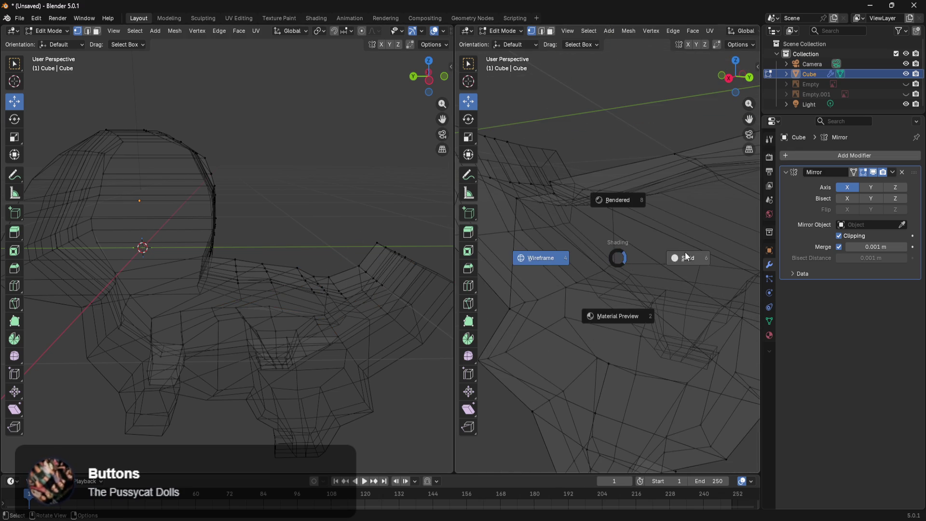
pyautogui.click(670, 259)
pyautogui.moveTo(670, 259); pyautogui.dragTo(641, 320, button='middle')
pyautogui.hotkey('ctrl', 'z')
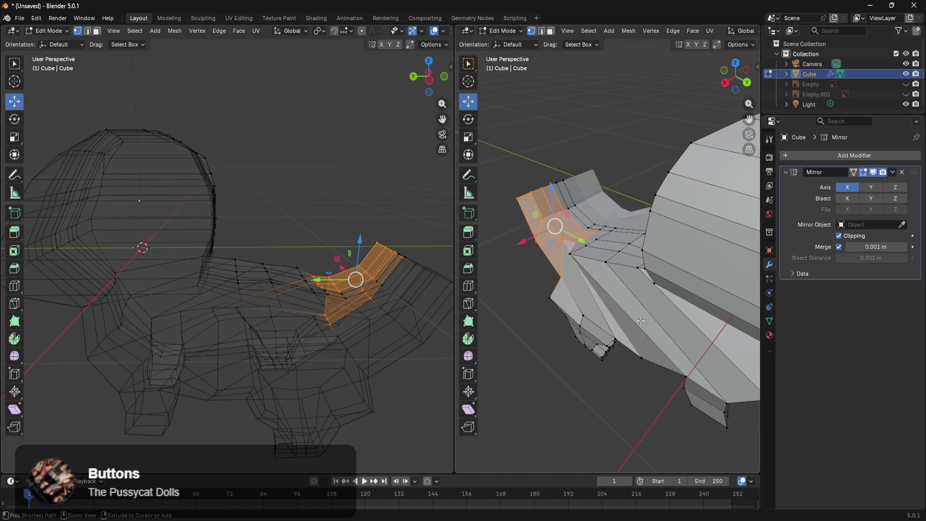
pyautogui.hotkey('ctrl', 'z')
pyautogui.hotkey('ctrl', 'z')
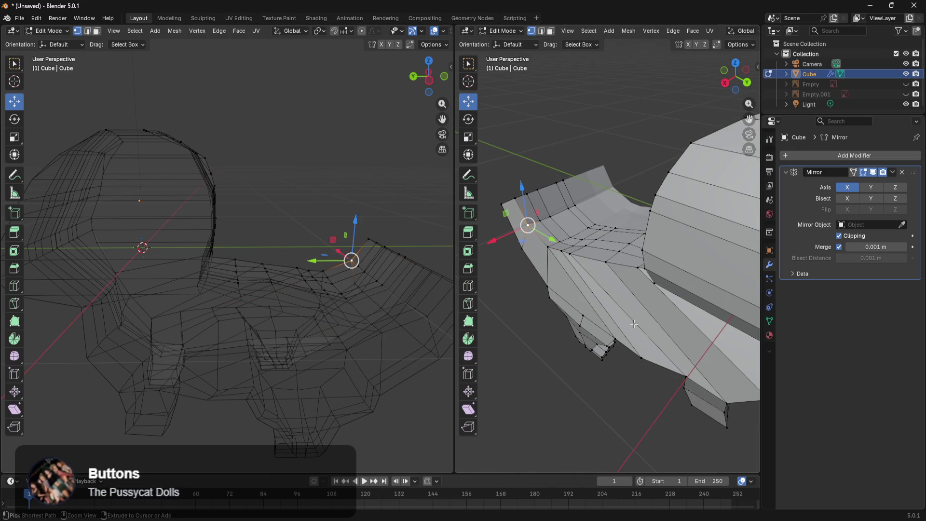
pyautogui.hotkey('ctrl', 'z')
pyautogui.hotkey('ctrl', 'z')
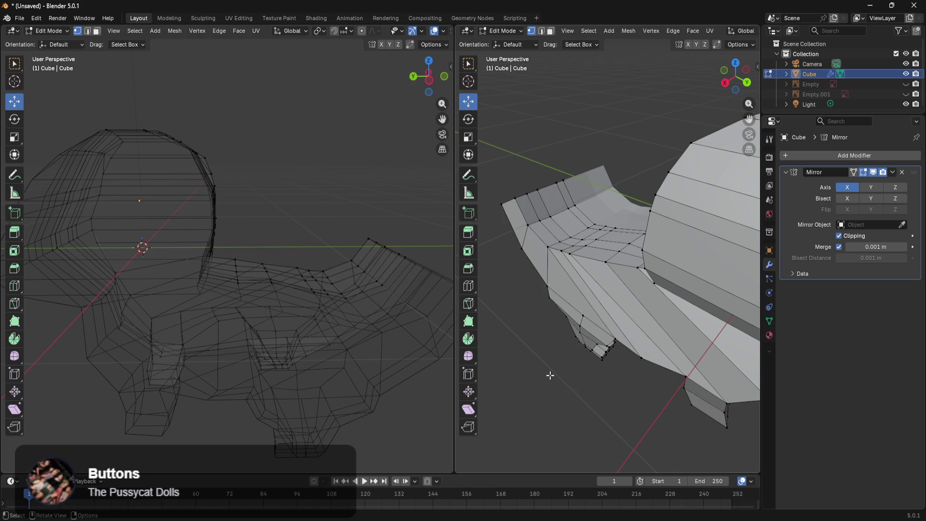
# In side-view wireframe, box-select the vertices at the tail tip
pyautogui.moveTo(552, 374); pyautogui.dragTo(556, 386, button='middle')
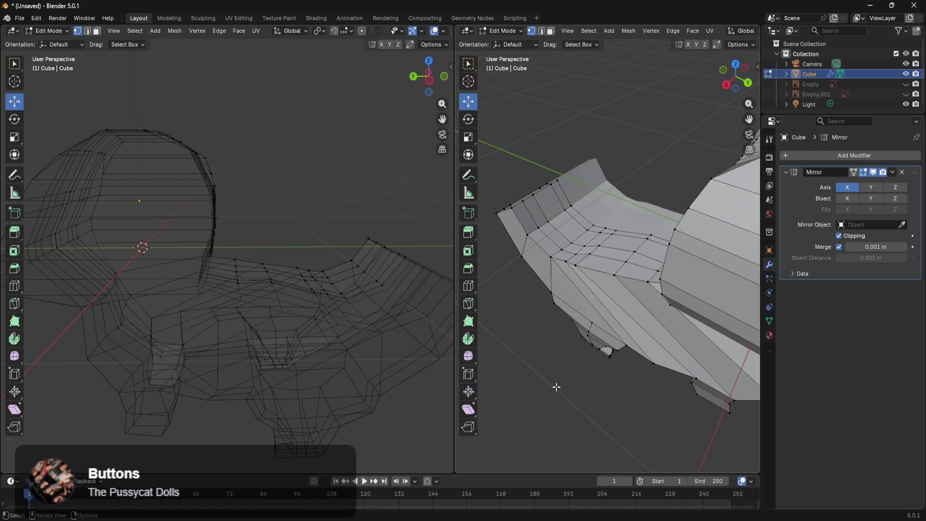
pyautogui.moveTo(580, 335)
pyautogui.mouseDown(button='middle')
pyautogui.moveTo(684, 376)
pyautogui.moveTo(688, 326)
pyautogui.moveTo(668, 306)
pyautogui.moveTo(719, 265)
pyautogui.moveTo(630, 323)
pyautogui.mouseUp(button='middle')
pyautogui.scroll(5, 712, 258)
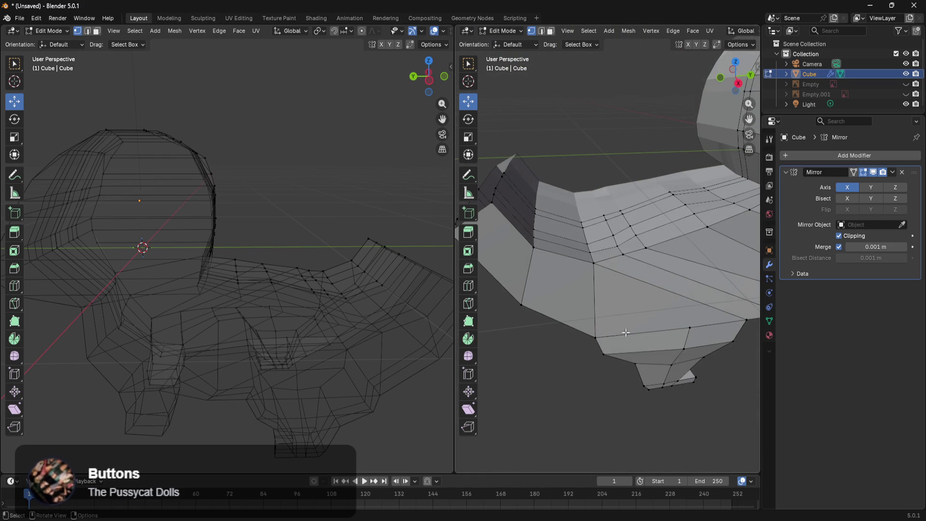
pyautogui.press('KP_3')
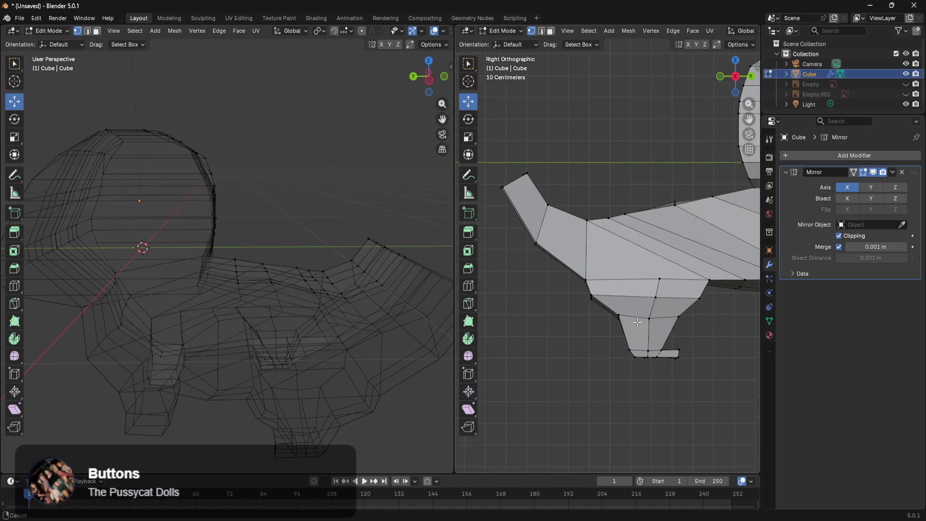
pyautogui.scroll(2, 661, 311)
pyautogui.press('z')
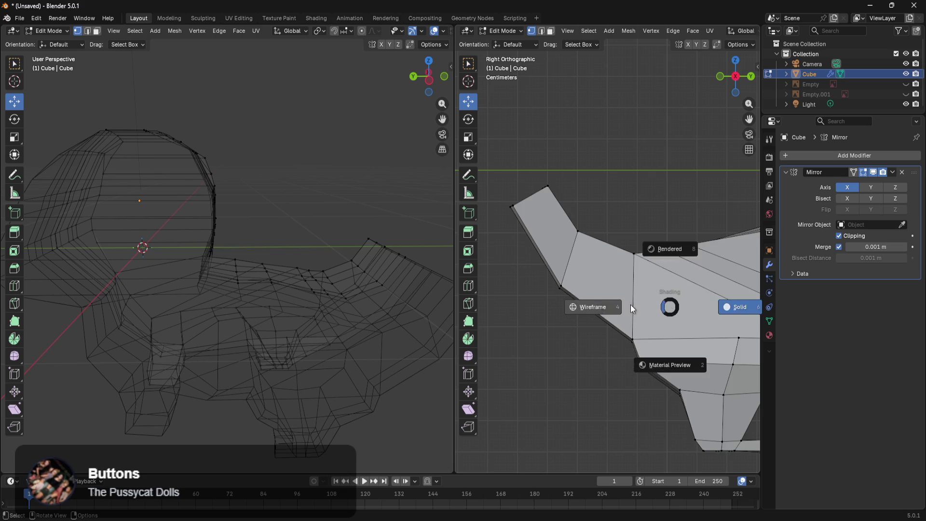
pyautogui.click(552, 303)
pyautogui.moveTo(595, 213); pyautogui.dragTo(540, 312)
# Reposition the tail tip along Y and Z and scale it down
pyautogui.moveTo(598, 261); pyautogui.dragTo(639, 263)
pyautogui.moveTo(610, 226); pyautogui.dragTo(602, 257)
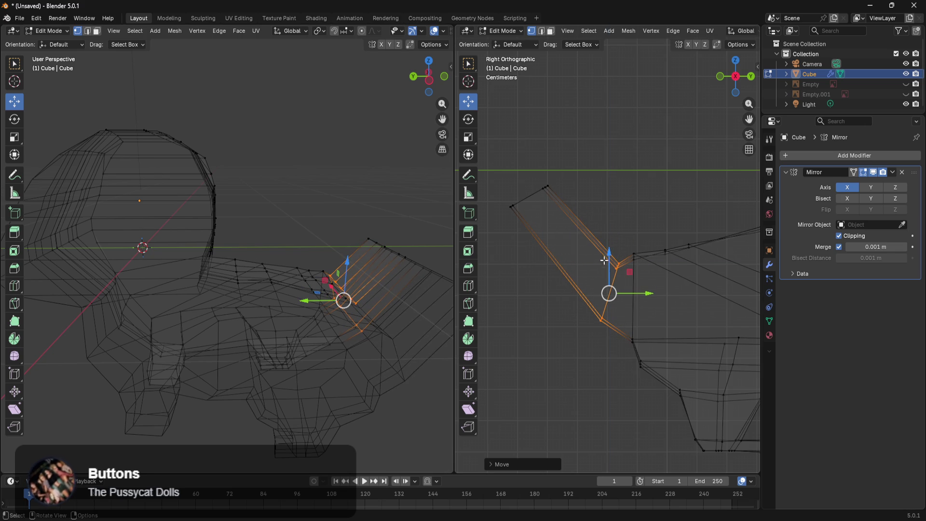
pyautogui.moveTo(641, 296); pyautogui.dragTo(613, 290)
pyautogui.moveTo(583, 258); pyautogui.dragTo(584, 247)
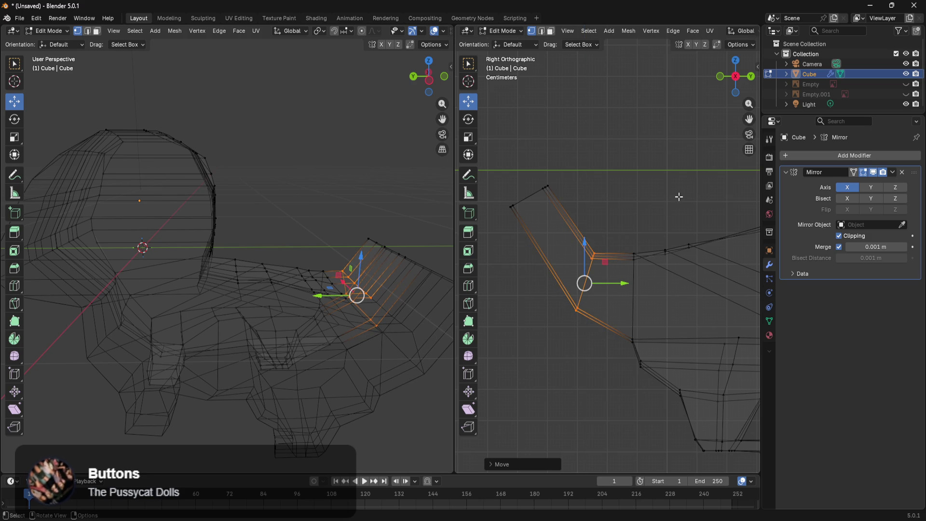
pyautogui.press('s')
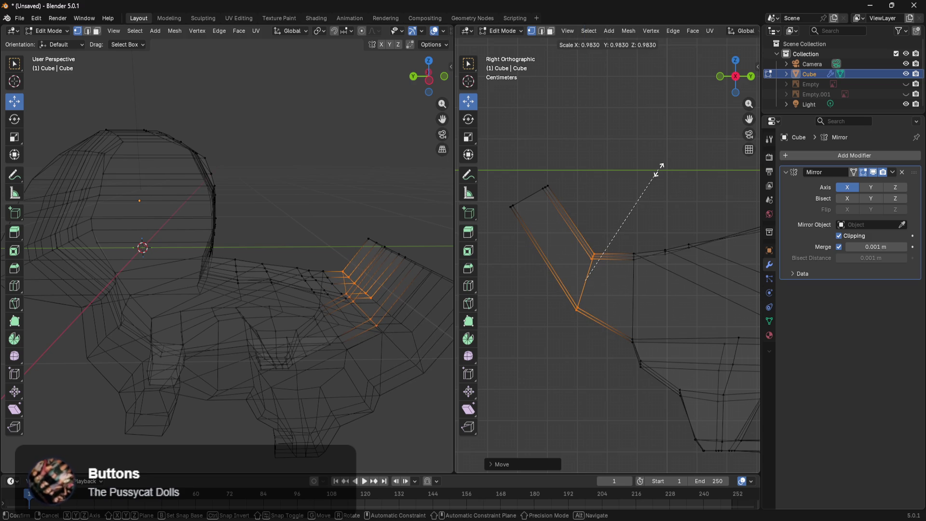
pyautogui.click(659, 170)
# Narrow the tail tip by scaling it along X
pyautogui.moveTo(679, 198); pyautogui.dragTo(627, 226, button='middle')
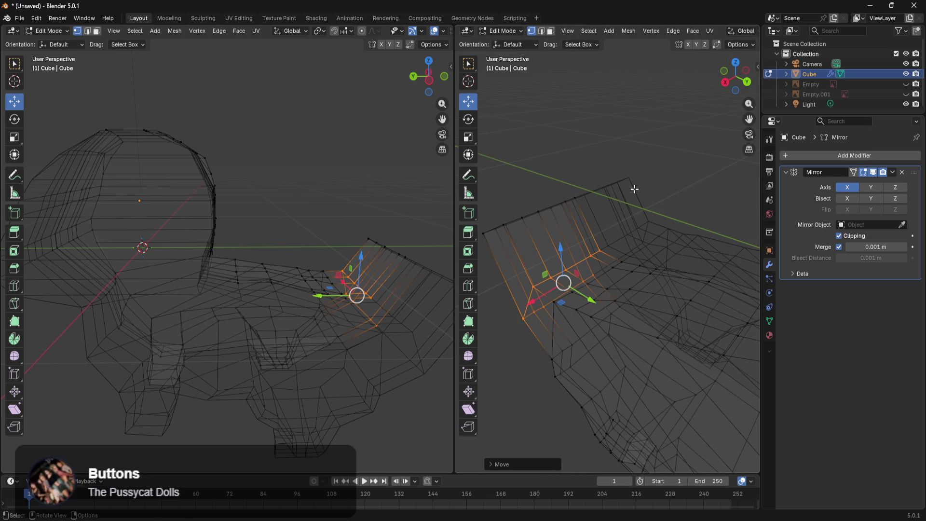
pyautogui.press('s')
pyautogui.press('x')
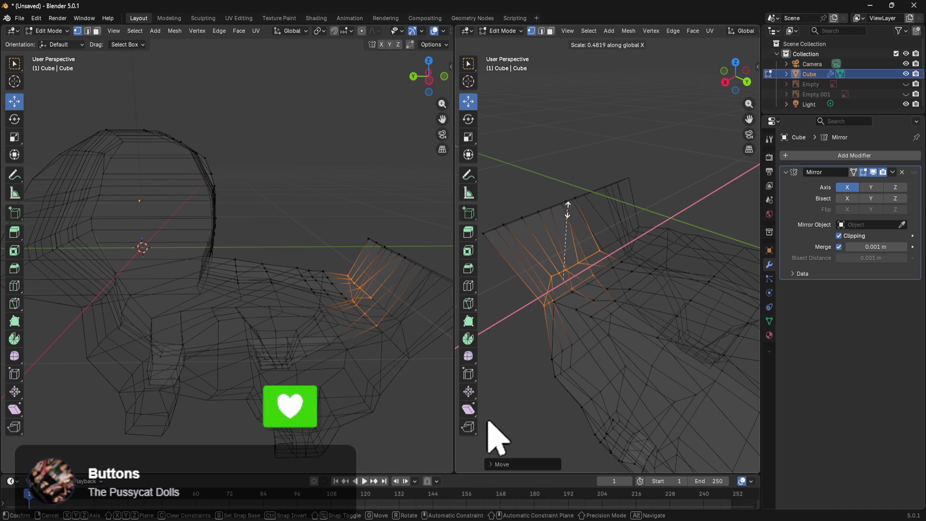
pyautogui.click(567, 212)
# Select the tail's end edge loop, shrink it, and shift it along X
pyautogui.moveTo(518, 197)
pyautogui.mouseDown()
pyautogui.moveTo(478, 250)
pyautogui.moveTo(487, 254)
pyautogui.mouseUp()
pyautogui.moveTo(525, 245)
pyautogui.mouseDown(button='middle')
pyautogui.moveTo(570, 285)
pyautogui.moveTo(608, 280)
pyautogui.moveTo(572, 161)
pyautogui.mouseUp(button='middle')
pyautogui.moveTo(573, 162); pyautogui.dragTo(519, 262)
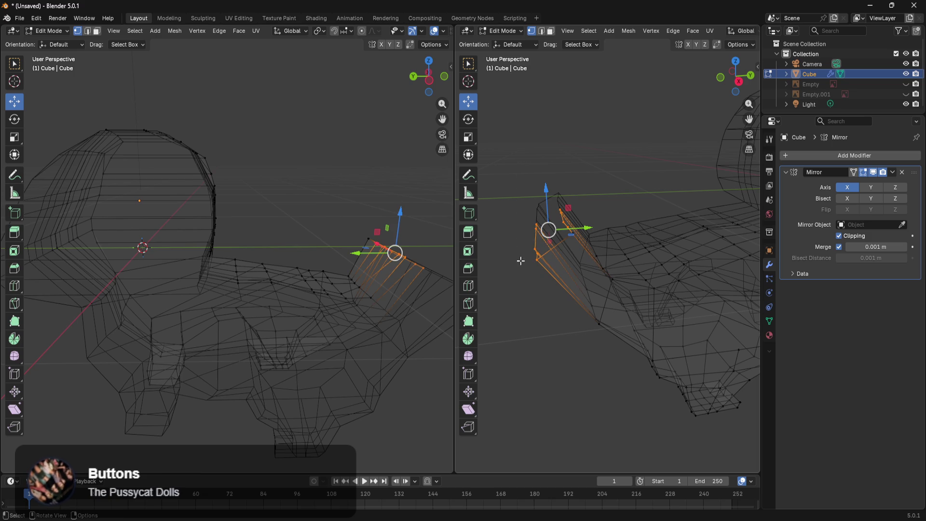
pyautogui.moveTo(535, 246); pyautogui.dragTo(494, 257, button='middle')
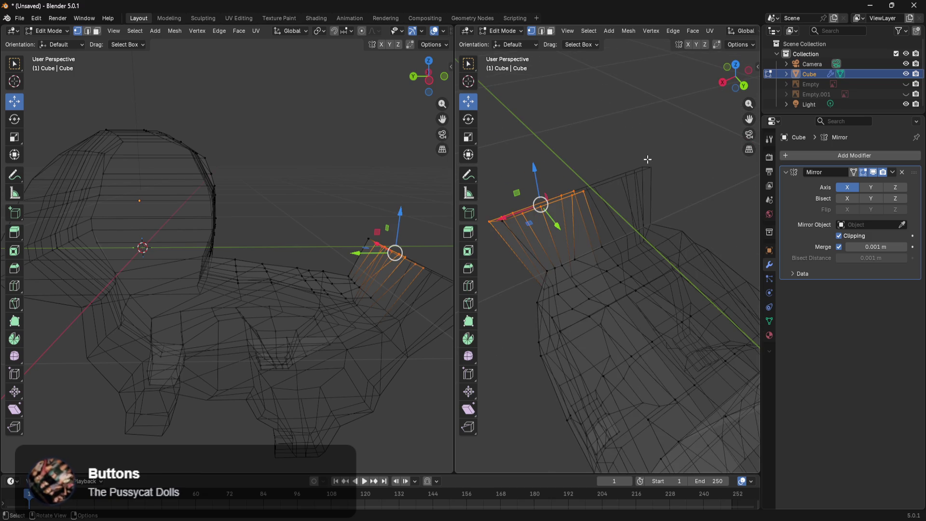
pyautogui.press('s')
pyautogui.press('x')
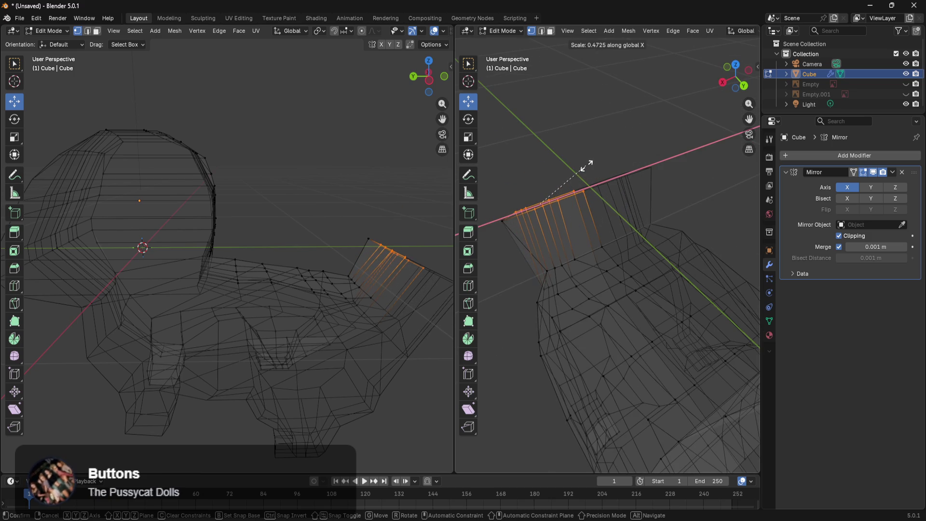
pyautogui.rightClick(586, 165)
pyautogui.moveTo(615, 144); pyautogui.dragTo(495, 237)
pyautogui.press('s')
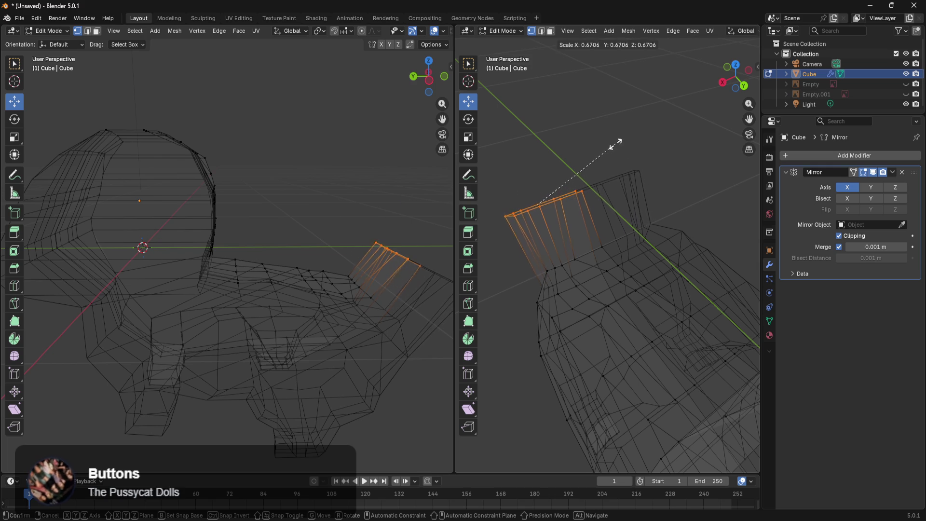
pyautogui.click(580, 156)
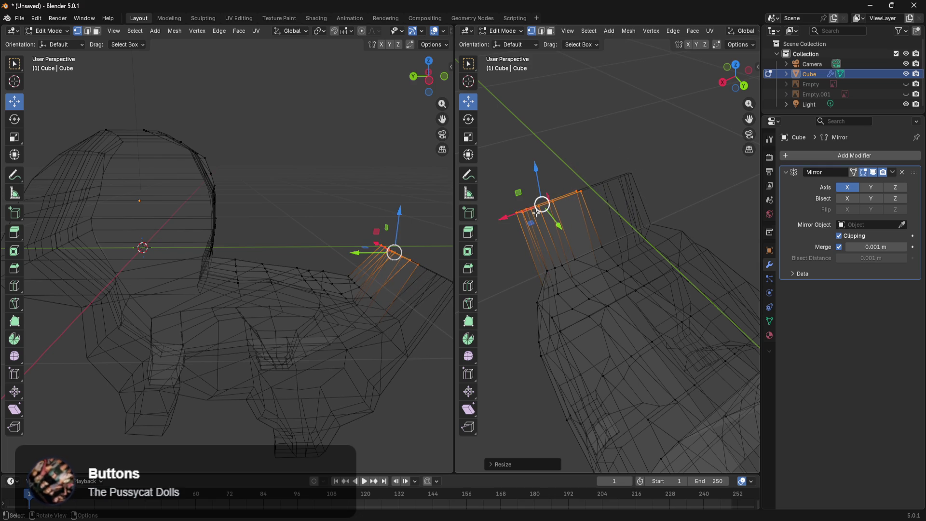
pyautogui.moveTo(520, 216); pyautogui.dragTo(539, 209)
pyautogui.moveTo(540, 209)
pyautogui.mouseDown(button='middle')
pyautogui.moveTo(610, 242)
pyautogui.moveTo(667, 207)
pyautogui.moveTo(472, 217)
pyautogui.moveTo(584, 221)
pyautogui.moveTo(458, 235)
pyautogui.moveTo(702, 268)
pyautogui.moveTo(554, 260)
pyautogui.moveTo(602, 231)
pyautogui.moveTo(520, 240)
pyautogui.mouseUp(button='middle')
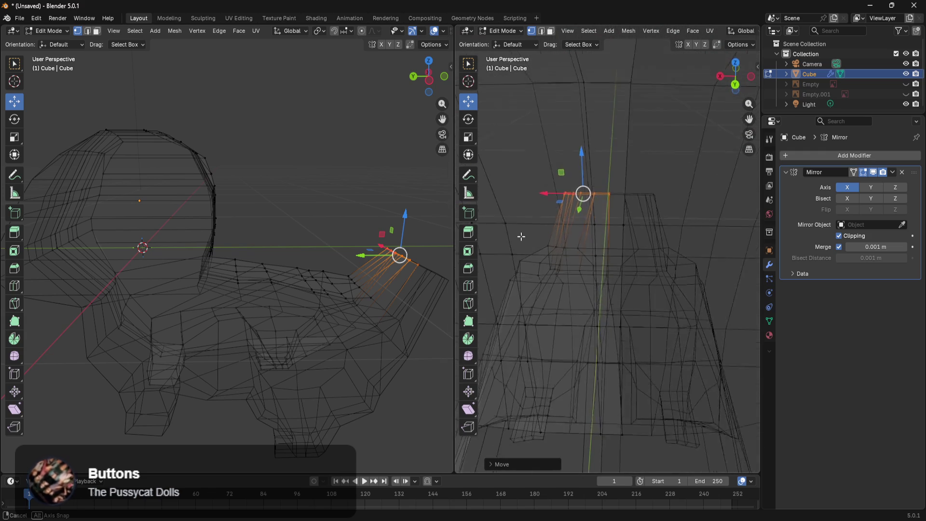
# Extrude one new tail segment from the end loop, undo the extra one, and view from the front
pyautogui.keyDown('ctrl'); pyautogui.rightClick(536, 246); pyautogui.keyUp('ctrl')
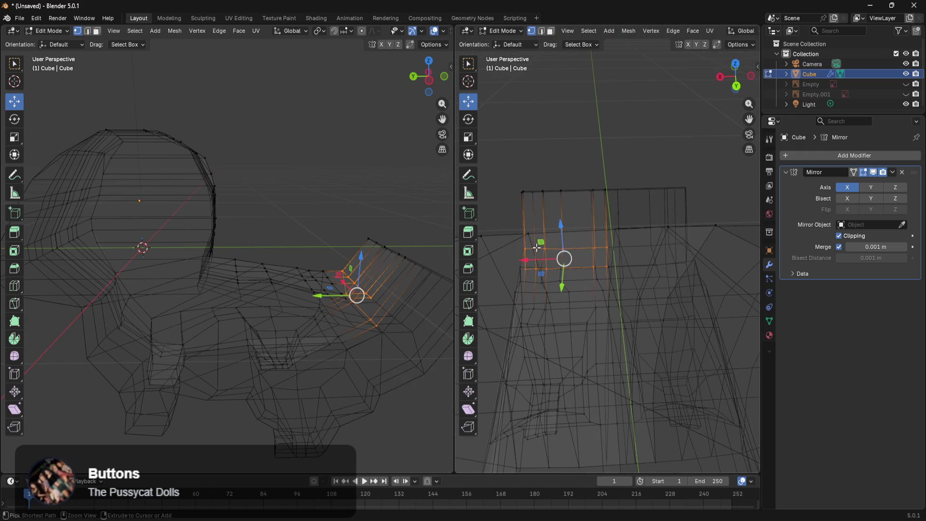
pyautogui.keyDown('ctrl'); pyautogui.rightClick(537, 250); pyautogui.keyUp('ctrl')
pyautogui.hotkey('ctrl', 'z')
pyautogui.hotkey('ctrl', 'z')
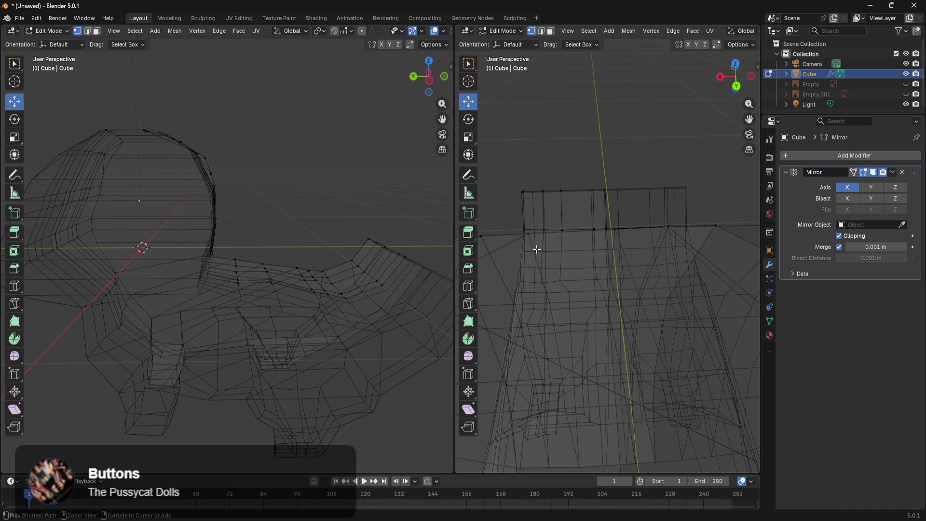
pyautogui.press('KP_1')
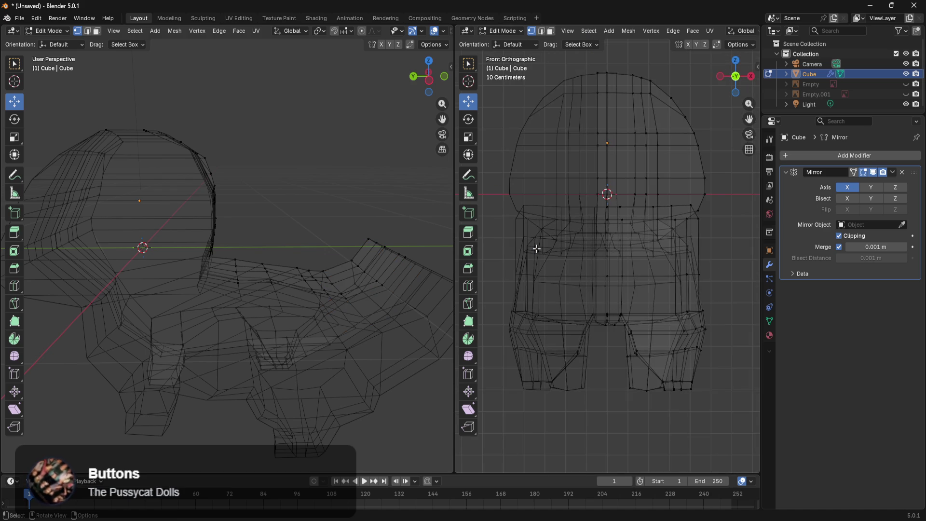
# In side view, select the head and upper body and nudge them inward along X
pyautogui.scroll(-3, 537, 250)
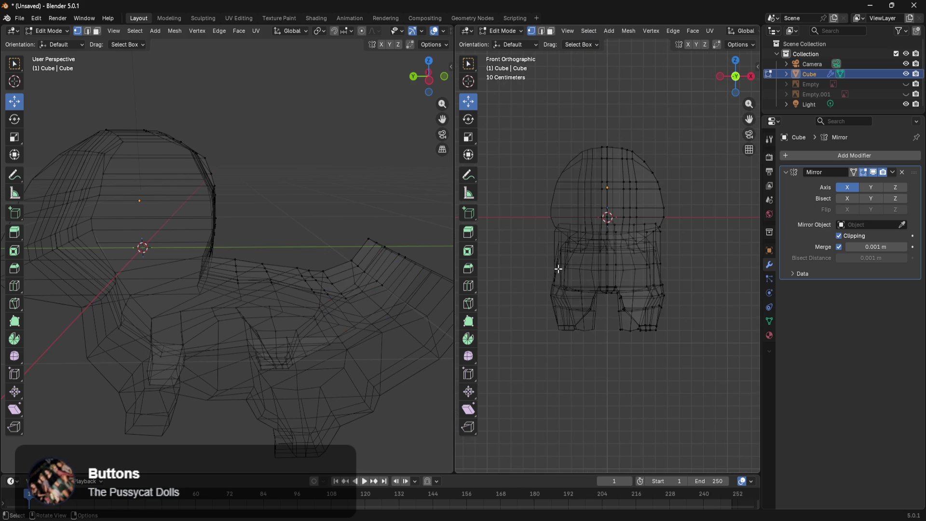
pyautogui.moveTo(352, 321)
pyautogui.mouseDown(button='middle')
pyautogui.moveTo(337, 331)
pyautogui.moveTo(405, 305)
pyautogui.moveTo(396, 346)
pyautogui.moveTo(378, 337)
pyautogui.moveTo(412, 318)
pyautogui.moveTo(21, 322)
pyautogui.moveTo(74, 320)
pyautogui.moveTo(132, 335)
pyautogui.moveTo(56, 345)
pyautogui.moveTo(415, 326)
pyautogui.moveTo(384, 305)
pyautogui.moveTo(385, 267)
pyautogui.moveTo(383, 301)
pyautogui.mouseUp(button='middle')
pyautogui.press('KP_3')
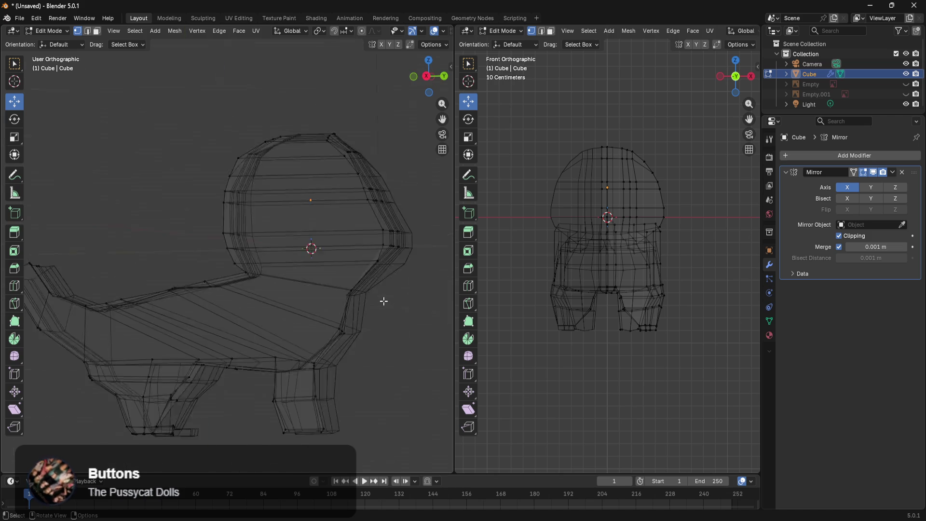
pyautogui.scroll(2, 703, 305)
pyautogui.scroll(-2, 719, 343)
pyautogui.moveTo(685, 163)
pyautogui.mouseDown()
pyautogui.moveTo(601, 300)
pyautogui.moveTo(615, 306)
pyautogui.mouseUp()
pyautogui.scroll(5, 676, 299)
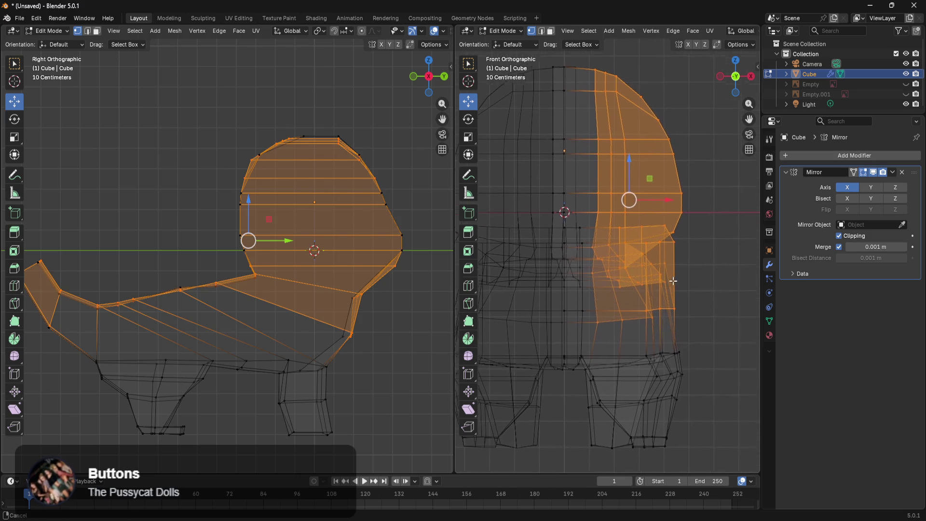
pyautogui.moveTo(655, 189); pyautogui.dragTo(647, 191)
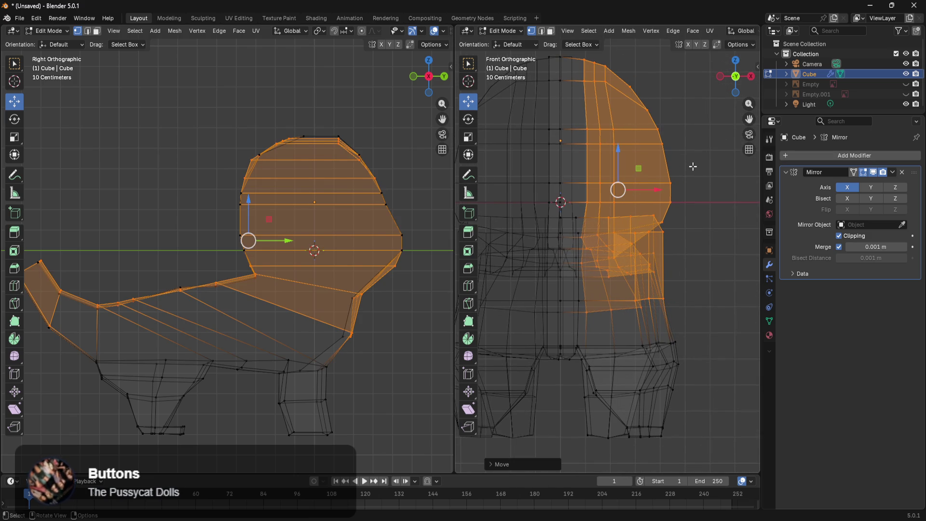
# Select the head and body and scale them to 0.7386 along X
pyautogui.scroll(-1, 702, 183)
pyautogui.moveTo(682, 67)
pyautogui.mouseDown()
pyautogui.moveTo(558, 321)
pyautogui.moveTo(568, 332)
pyautogui.mouseUp()
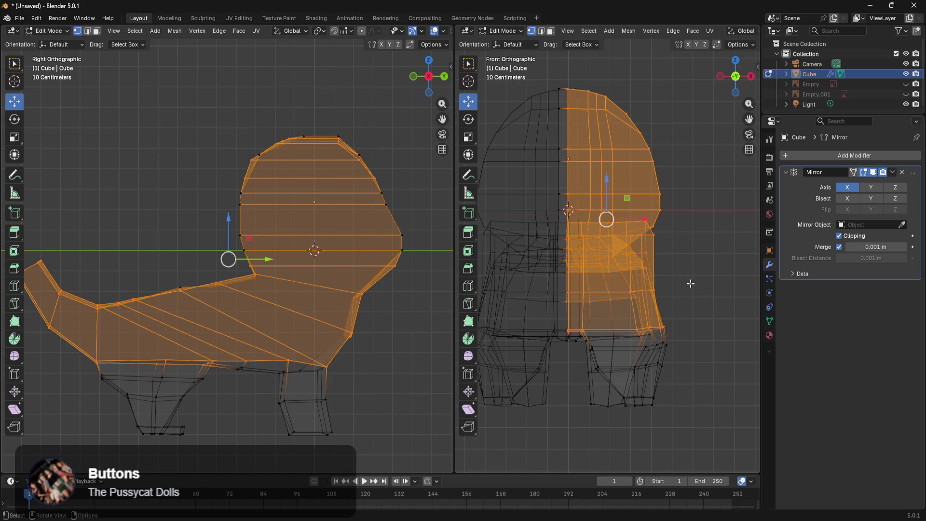
pyautogui.press('s')
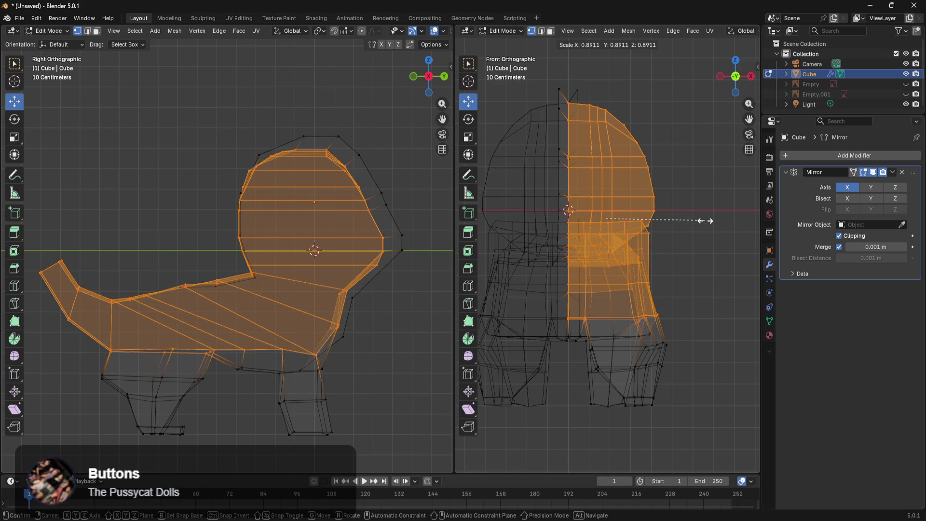
pyautogui.press('x')
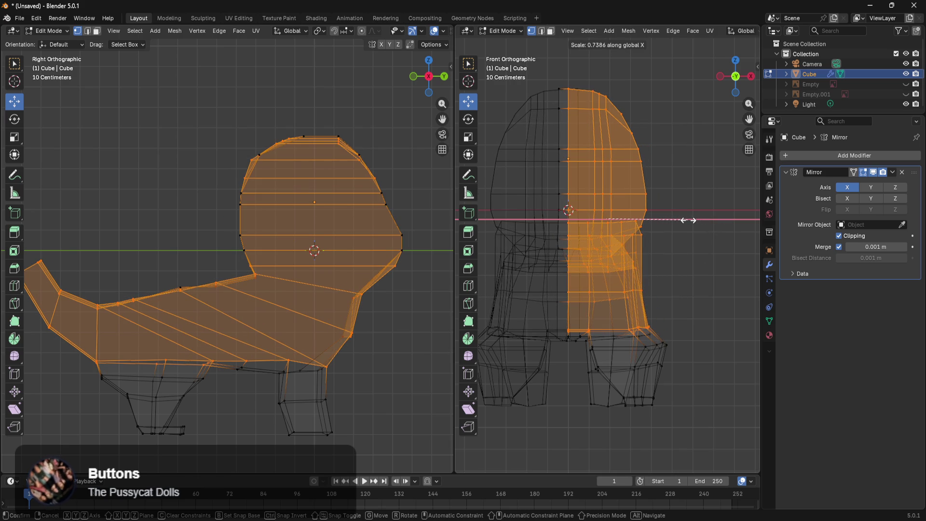
pyautogui.click(687, 220)
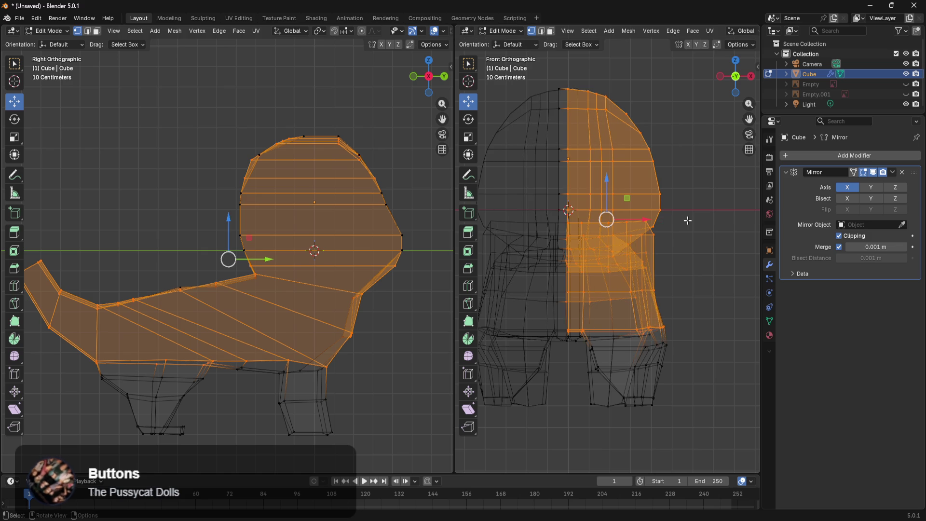
# Clear the mesh selection, then undo and redo to get the tail selection back
pyautogui.scroll(-4, 698, 222)
pyautogui.press('a')
pyautogui.hotkey('alt', 'a')
pyautogui.hotkey('ctrl', 'z')
pyautogui.hotkey('ctrl', 'z')
pyautogui.hotkey('ctrl', 'z')
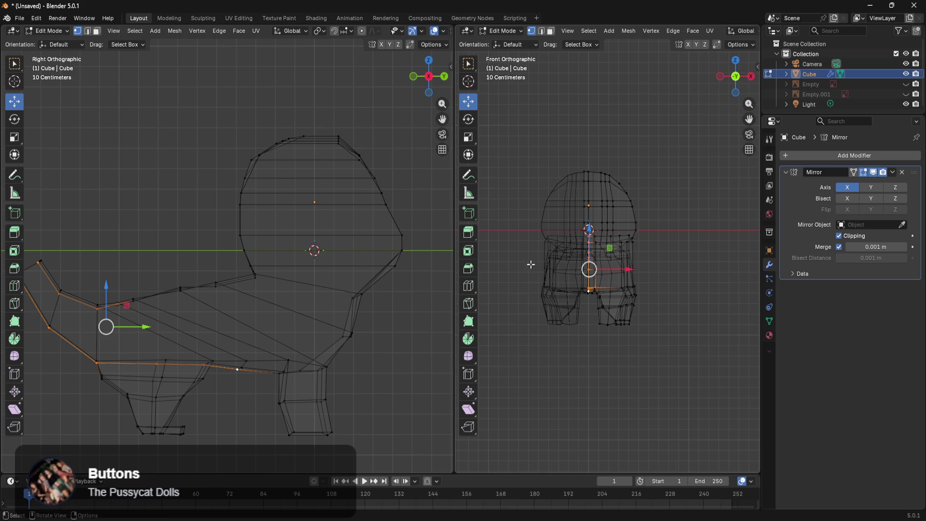
pyautogui.hotkey('ctrl', 'shift', 'z')
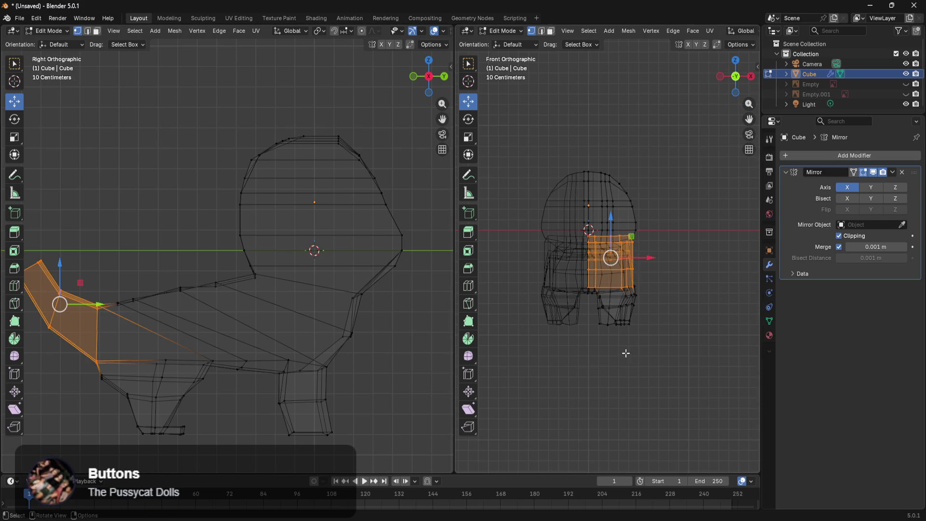
# In Object Mode, scale the whole Cube narrower along global X
pyautogui.click(619, 349)
pyautogui.press('Tab')
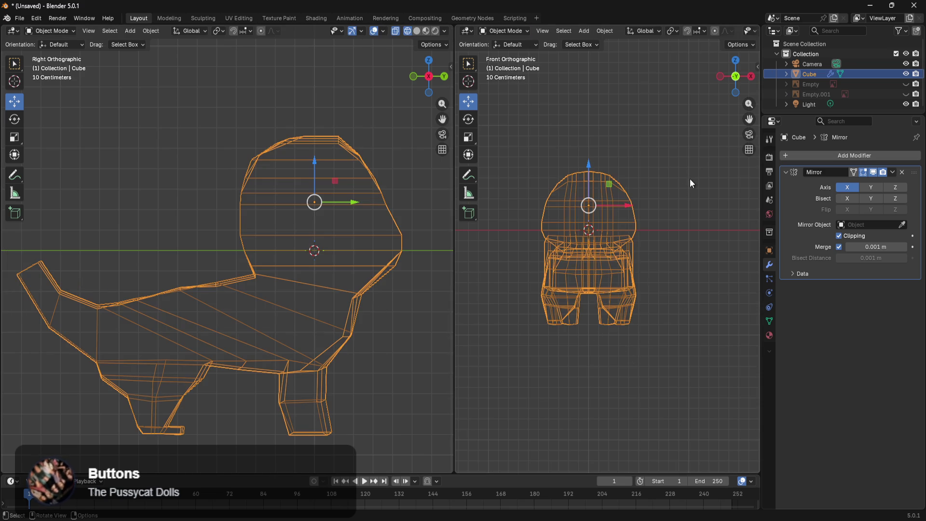
pyautogui.scroll(3, 693, 189)
pyautogui.press('s')
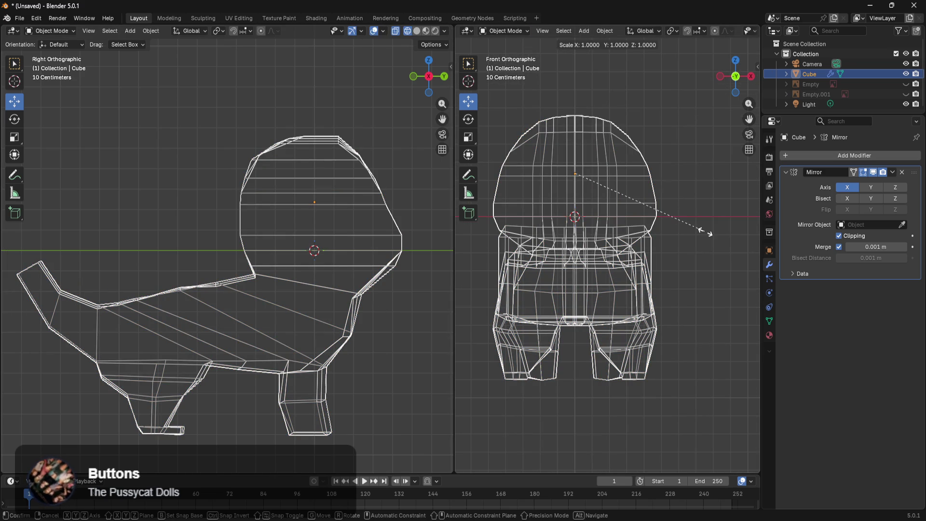
pyautogui.press('x')
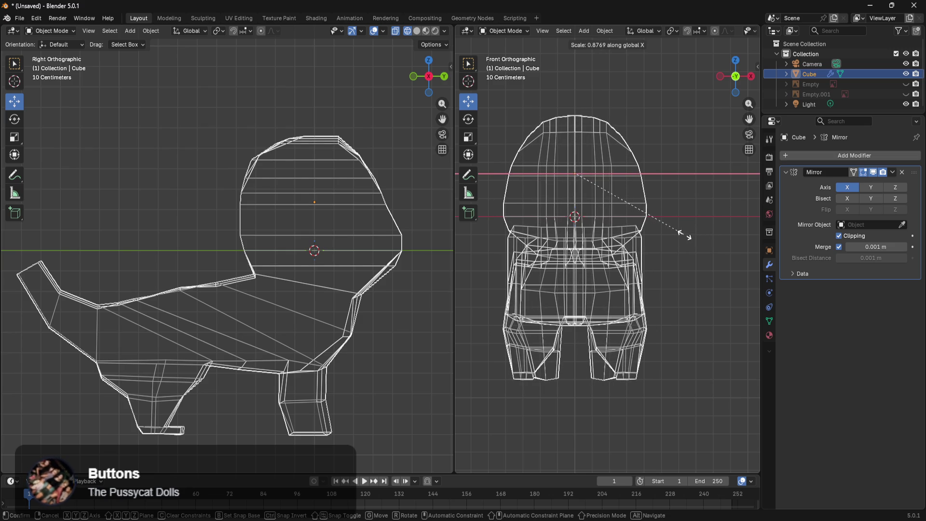
pyautogui.click(681, 235)
pyautogui.click(682, 273)
pyautogui.scroll(-4, 692, 289)
# Orbit to inspect the slimmer creature, then reselect it and return to Edit Mode
pyautogui.moveTo(679, 288)
pyautogui.mouseDown(button='middle')
pyautogui.moveTo(546, 323)
pyautogui.moveTo(481, 312)
pyautogui.moveTo(536, 290)
pyautogui.moveTo(669, 270)
pyautogui.moveTo(558, 338)
pyautogui.moveTo(609, 376)
pyautogui.moveTo(665, 345)
pyautogui.mouseUp(button='middle')
pyautogui.scroll(5, 672, 343)
pyautogui.scroll(-8, 687, 260)
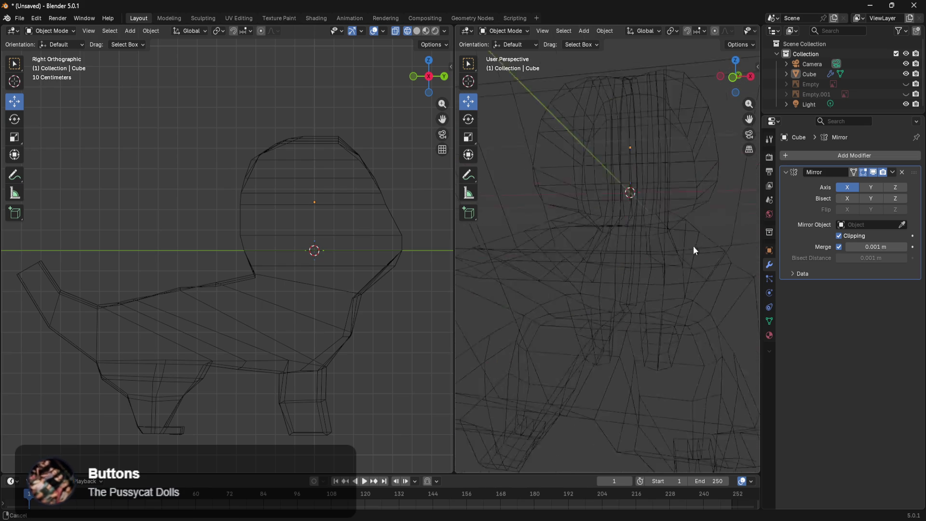
pyautogui.moveTo(691, 311)
pyautogui.mouseDown(button='middle')
pyautogui.moveTo(640, 347)
pyautogui.moveTo(633, 380)
pyautogui.moveTo(520, 368)
pyautogui.moveTo(670, 367)
pyautogui.moveTo(686, 381)
pyautogui.moveTo(621, 337)
pyautogui.moveTo(576, 371)
pyautogui.moveTo(542, 354)
pyautogui.moveTo(563, 318)
pyautogui.moveTo(544, 331)
pyautogui.moveTo(550, 295)
pyautogui.moveTo(535, 283)
pyautogui.mouseUp(button='middle')
pyautogui.click(612, 256)
pyautogui.press('Tab')
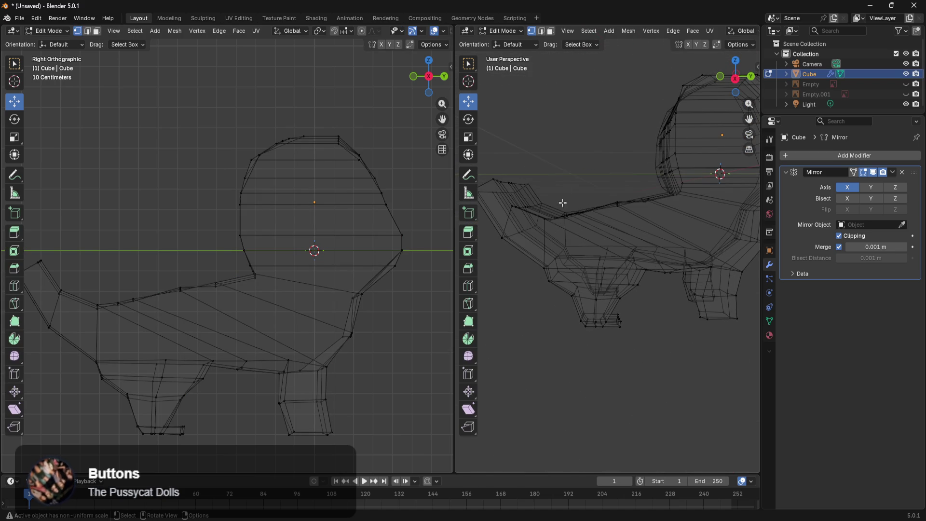
# Select the rear tail-base faces and turn on the Mirror modifier's On Cage
pyautogui.moveTo(571, 182)
pyautogui.mouseDown(button='middle')
pyautogui.moveTo(598, 268)
pyautogui.moveTo(595, 297)
pyautogui.moveTo(659, 331)
pyautogui.moveTo(616, 337)
pyautogui.moveTo(614, 287)
pyautogui.mouseUp(button='middle')
pyautogui.moveTo(606, 223)
pyautogui.mouseDown()
pyautogui.moveTo(567, 372)
pyautogui.moveTo(583, 357)
pyautogui.mouseUp()
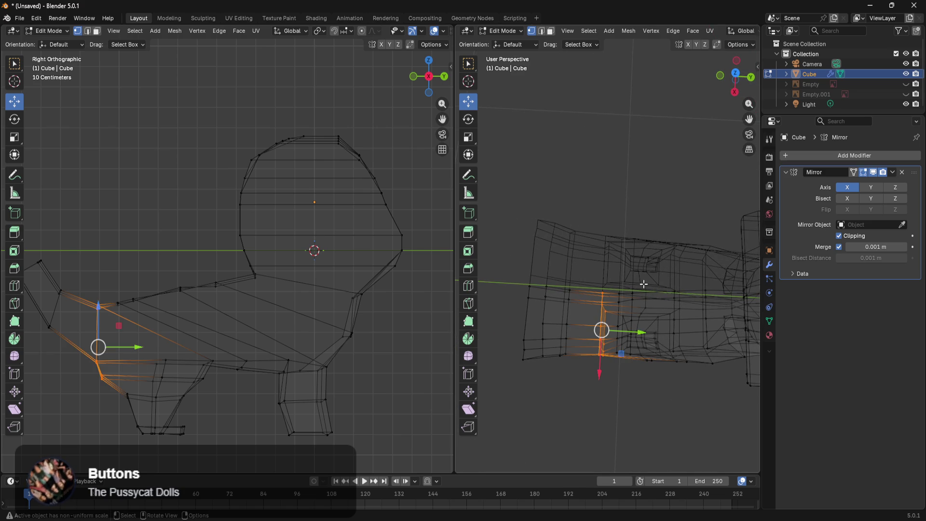
pyautogui.click(854, 172)
# Move a hip vertex under the tail root about 0.155 m along negative X
pyautogui.moveTo(642, 231)
pyautogui.mouseDown(button='middle')
pyautogui.moveTo(644, 208)
pyautogui.moveTo(554, 275)
pyautogui.mouseUp(button='middle')
pyautogui.scroll(6, 553, 276)
pyautogui.moveTo(543, 329)
pyautogui.keyDown('shift'); pyautogui.mouseDown(button='middle')
pyautogui.moveTo(631, 355)
pyautogui.moveTo(675, 344)
pyautogui.mouseUp(button='middle'); pyautogui.keyUp('shift')
pyautogui.click(612, 334)
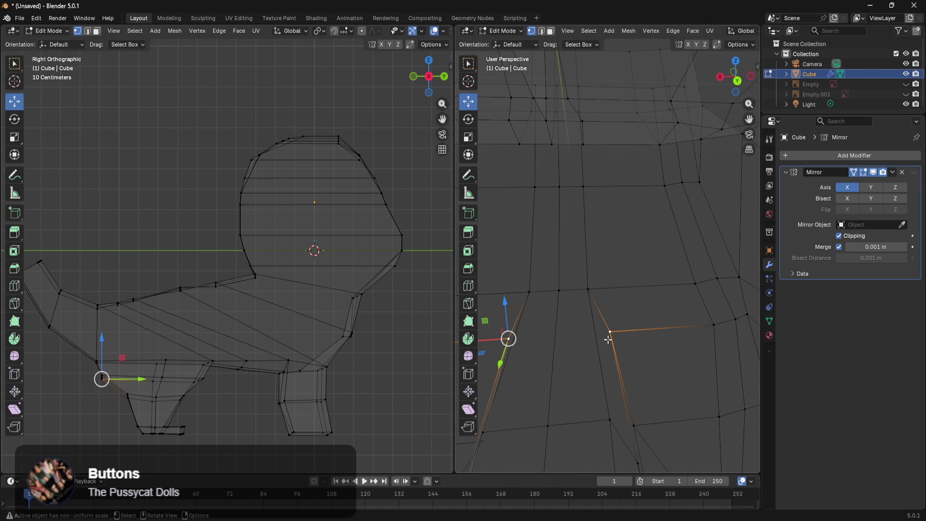
pyautogui.moveTo(493, 341); pyautogui.dragTo(534, 337)
pyautogui.moveTo(535, 337)
pyautogui.mouseDown(button='middle')
pyautogui.moveTo(558, 356)
pyautogui.moveTo(622, 338)
pyautogui.moveTo(608, 345)
pyautogui.moveTo(622, 348)
pyautogui.moveTo(531, 347)
pyautogui.moveTo(624, 325)
pyautogui.moveTo(661, 288)
pyautogui.mouseUp(button='middle')
# Push the faces around the hip sideways along X, then check from the front view
pyautogui.moveTo(685, 261); pyautogui.dragTo(606, 321)
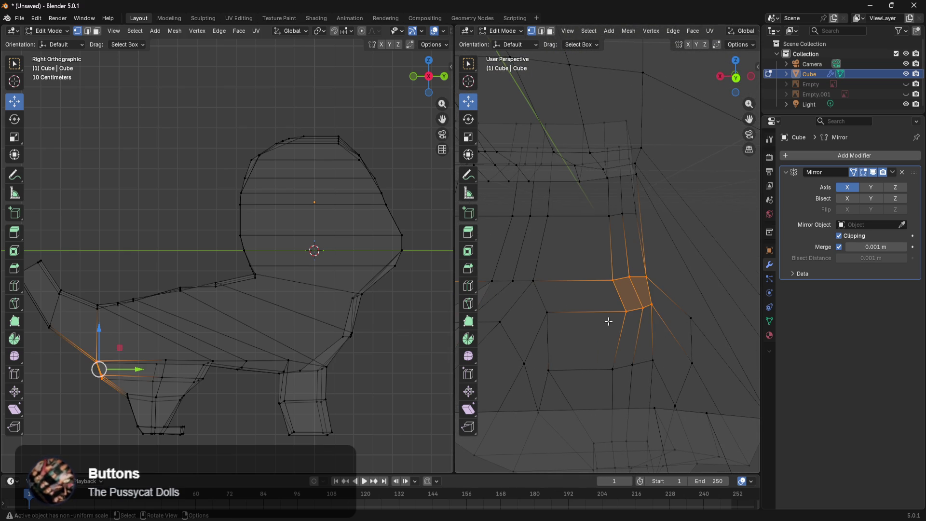
pyautogui.moveTo(601, 303)
pyautogui.mouseDown(button='middle')
pyautogui.moveTo(531, 319)
pyautogui.moveTo(618, 370)
pyautogui.moveTo(619, 357)
pyautogui.mouseUp(button='middle')
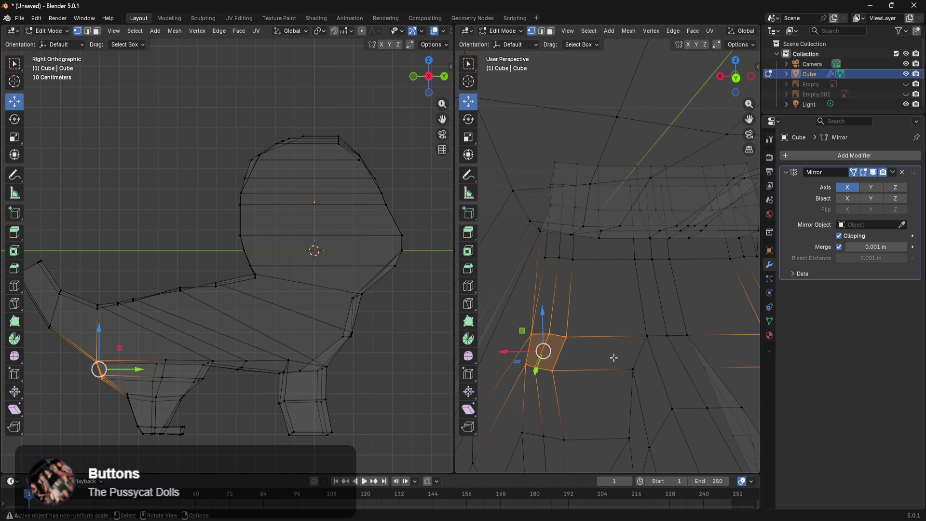
pyautogui.moveTo(499, 357); pyautogui.dragTo(570, 355)
pyautogui.moveTo(569, 361)
pyautogui.mouseDown(button='middle')
pyautogui.moveTo(590, 303)
pyautogui.moveTo(560, 302)
pyautogui.mouseUp(button='middle')
pyautogui.moveTo(515, 328)
pyautogui.mouseDown(button='middle')
pyautogui.moveTo(541, 331)
pyautogui.moveTo(561, 310)
pyautogui.mouseUp(button='middle')
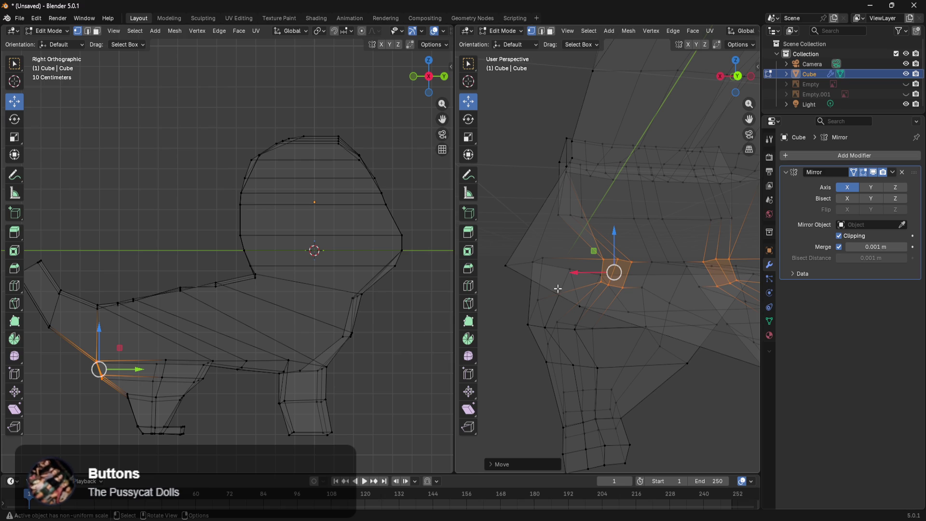
pyautogui.press('KP_0')
pyautogui.press('KP_1')
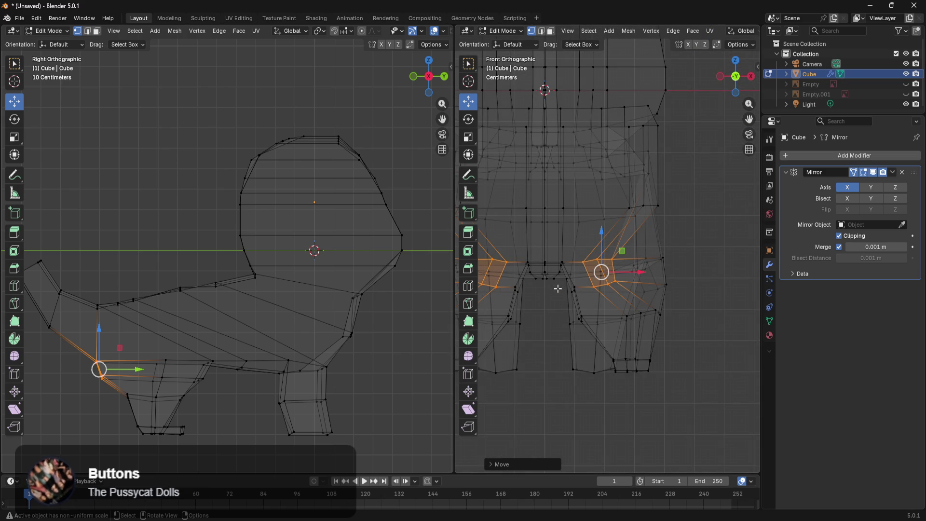
pyautogui.scroll(2, 685, 311)
pyautogui.scroll(1, 701, 308)
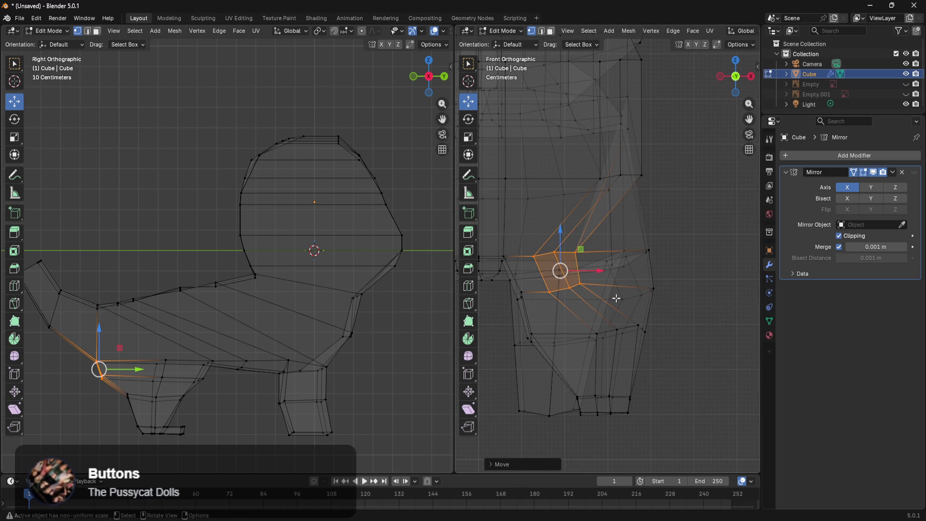
pyautogui.scroll(4, 232, 394)
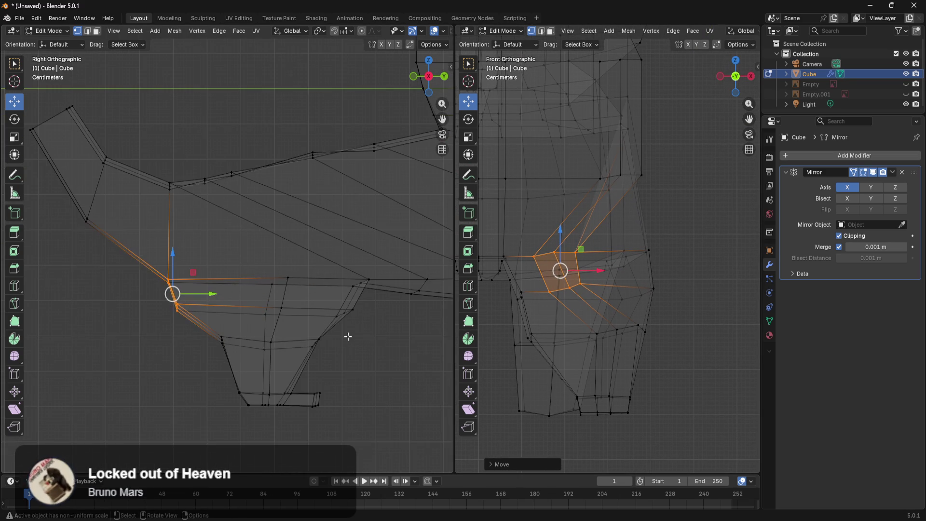
# Shift the back leg's upper faces inward along X
pyautogui.moveTo(375, 296); pyautogui.dragTo(170, 359)
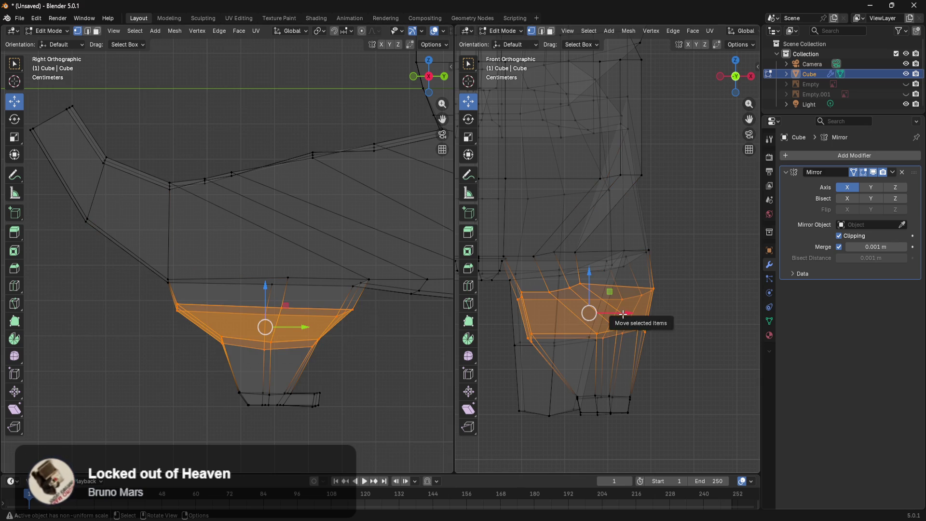
pyautogui.moveTo(627, 313); pyautogui.dragTo(612, 317)
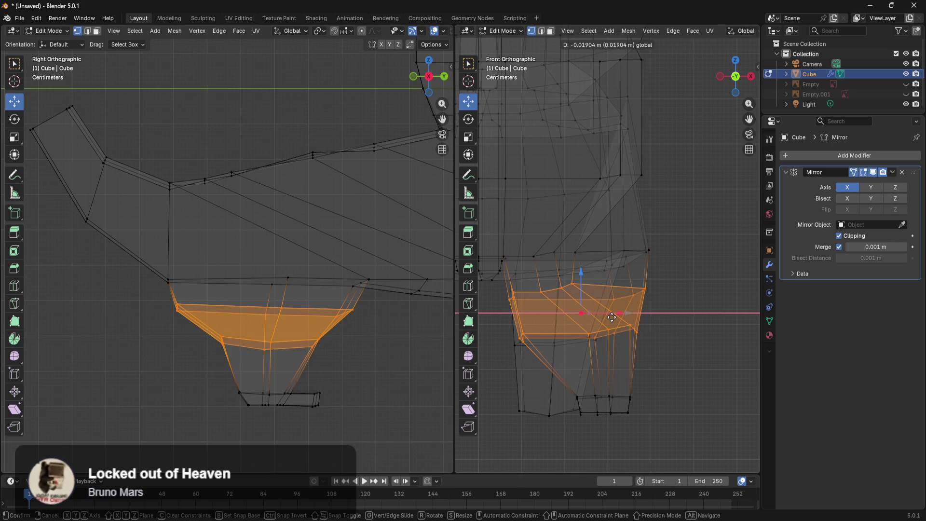
pyautogui.click(701, 322)
# Move the vertices at the top of the back leg outward along X
pyautogui.moveTo(679, 329); pyautogui.dragTo(489, 326, button='middle')
pyautogui.scroll(5, 552, 323)
pyautogui.moveTo(696, 353)
pyautogui.keyDown('shift'); pyautogui.mouseDown(button='middle')
pyautogui.moveTo(616, 314)
pyautogui.moveTo(631, 333)
pyautogui.moveTo(720, 357)
pyautogui.moveTo(695, 351)
pyautogui.mouseUp(button='middle'); pyautogui.keyUp('shift')
pyautogui.moveTo(713, 281); pyautogui.dragTo(639, 338)
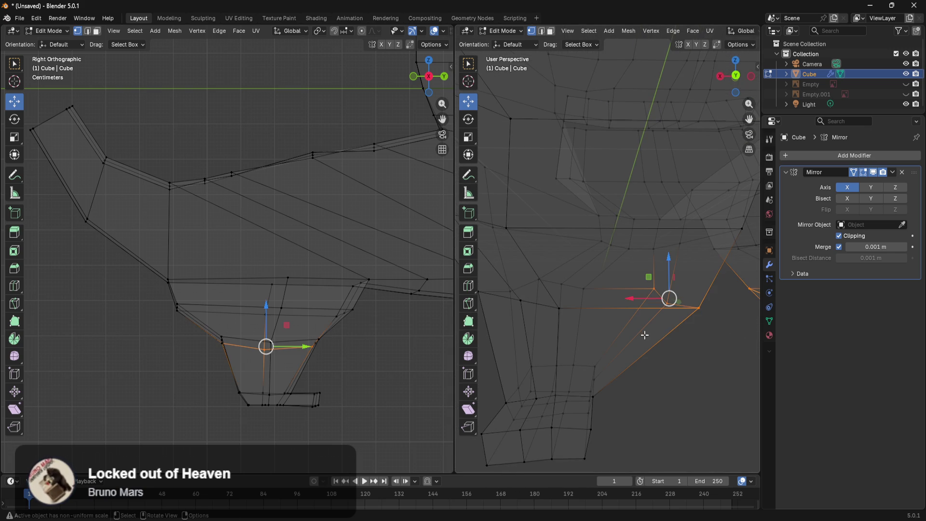
pyautogui.moveTo(643, 301); pyautogui.dragTo(620, 296)
pyautogui.moveTo(620, 296)
pyautogui.mouseDown(button='middle')
pyautogui.moveTo(684, 323)
pyautogui.moveTo(677, 319)
pyautogui.mouseUp(button='middle')
# Add more upper-leg vertices to the selection and slide them along X
pyautogui.moveTo(579, 285); pyautogui.dragTo(579, 286)
pyautogui.moveTo(579, 286)
pyautogui.mouseDown(button='middle')
pyautogui.moveTo(612, 304)
pyautogui.moveTo(593, 305)
pyautogui.mouseUp(button='middle')
pyautogui.keyDown('shift'); pyautogui.click(574, 267); pyautogui.keyUp('shift')
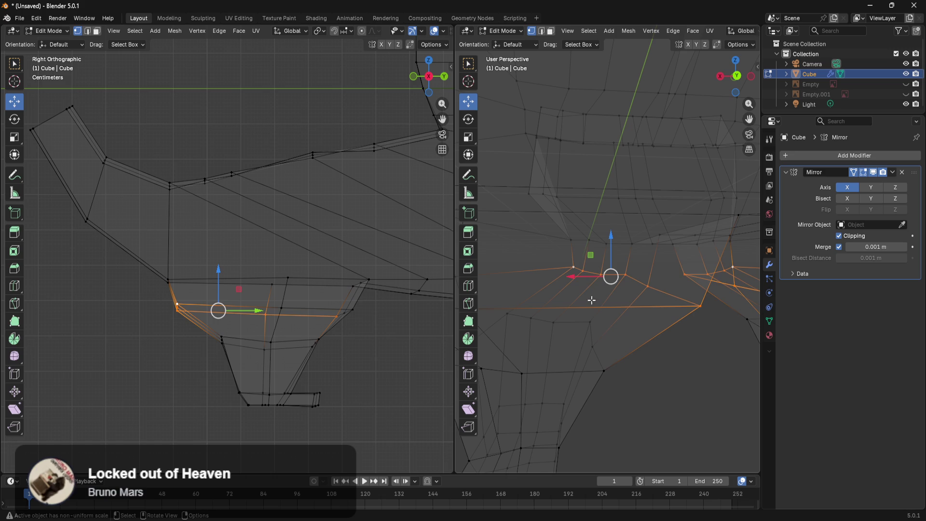
pyautogui.moveTo(582, 278)
pyautogui.mouseDown()
pyautogui.moveTo(556, 273)
pyautogui.moveTo(564, 275)
pyautogui.mouseUp()
pyautogui.moveTo(688, 325)
pyautogui.mouseDown(button='middle')
pyautogui.moveTo(614, 269)
pyautogui.moveTo(614, 244)
pyautogui.moveTo(603, 371)
pyautogui.moveTo(590, 334)
pyautogui.mouseUp(button='middle')
# Select a shortest-path edge run from the hip crease vertex and shift it along X
pyautogui.click(563, 328)
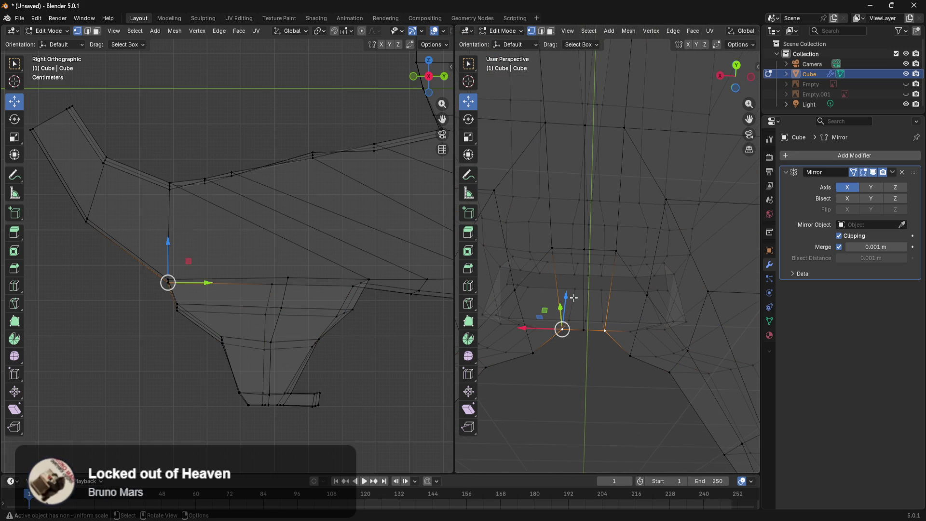
pyautogui.keyDown('ctrl'); pyautogui.click(544, 119); pyautogui.keyUp('ctrl')
pyautogui.moveTo(570, 148); pyautogui.dragTo(612, 340, button='middle')
pyautogui.moveTo(548, 296); pyautogui.dragTo(522, 299)
pyautogui.moveTo(521, 299)
pyautogui.mouseDown(button='middle')
pyautogui.moveTo(649, 301)
pyautogui.moveTo(657, 394)
pyautogui.moveTo(599, 345)
pyautogui.moveTo(563, 364)
pyautogui.moveTo(695, 374)
pyautogui.mouseUp(button='middle')
pyautogui.moveTo(487, 335)
pyautogui.mouseDown(button='middle')
pyautogui.moveTo(645, 354)
pyautogui.moveTo(657, 384)
pyautogui.moveTo(515, 372)
pyautogui.moveTo(512, 421)
pyautogui.moveTo(497, 441)
pyautogui.moveTo(508, 447)
pyautogui.moveTo(573, 378)
pyautogui.moveTo(628, 352)
pyautogui.moveTo(592, 391)
pyautogui.moveTo(687, 380)
pyautogui.moveTo(641, 421)
pyautogui.moveTo(665, 400)
pyautogui.moveTo(686, 426)
pyautogui.moveTo(711, 382)
pyautogui.moveTo(598, 394)
pyautogui.moveTo(646, 380)
pyautogui.moveTo(616, 411)
pyautogui.moveTo(554, 411)
pyautogui.moveTo(661, 369)
pyautogui.moveTo(643, 370)
pyautogui.moveTo(643, 378)
pyautogui.moveTo(707, 275)
pyautogui.moveTo(694, 332)
pyautogui.moveTo(667, 378)
pyautogui.moveTo(698, 267)
pyautogui.mouseUp(button='middle')
# Select the wing part and scale it to 0.4312 along X
pyautogui.moveTo(595, 377); pyautogui.dragTo(602, 387)
pyautogui.click(650, 341)
pyautogui.moveTo(650, 342)
pyautogui.mouseDown(button='middle')
pyautogui.moveTo(716, 295)
pyautogui.moveTo(709, 241)
pyautogui.mouseUp(button='middle')
pyautogui.moveTo(691, 182)
pyautogui.mouseDown()
pyautogui.moveTo(604, 379)
pyautogui.moveTo(575, 408)
pyautogui.mouseUp()
pyautogui.moveTo(649, 371)
pyautogui.mouseDown(button='middle')
pyautogui.moveTo(593, 368)
pyautogui.moveTo(516, 386)
pyautogui.moveTo(712, 347)
pyautogui.moveTo(627, 371)
pyautogui.moveTo(679, 393)
pyautogui.mouseUp(button='middle')
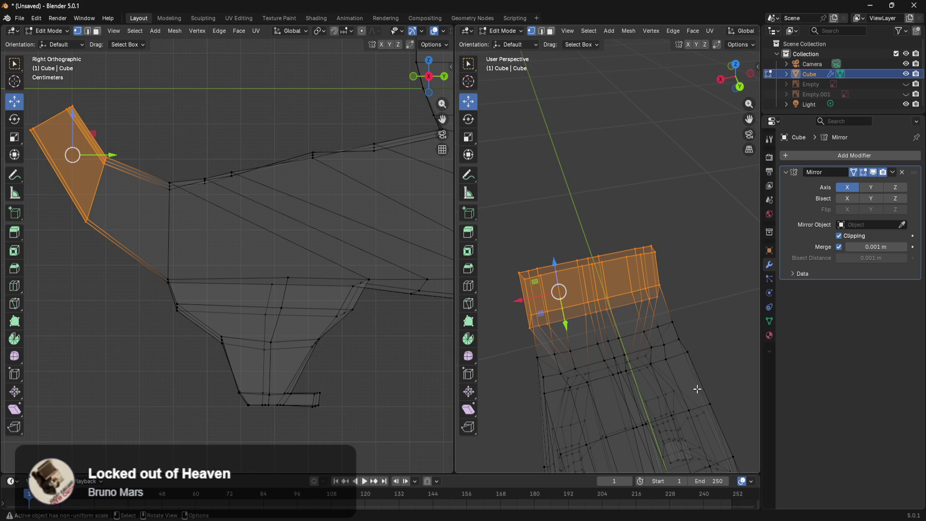
pyautogui.press('s')
pyautogui.press('x')
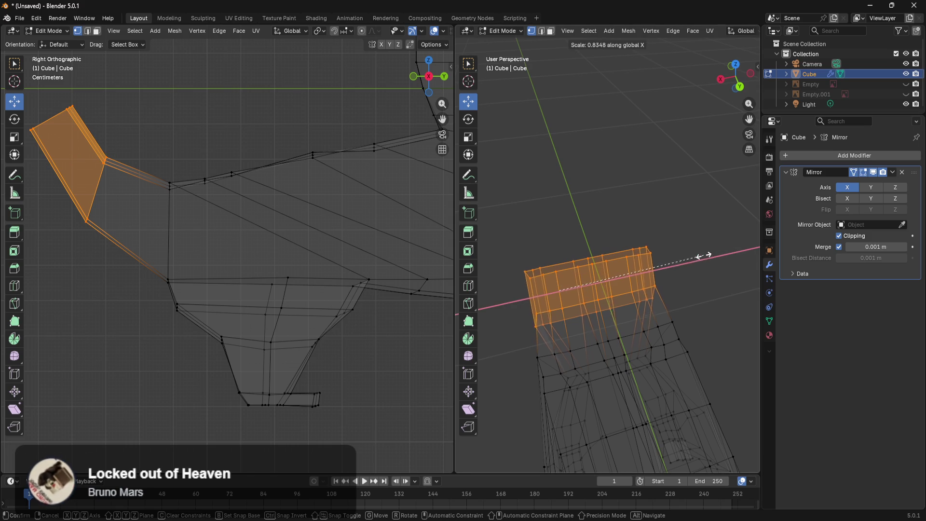
pyautogui.click(635, 275)
# Move the narrowed wing along Y and Z into place at the back of the body
pyautogui.moveTo(634, 275)
pyautogui.mouseDown(button='middle')
pyautogui.moveTo(694, 316)
pyautogui.moveTo(646, 273)
pyautogui.moveTo(543, 289)
pyautogui.mouseUp(button='middle')
pyautogui.moveTo(545, 274); pyautogui.dragTo(603, 284)
pyautogui.moveTo(604, 283)
pyautogui.mouseDown(button='middle')
pyautogui.moveTo(681, 303)
pyautogui.moveTo(674, 282)
pyautogui.moveTo(613, 241)
pyautogui.mouseUp(button='middle')
pyautogui.moveTo(581, 242); pyautogui.dragTo(628, 290)
pyautogui.moveTo(629, 290)
pyautogui.mouseDown(button='middle')
pyautogui.moveTo(635, 324)
pyautogui.moveTo(579, 347)
pyautogui.moveTo(644, 337)
pyautogui.moveTo(703, 306)
pyautogui.moveTo(646, 296)
pyautogui.mouseUp(button='middle')
pyautogui.moveTo(646, 297)
pyautogui.mouseDown()
pyautogui.moveTo(436, 345)
pyautogui.moveTo(637, 348)
pyautogui.mouseUp()
pyautogui.click(637, 349)
# Select the small lower mesh island with L and shift it along X
pyautogui.press('l')
pyautogui.click(641, 350)
pyautogui.press('l')
pyautogui.press('g')
pyautogui.press('x')
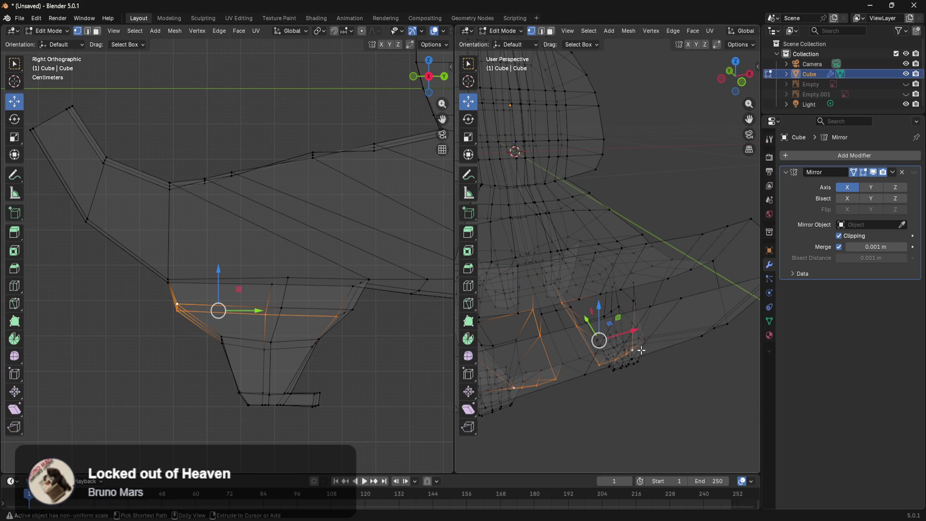
pyautogui.click(641, 351)
pyautogui.press('l')
pyautogui.press('l')
# Box-select the protruding wing faces and delete them as Faces
pyautogui.moveTo(635, 378)
pyautogui.mouseDown(button='middle')
pyautogui.moveTo(681, 384)
pyautogui.moveTo(724, 368)
pyautogui.moveTo(724, 359)
pyautogui.mouseUp(button='middle')
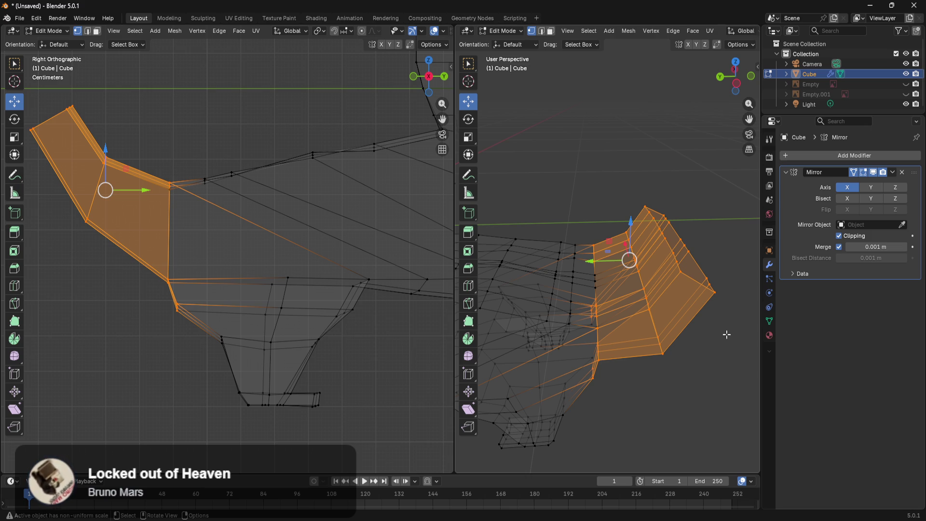
pyautogui.moveTo(644, 368)
pyautogui.mouseDown(button='middle')
pyautogui.moveTo(603, 331)
pyautogui.moveTo(620, 341)
pyautogui.mouseUp(button='middle')
pyautogui.moveTo(657, 380)
pyautogui.mouseDown(button='middle')
pyautogui.moveTo(714, 395)
pyautogui.moveTo(741, 417)
pyautogui.moveTo(679, 404)
pyautogui.moveTo(699, 392)
pyautogui.moveTo(661, 375)
pyautogui.moveTo(642, 351)
pyautogui.moveTo(685, 335)
pyautogui.moveTo(670, 339)
pyautogui.moveTo(699, 314)
pyautogui.moveTo(667, 389)
pyautogui.moveTo(674, 335)
pyautogui.moveTo(651, 366)
pyautogui.moveTo(667, 348)
pyautogui.mouseUp(button='middle')
pyautogui.hotkey('alt', 'a')
pyautogui.moveTo(663, 283)
pyautogui.mouseDown(button='middle')
pyautogui.moveTo(693, 320)
pyautogui.moveTo(667, 378)
pyautogui.moveTo(664, 347)
pyautogui.moveTo(650, 365)
pyautogui.mouseUp(button='middle')
pyautogui.moveTo(657, 213); pyautogui.dragTo(560, 428)
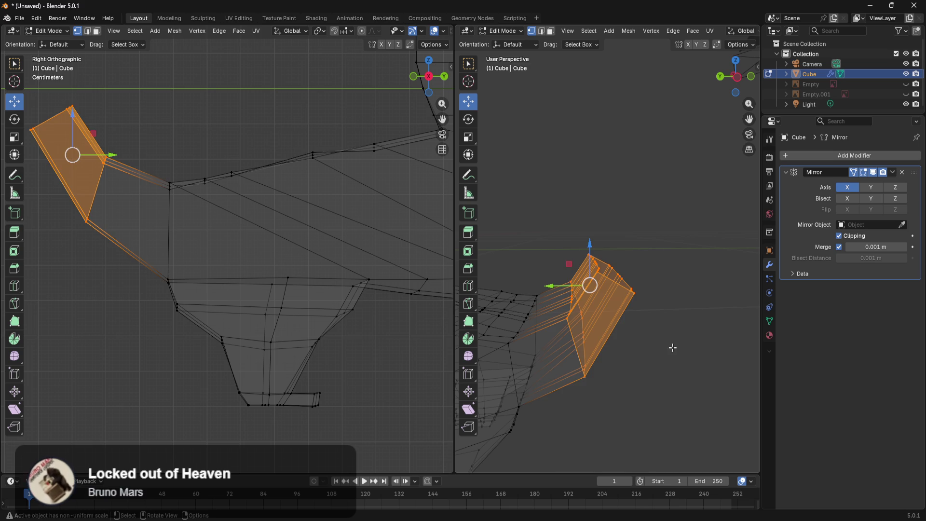
pyautogui.press('x')
pyautogui.click(672, 347)
# Check the leftover wing faces, then deselect and view the whole character
pyautogui.moveTo(667, 361)
pyautogui.mouseDown(button='middle')
pyautogui.moveTo(612, 368)
pyautogui.moveTo(679, 407)
pyautogui.moveTo(716, 376)
pyautogui.moveTo(663, 334)
pyautogui.mouseUp(button='middle')
pyautogui.moveTo(647, 276); pyautogui.dragTo(569, 414)
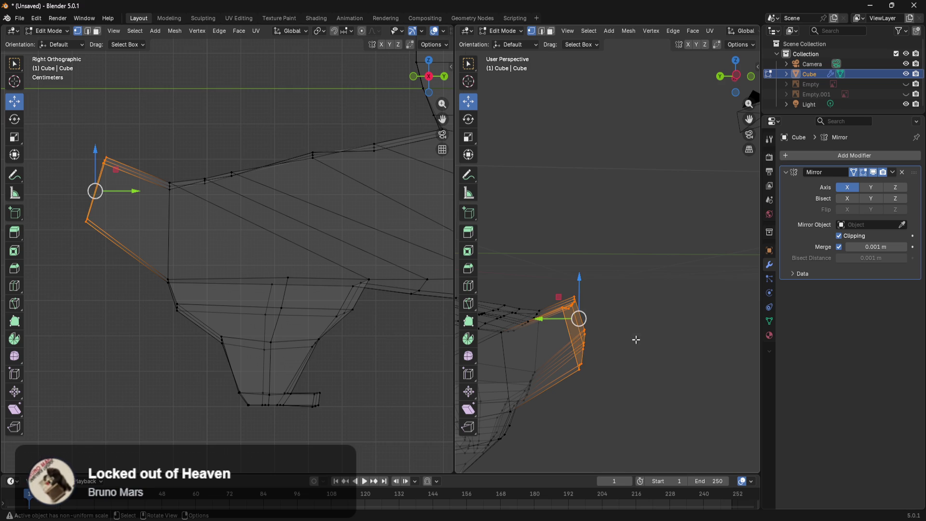
pyautogui.hotkey('alt', 'a')
pyautogui.moveTo(669, 328)
pyautogui.mouseDown(button='middle')
pyautogui.moveTo(609, 368)
pyautogui.moveTo(634, 355)
pyautogui.moveTo(657, 410)
pyautogui.moveTo(693, 377)
pyautogui.moveTo(665, 310)
pyautogui.mouseUp(button='middle')
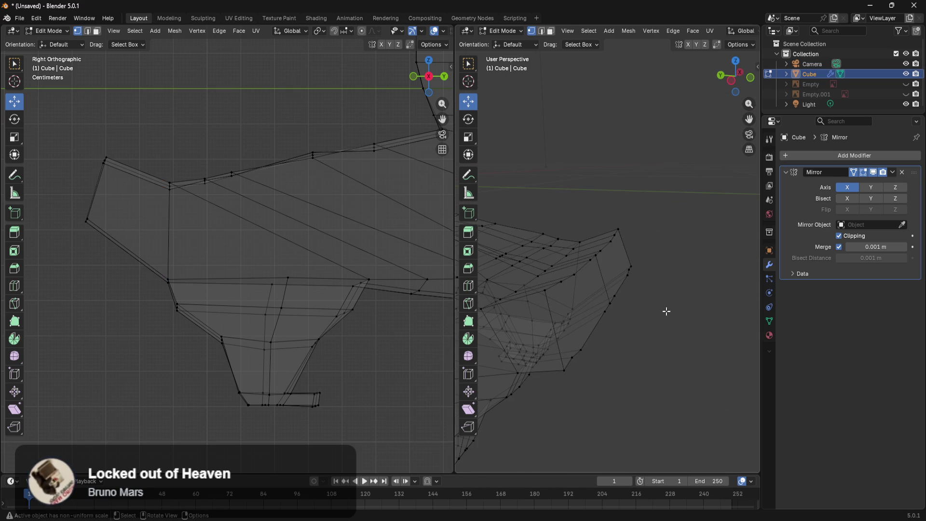
pyautogui.hotkey('ctrl', 'r')
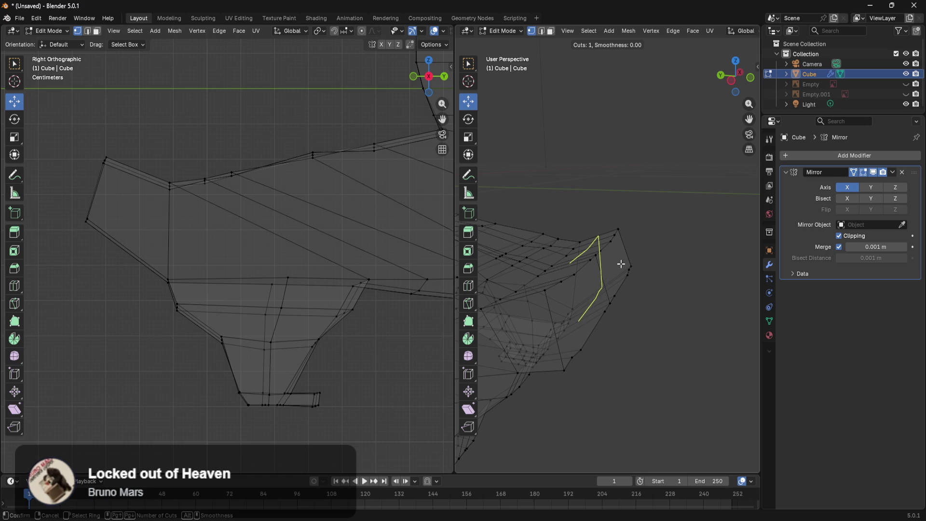
# Cancel the loop cut and restore the deleted wing faces
pyautogui.rightClick(685, 289)
pyautogui.moveTo(682, 330); pyautogui.dragTo(616, 324, button='middle')
pyautogui.keyDown('alt'); pyautogui.click(615, 328); pyautogui.keyUp('alt')
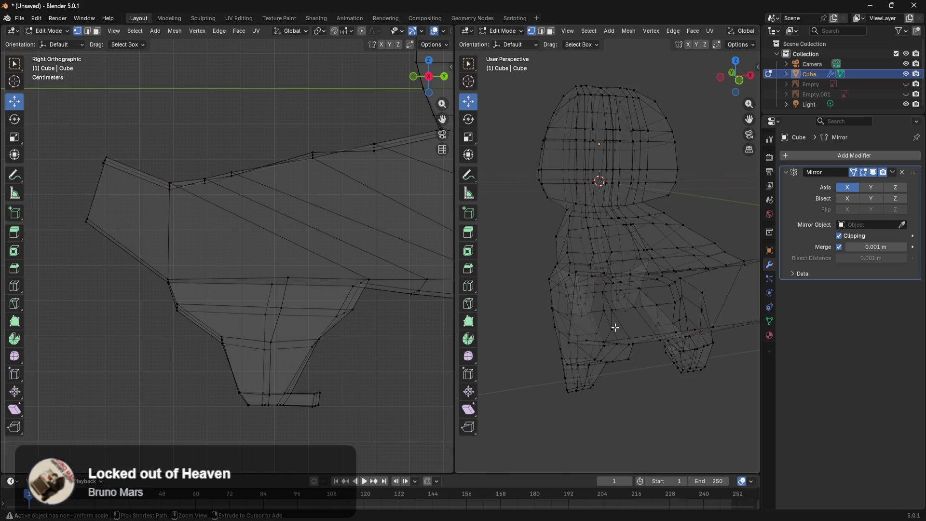
pyautogui.hotkey('ctrl', 'l')
pyautogui.scroll(6, 615, 327)
pyautogui.moveTo(543, 395); pyautogui.dragTo(533, 358, button='middle')
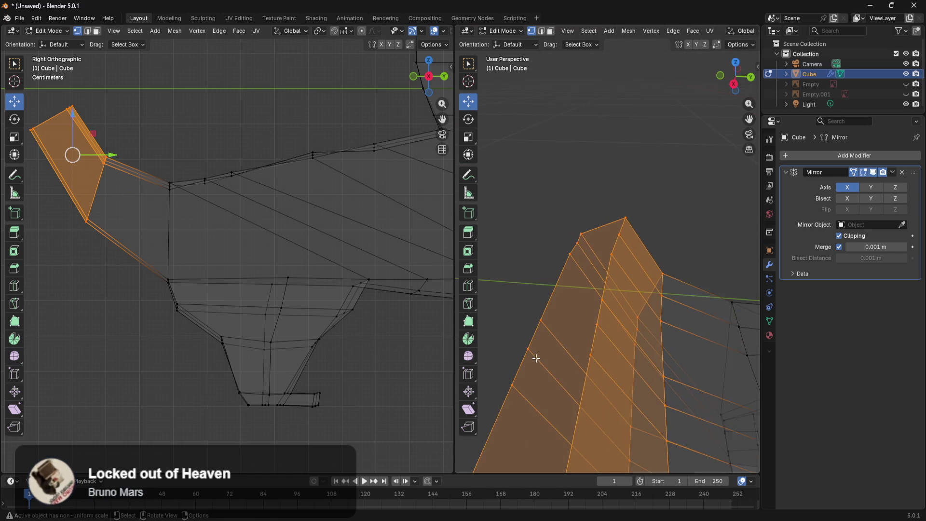
pyautogui.scroll(-6, 550, 366)
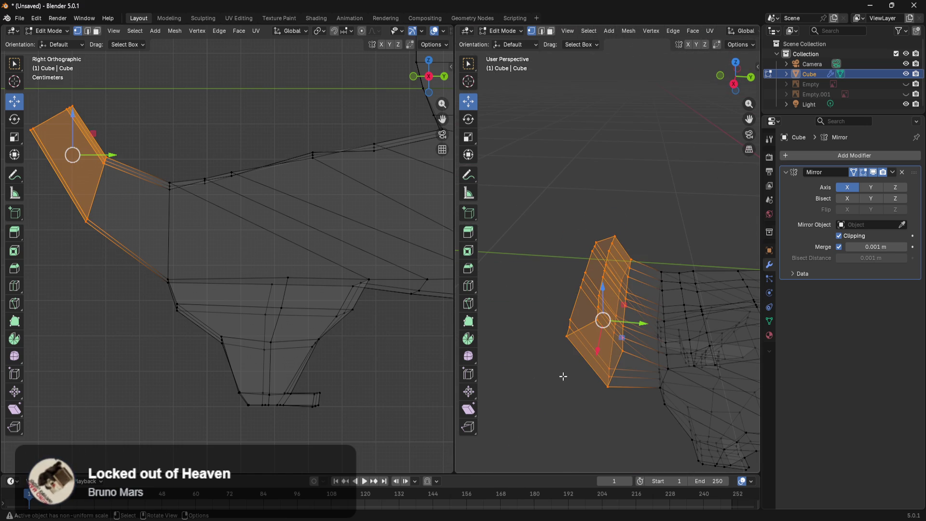
pyautogui.click(573, 415)
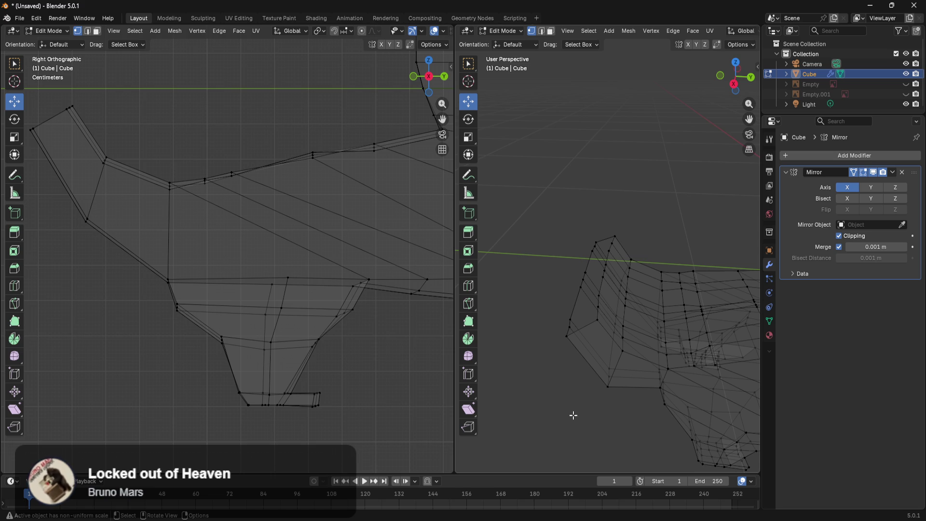
pyautogui.scroll(5, 581, 420)
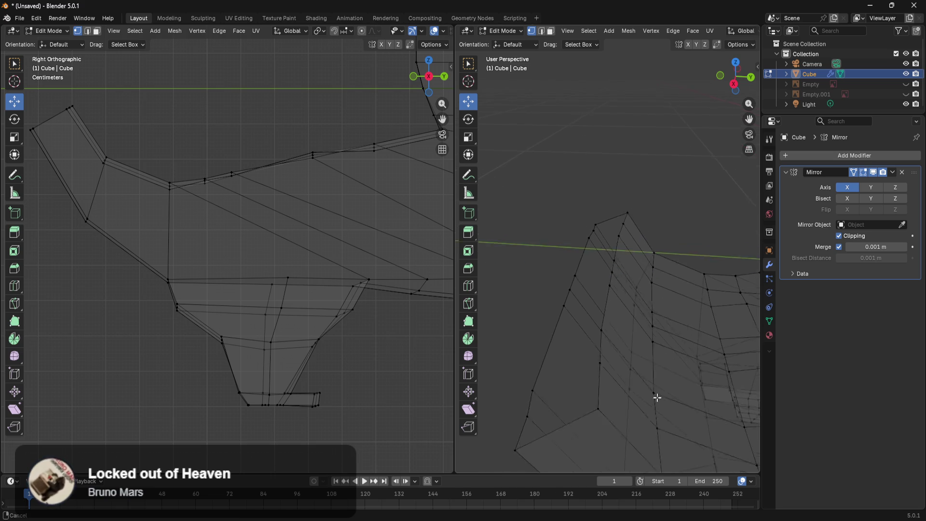
# Select individual wing vertices one by one to inspect their positions
pyautogui.moveTo(689, 410)
pyautogui.mouseDown(button='middle')
pyautogui.moveTo(734, 424)
pyautogui.moveTo(709, 380)
pyautogui.moveTo(692, 427)
pyautogui.moveTo(703, 413)
pyautogui.moveTo(616, 368)
pyautogui.moveTo(622, 360)
pyautogui.moveTo(657, 404)
pyautogui.moveTo(733, 424)
pyautogui.moveTo(551, 407)
pyautogui.moveTo(713, 417)
pyautogui.moveTo(633, 404)
pyautogui.moveTo(665, 414)
pyautogui.moveTo(698, 403)
pyautogui.moveTo(685, 420)
pyautogui.moveTo(693, 440)
pyautogui.mouseUp(button='middle')
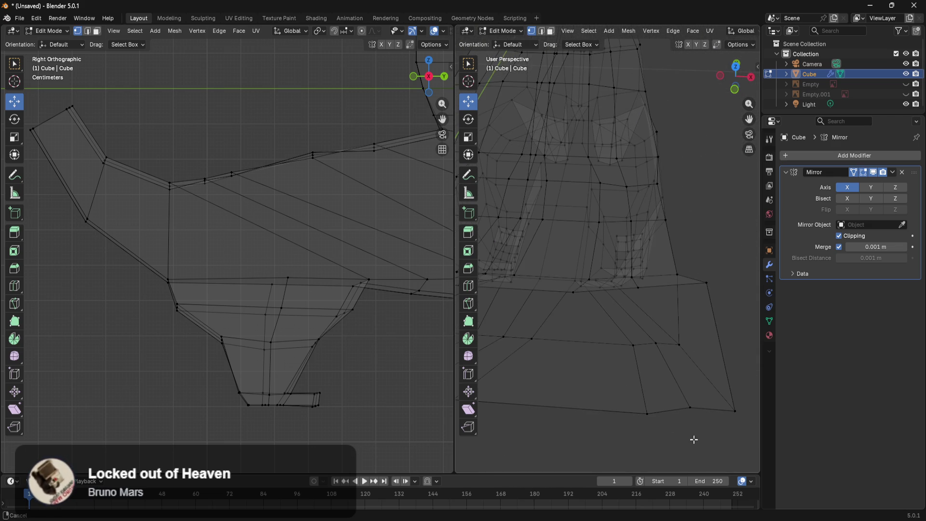
pyautogui.click(641, 293)
pyautogui.moveTo(641, 293)
pyautogui.mouseDown(button='middle')
pyautogui.moveTo(675, 366)
pyautogui.moveTo(707, 381)
pyautogui.moveTo(667, 332)
pyautogui.mouseUp(button='middle')
pyautogui.click(675, 314)
pyautogui.moveTo(622, 248); pyautogui.dragTo(688, 264, button='middle')
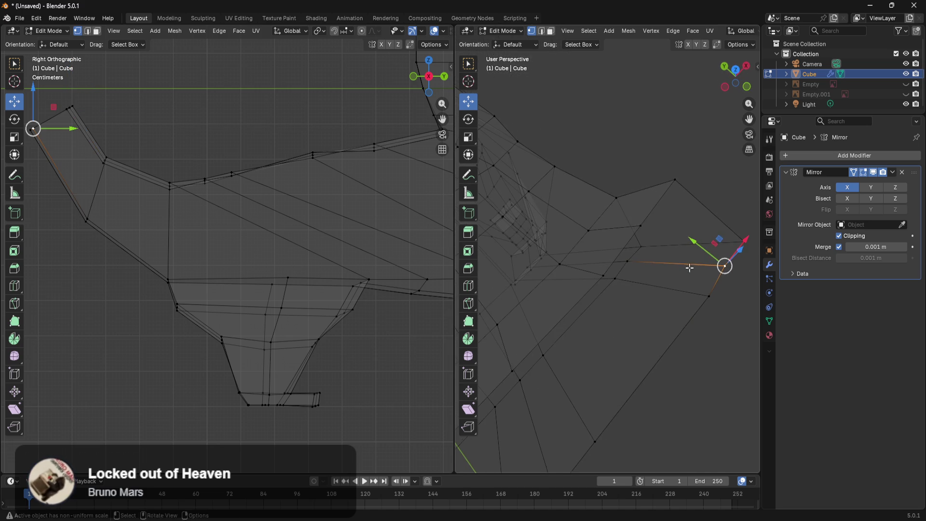
pyautogui.keyDown('shift'); pyautogui.click(640, 225); pyautogui.keyUp('shift')
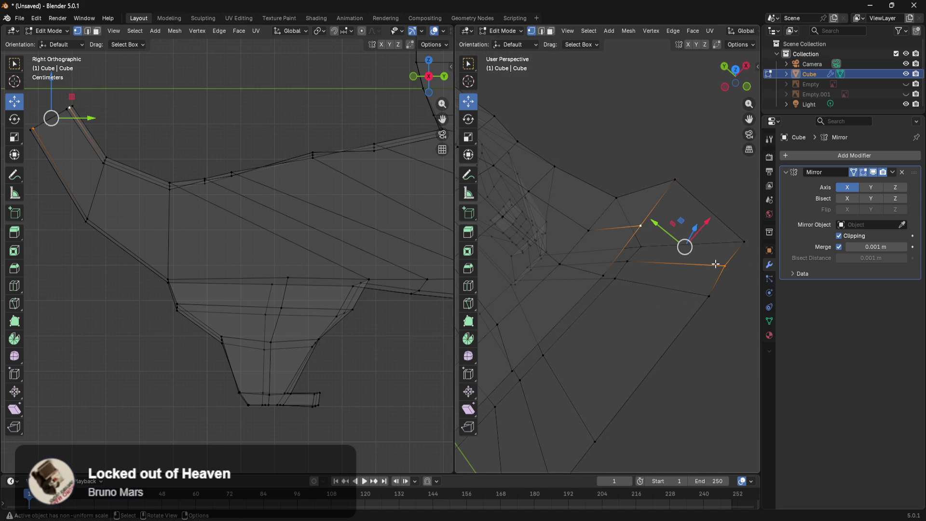
pyautogui.click(707, 298)
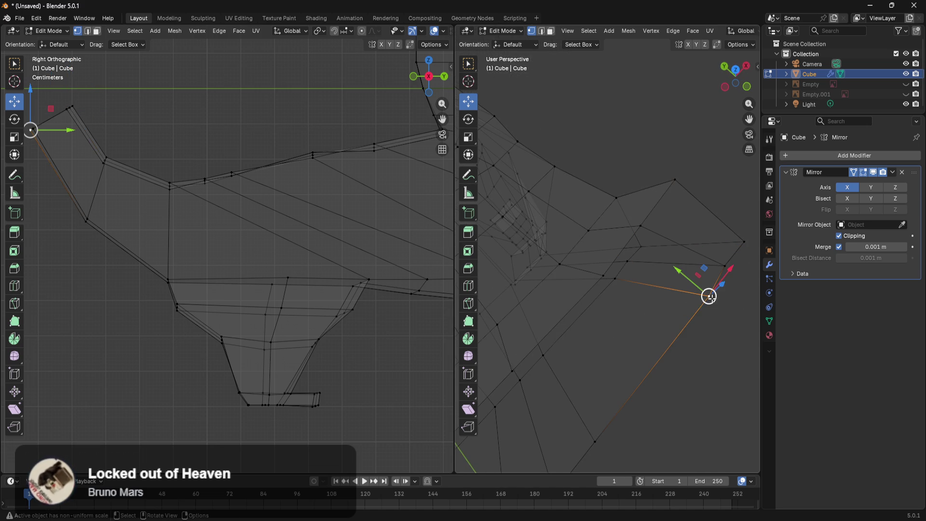
pyautogui.keyDown('shift'); pyautogui.click(605, 276); pyautogui.keyUp('shift')
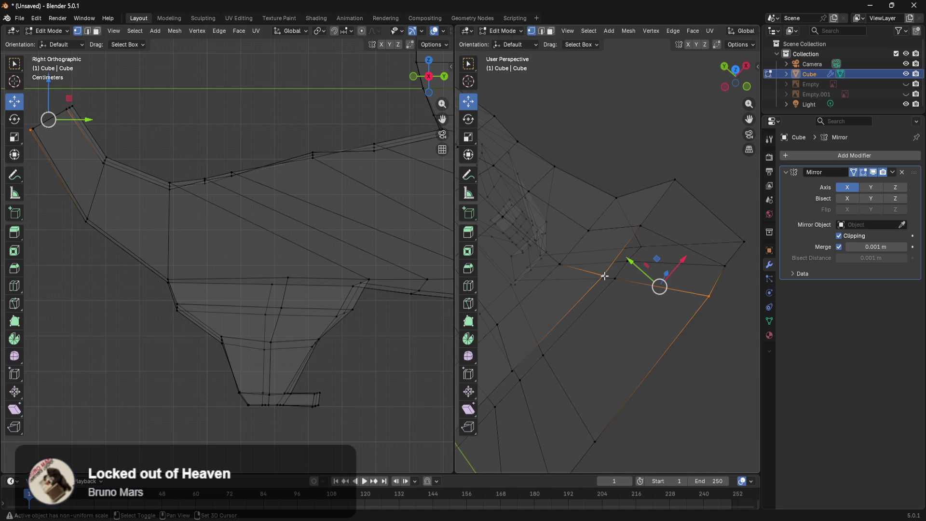
# Select pairs of wing vertices, including opposite corners, and examine the selected corner
pyautogui.moveTo(613, 373)
pyautogui.mouseDown(button='middle')
pyautogui.moveTo(670, 301)
pyautogui.moveTo(622, 252)
pyautogui.mouseUp(button='middle')
pyautogui.click(622, 252)
pyautogui.keyDown('shift'); pyautogui.click(688, 317); pyautogui.keyUp('shift')
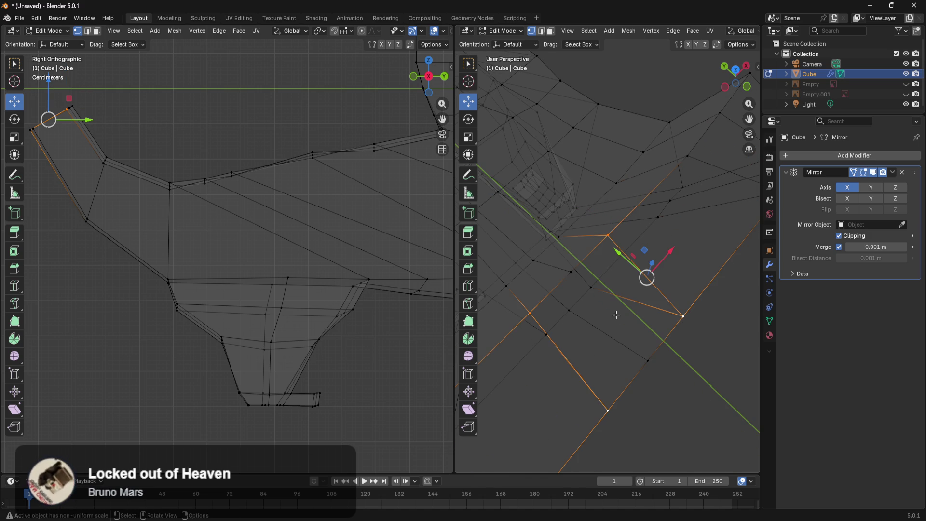
pyautogui.click(570, 270)
pyautogui.keyDown('shift'); pyautogui.click(653, 370); pyautogui.keyUp('shift')
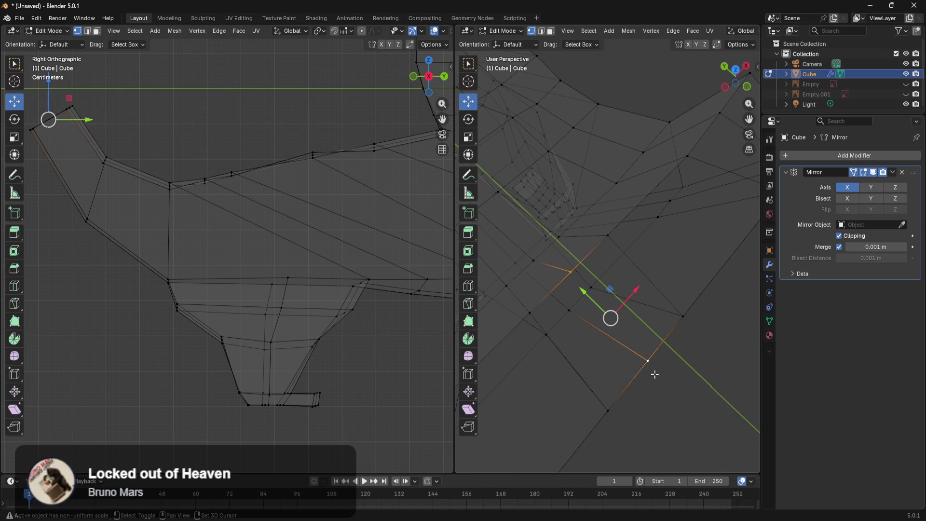
pyautogui.moveTo(693, 391)
pyautogui.mouseDown(button='middle')
pyautogui.moveTo(679, 324)
pyautogui.moveTo(612, 302)
pyautogui.moveTo(583, 308)
pyautogui.moveTo(621, 326)
pyautogui.moveTo(499, 356)
pyautogui.moveTo(495, 366)
pyautogui.moveTo(525, 343)
pyautogui.moveTo(632, 335)
pyautogui.moveTo(550, 281)
pyautogui.moveTo(533, 244)
pyautogui.moveTo(540, 221)
pyautogui.mouseUp(button='middle')
pyautogui.moveTo(612, 153)
pyautogui.mouseDown()
pyautogui.moveTo(589, 186)
pyautogui.moveTo(535, 212)
pyautogui.mouseUp()
pyautogui.moveTo(564, 207)
pyautogui.mouseDown(button='middle')
pyautogui.moveTo(566, 264)
pyautogui.moveTo(709, 368)
pyautogui.moveTo(655, 338)
pyautogui.moveTo(587, 333)
pyautogui.moveTo(583, 308)
pyautogui.moveTo(644, 314)
pyautogui.moveTo(655, 343)
pyautogui.mouseUp(button='middle')
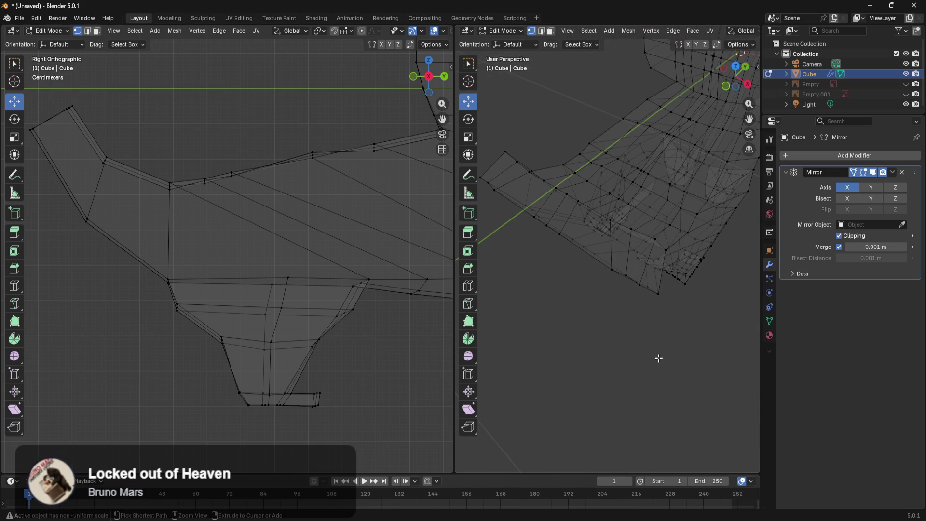
pyautogui.hotkey('ctrl', 'r')
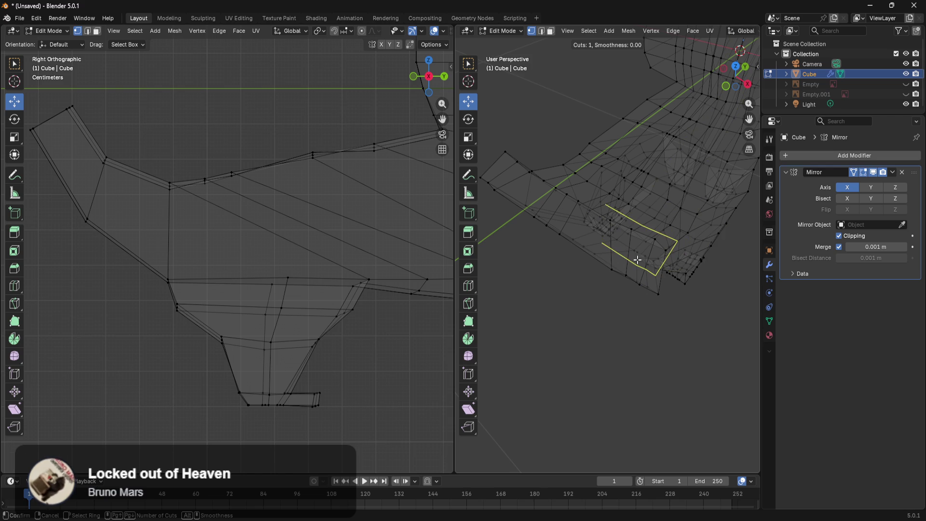
# Add one edge loop across the wing, undoing a second extra loop cut
pyautogui.click(590, 241)
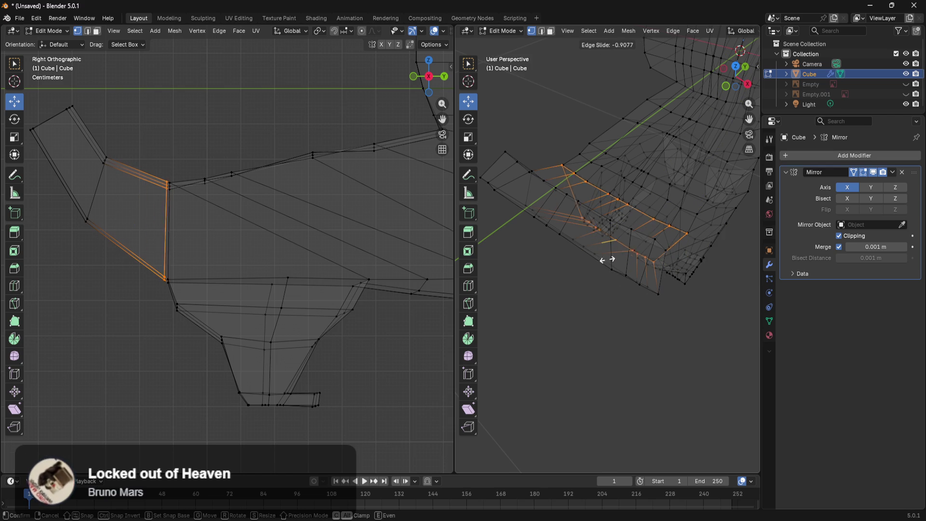
pyautogui.click(600, 261)
pyautogui.moveTo(653, 310); pyautogui.dragTo(547, 306, button='middle')
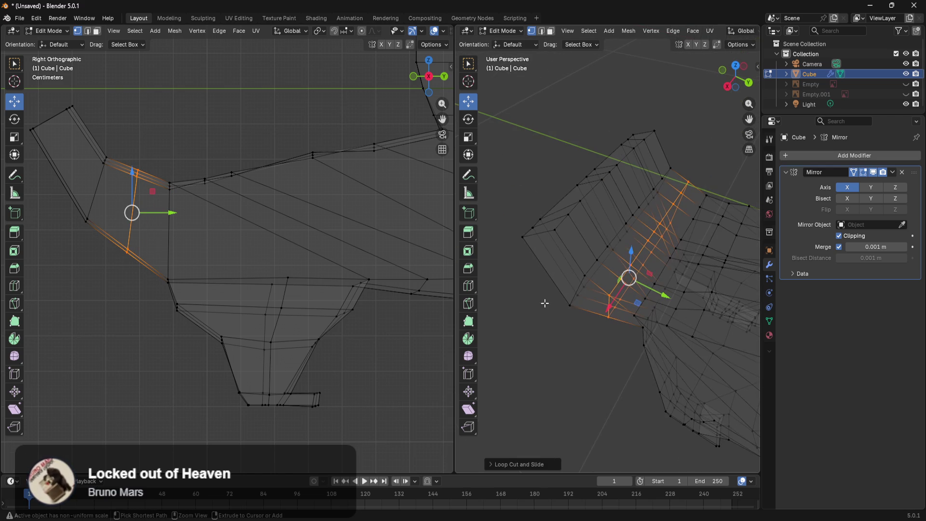
pyautogui.hotkey('ctrl', 'r')
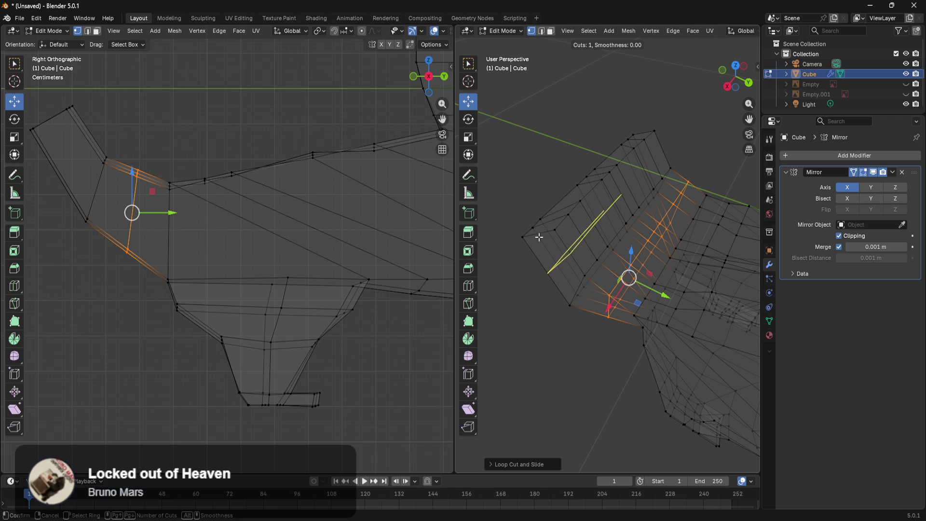
pyautogui.click(540, 232)
pyautogui.click(541, 233)
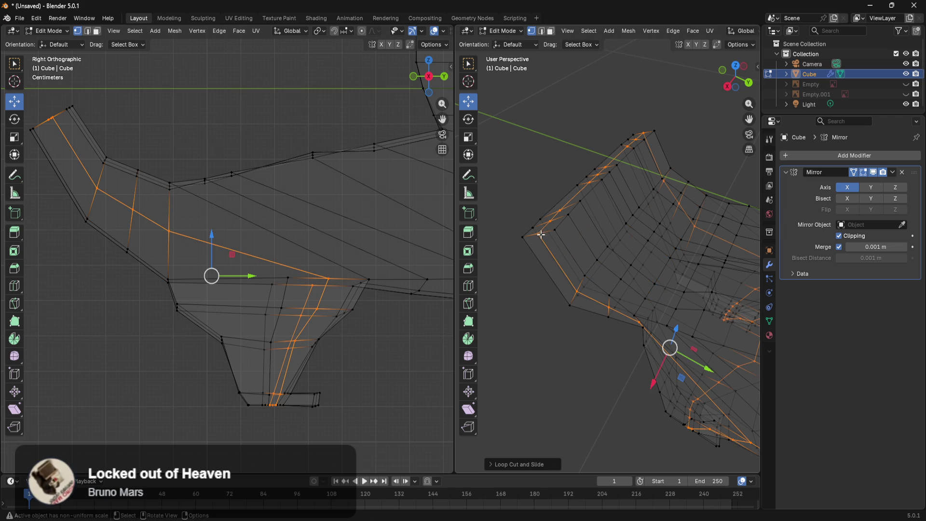
pyautogui.hotkey('ctrl', 'z')
# Move and rotate the wing-root vertices along Y and Z, undoing the last move
pyautogui.scroll(3, 569, 425)
pyautogui.moveTo(593, 410)
pyautogui.mouseDown(button='middle')
pyautogui.moveTo(645, 392)
pyautogui.moveTo(641, 377)
pyautogui.mouseUp(button='middle')
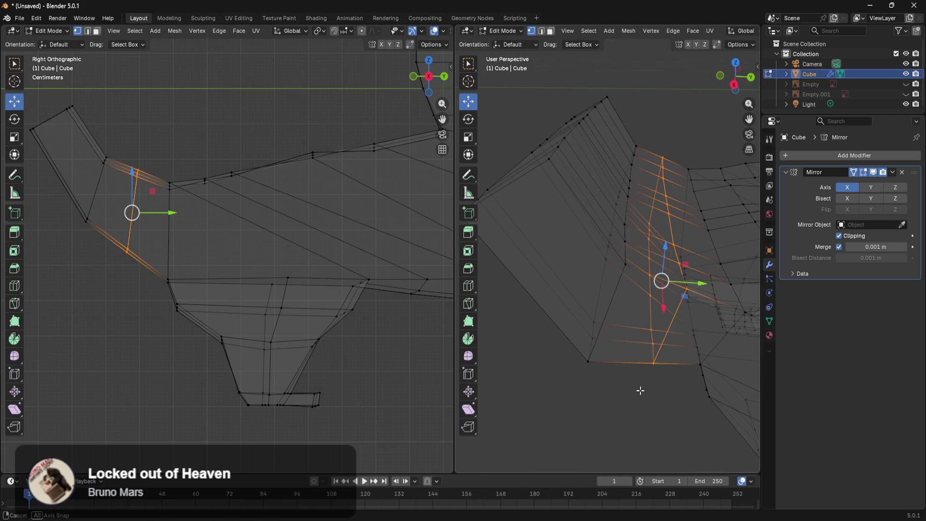
pyautogui.click(641, 377)
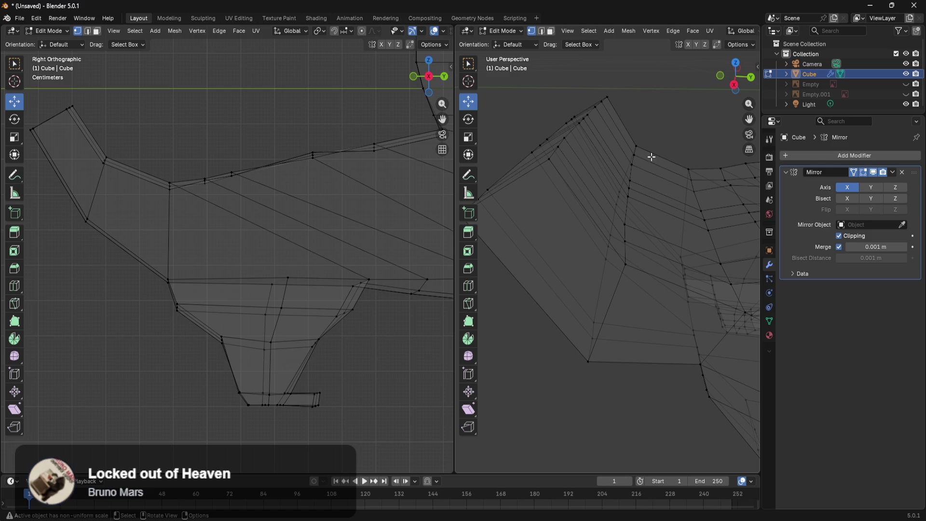
pyautogui.moveTo(657, 134); pyautogui.dragTo(582, 381)
pyautogui.moveTo(650, 267); pyautogui.dragTo(714, 270)
pyautogui.moveTo(710, 337)
pyautogui.keyDown('shift'); pyautogui.mouseDown(button='middle')
pyautogui.moveTo(625, 300)
pyautogui.moveTo(646, 270)
pyautogui.moveTo(666, 304)
pyautogui.moveTo(617, 155)
pyautogui.mouseUp(button='middle'); pyautogui.keyUp('shift')
pyautogui.moveTo(618, 154); pyautogui.dragTo(594, 187)
pyautogui.press('r')
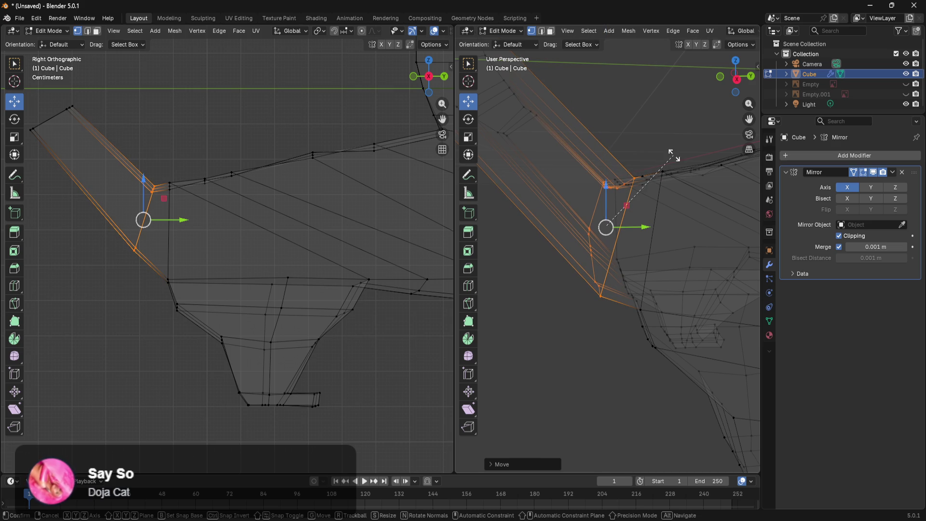
pyautogui.click(654, 153)
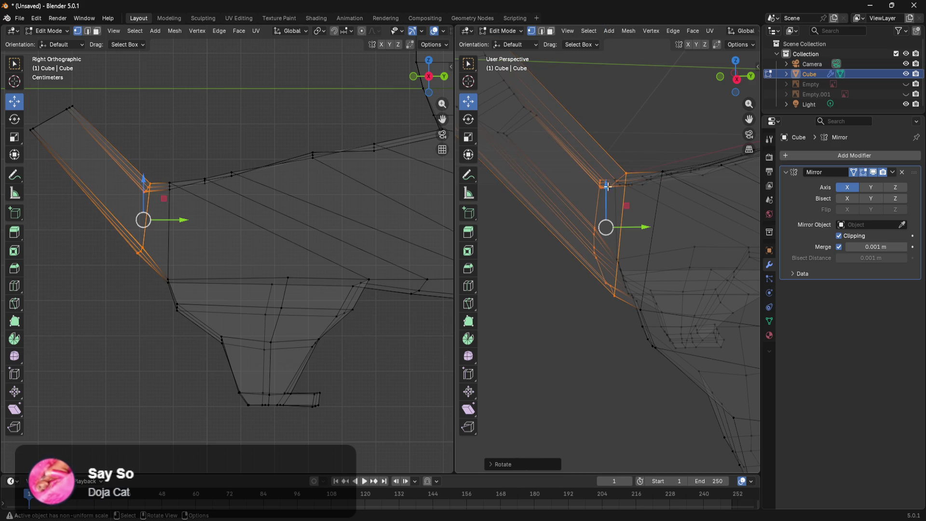
pyautogui.moveTo(605, 190); pyautogui.dragTo(606, 201)
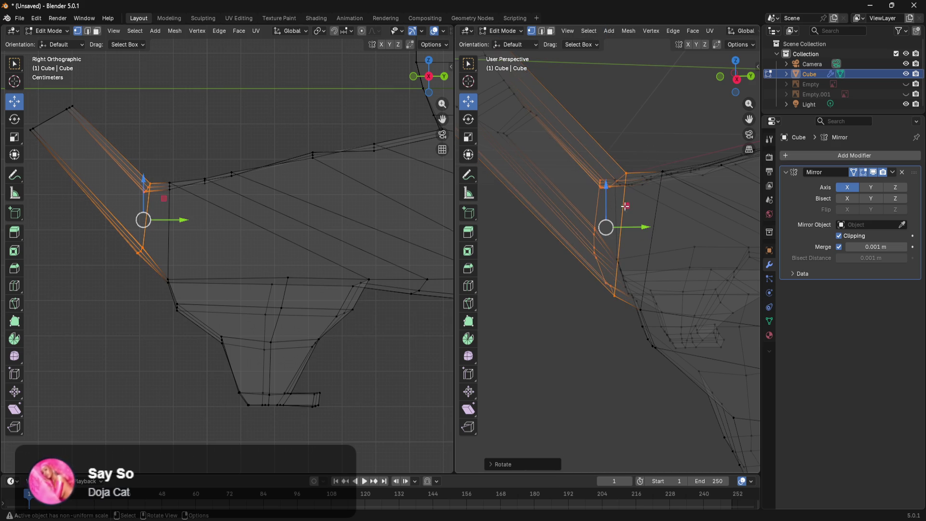
pyautogui.scroll(-4, 643, 241)
pyautogui.hotkey('ctrl', 'z')
pyautogui.hotkey('ctrl', 'z')
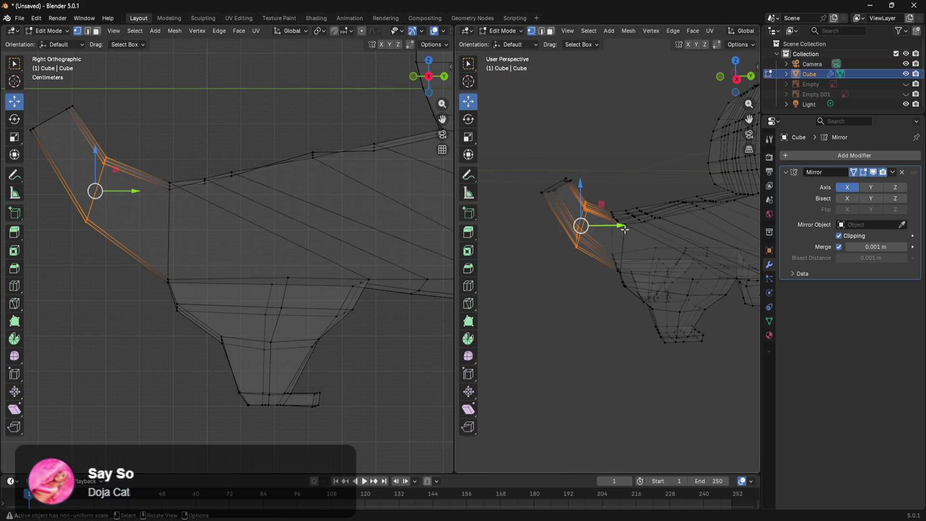
# Delete the protruding tip geometry and select the rim edges at the body's open end
pyautogui.moveTo(588, 130); pyautogui.dragTo(538, 266)
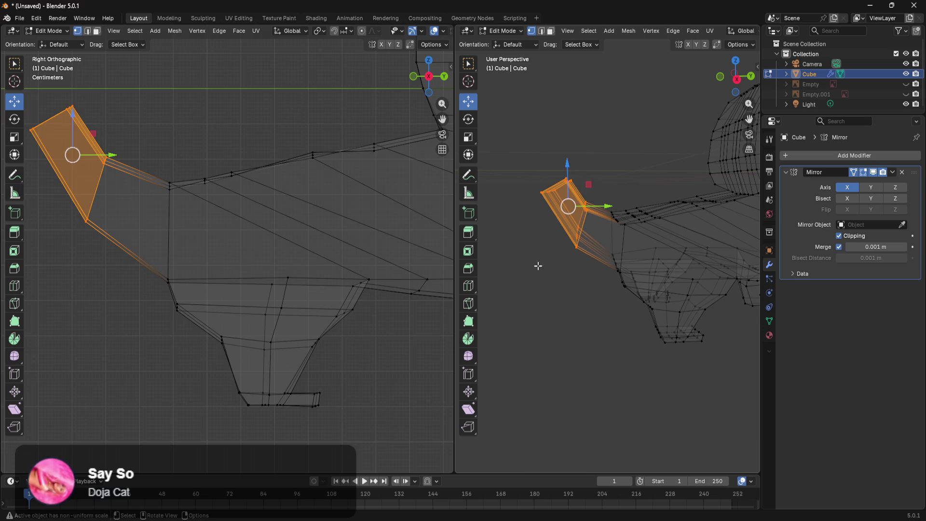
pyautogui.press('x')
pyautogui.click(557, 206)
pyautogui.scroll(3, 607, 287)
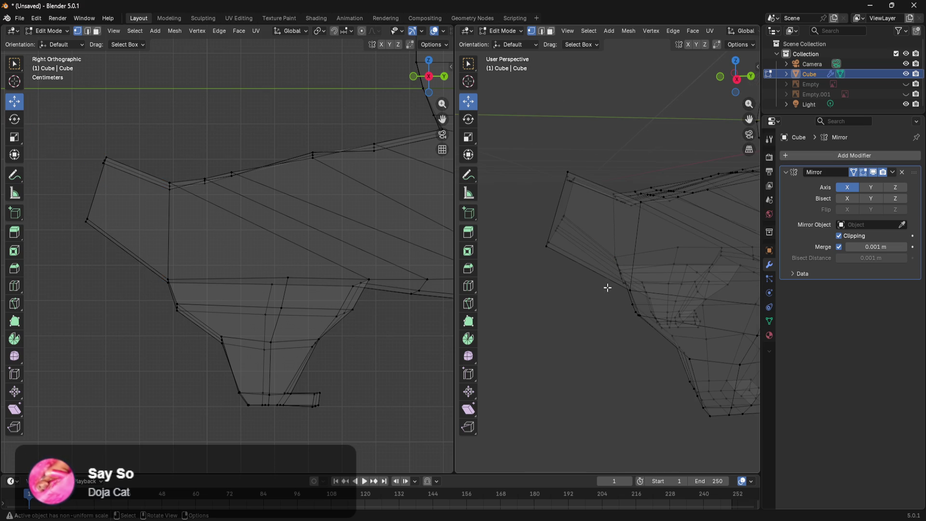
pyautogui.moveTo(594, 151); pyautogui.dragTo(526, 259)
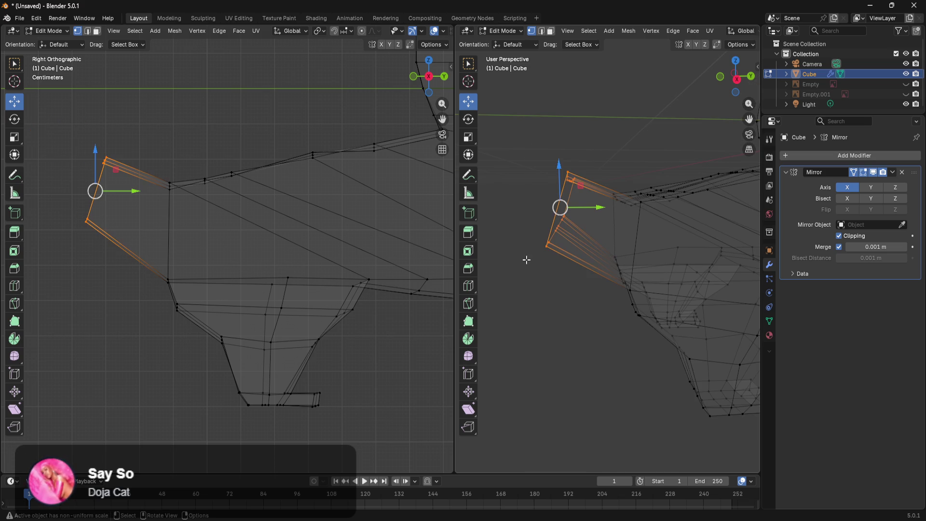
# Move the end vertices back and down and rotate them upright in side view
pyautogui.press('x')
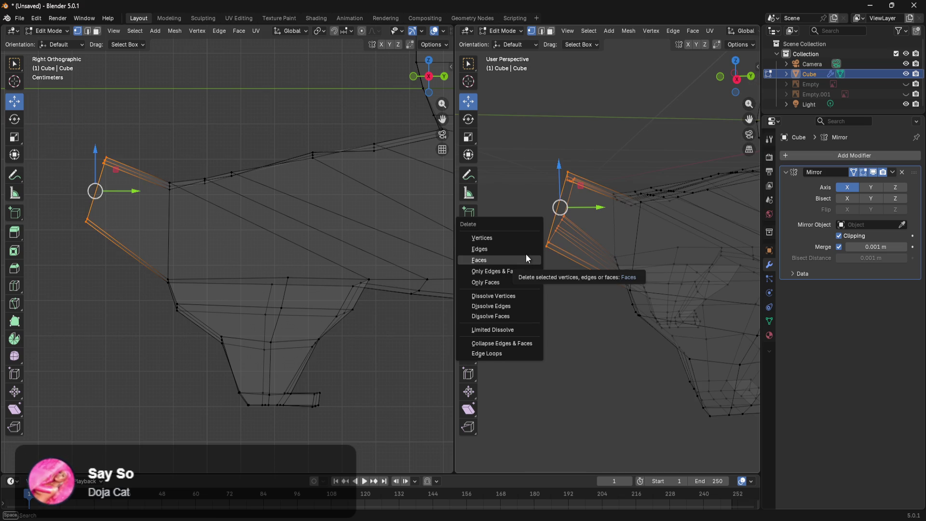
pyautogui.press('Escape')
pyautogui.moveTo(537, 261)
pyautogui.mouseDown(button='middle')
pyautogui.moveTo(593, 310)
pyautogui.moveTo(536, 270)
pyautogui.moveTo(553, 251)
pyautogui.mouseUp(button='middle')
pyautogui.moveTo(594, 212); pyautogui.dragTo(638, 221)
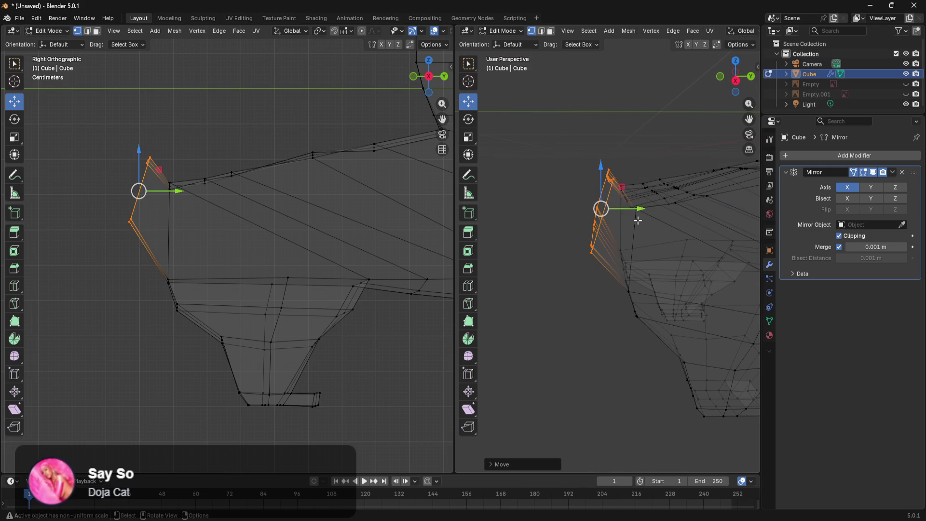
pyautogui.moveTo(599, 175); pyautogui.dragTo(602, 202)
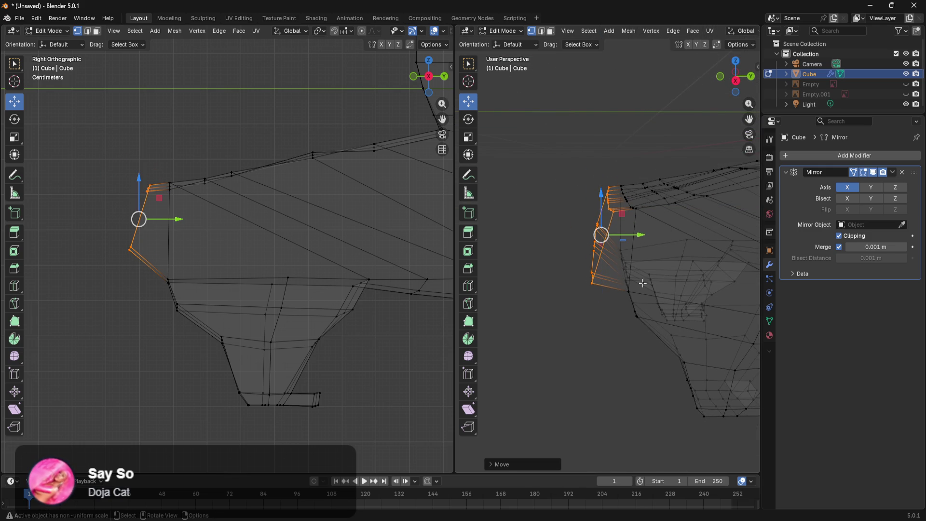
pyautogui.scroll(2, 651, 311)
pyautogui.press('KP_3')
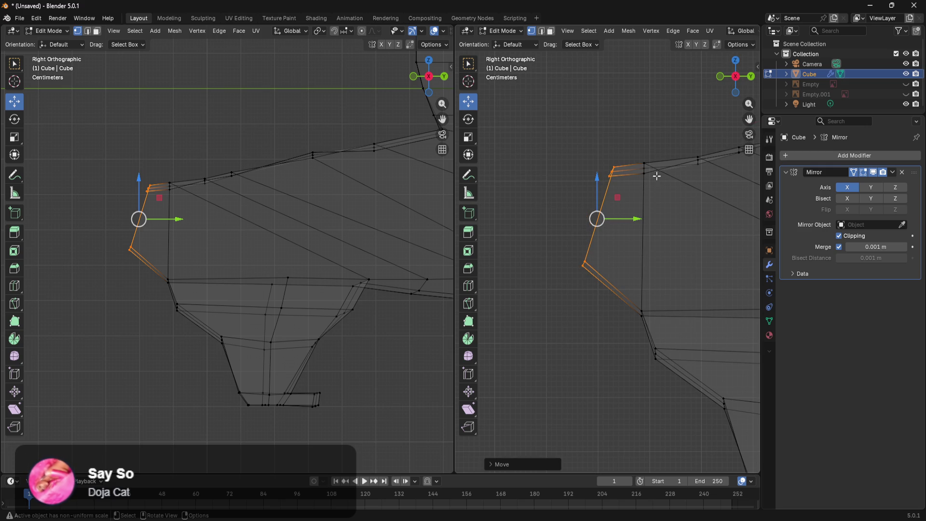
pyautogui.press('r')
pyautogui.click(643, 163)
pyautogui.moveTo(596, 180); pyautogui.dragTo(596, 202)
pyautogui.moveTo(637, 237); pyautogui.dragTo(662, 238)
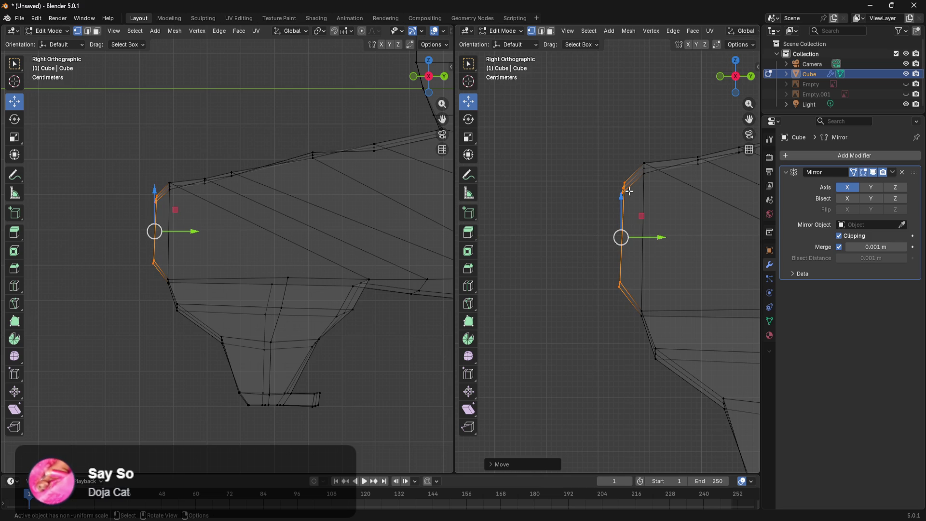
# Delete the face capping the body's end and nudge an end vertex along X
pyautogui.moveTo(656, 143); pyautogui.dragTo(603, 317)
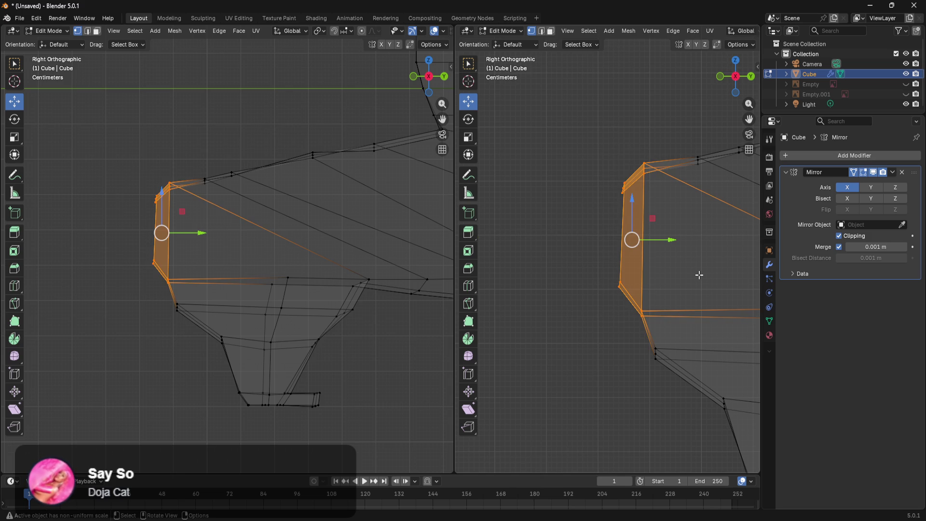
pyautogui.press('x')
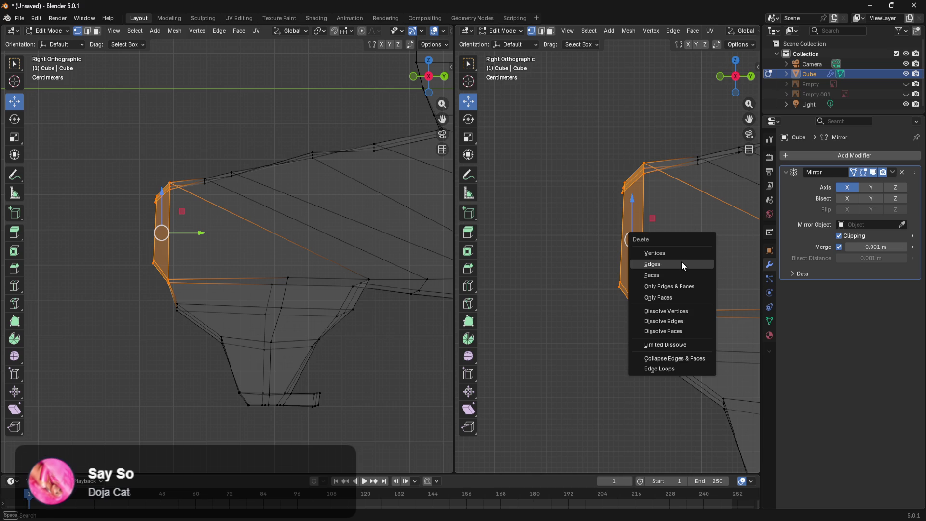
pyautogui.click(679, 276)
pyautogui.moveTo(661, 243)
pyautogui.mouseDown(button='middle')
pyautogui.moveTo(673, 269)
pyautogui.moveTo(740, 283)
pyautogui.moveTo(750, 253)
pyautogui.mouseUp(button='middle')
pyautogui.moveTo(712, 300)
pyautogui.mouseDown(button='middle')
pyautogui.moveTo(672, 371)
pyautogui.moveTo(692, 383)
pyautogui.moveTo(680, 369)
pyautogui.mouseUp(button='middle')
pyautogui.click(665, 214)
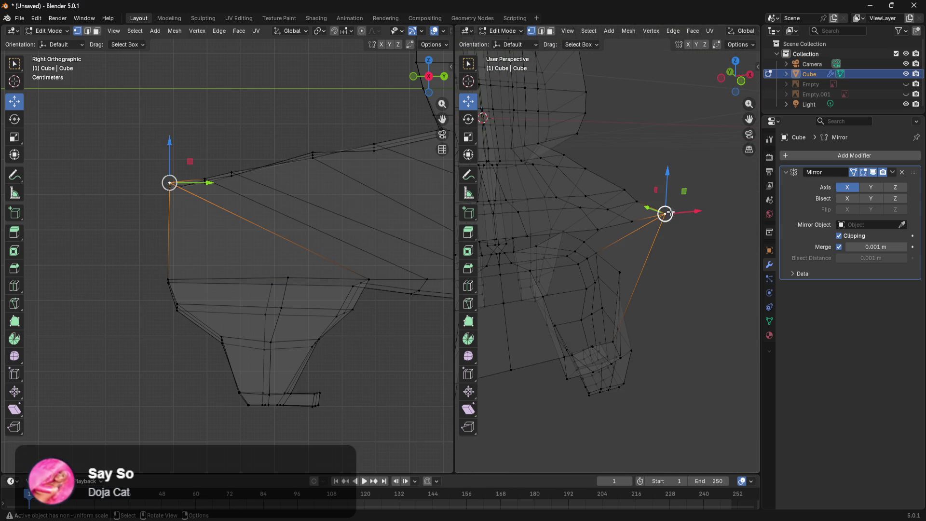
pyautogui.moveTo(691, 213); pyautogui.dragTo(674, 215)
pyautogui.click(678, 297)
# Select corner and underside vertices around the open end to check their placement
pyautogui.moveTo(672, 355); pyautogui.dragTo(638, 276, button='middle')
pyautogui.moveTo(636, 236); pyautogui.dragTo(710, 321, button='middle')
pyautogui.scroll(3, 627, 323)
pyautogui.moveTo(653, 320)
pyautogui.mouseDown(button='middle')
pyautogui.moveTo(659, 308)
pyautogui.moveTo(596, 329)
pyautogui.mouseUp(button='middle')
pyautogui.click(595, 360)
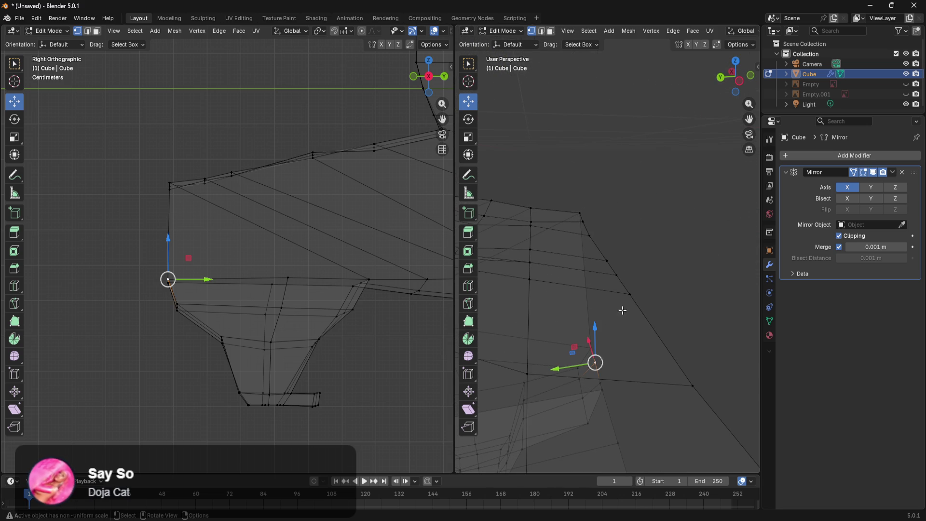
pyautogui.keyDown('shift'); pyautogui.click(585, 221); pyautogui.keyUp('shift')
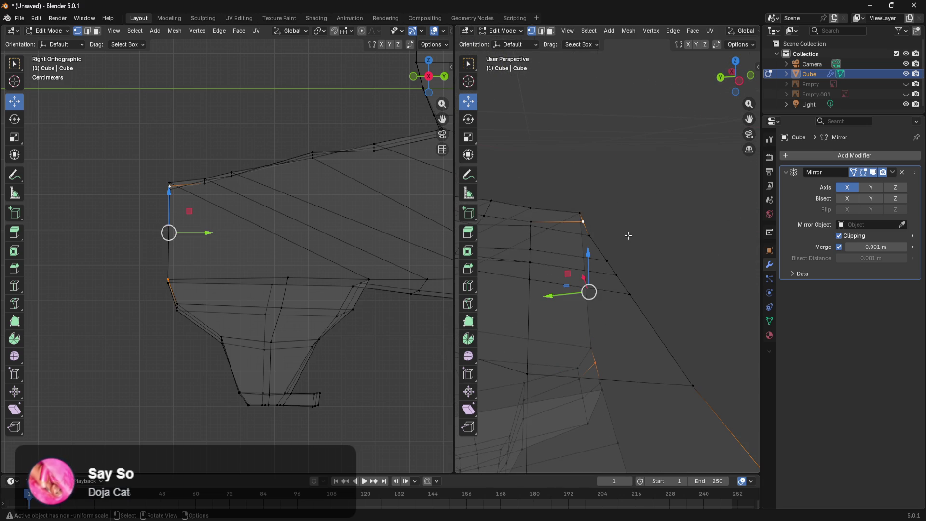
pyautogui.click(593, 234)
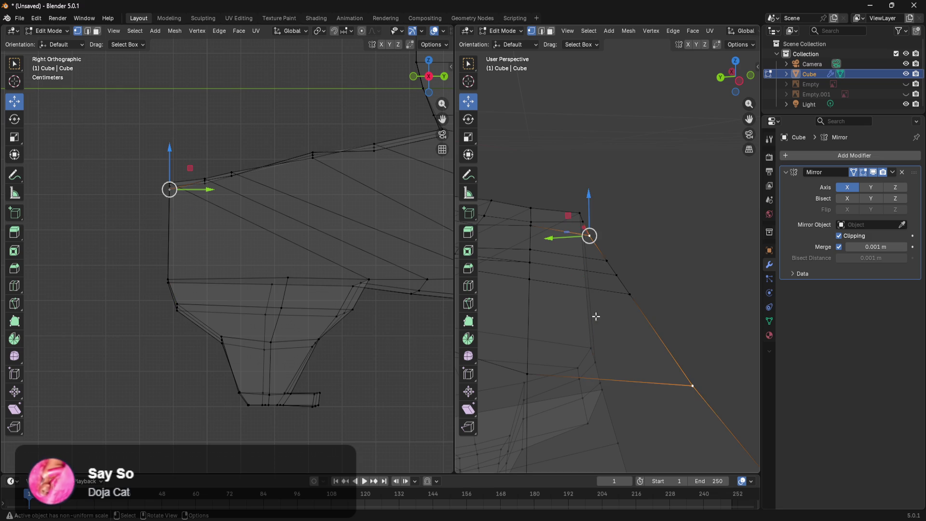
pyautogui.moveTo(602, 378); pyautogui.dragTo(615, 392, button='middle')
pyautogui.keyDown('shift'); pyautogui.click(609, 369); pyautogui.keyUp('shift')
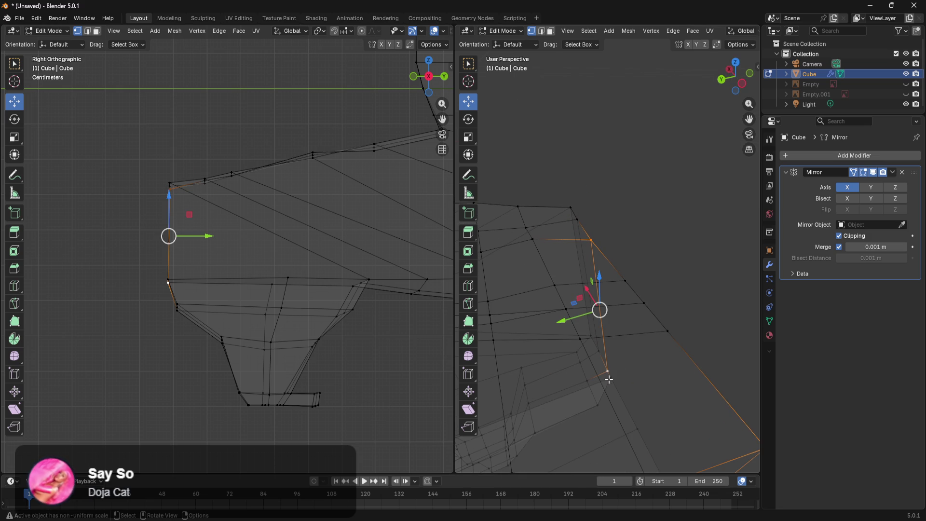
pyautogui.click(609, 379)
pyautogui.keyDown('shift'); pyautogui.click(626, 284); pyautogui.keyUp('shift')
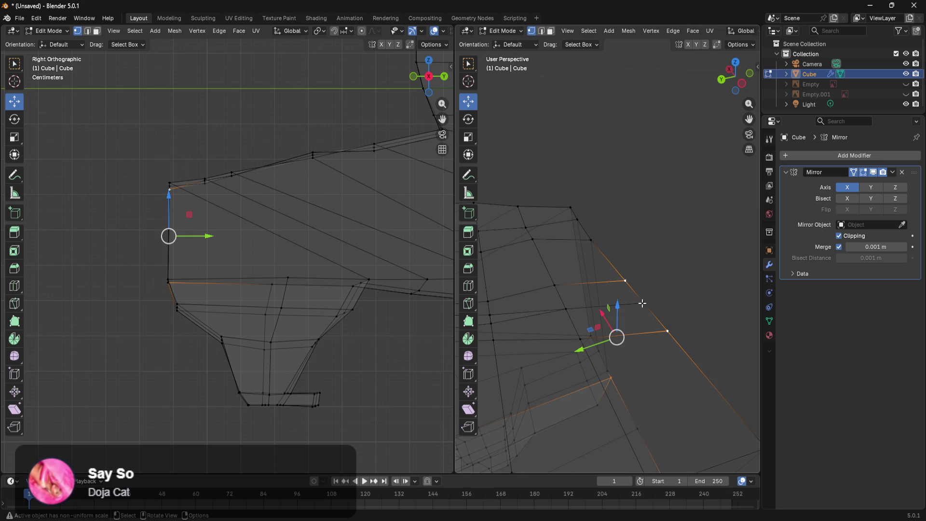
pyautogui.moveTo(656, 322); pyautogui.dragTo(519, 351, button='middle')
pyautogui.click(522, 339)
# Reposition a belly vertex and shift a vertex between the hind legs left along X
pyautogui.press('g')
pyautogui.click(546, 373)
pyautogui.scroll(2, 597, 368)
pyautogui.scroll(3, 573, 310)
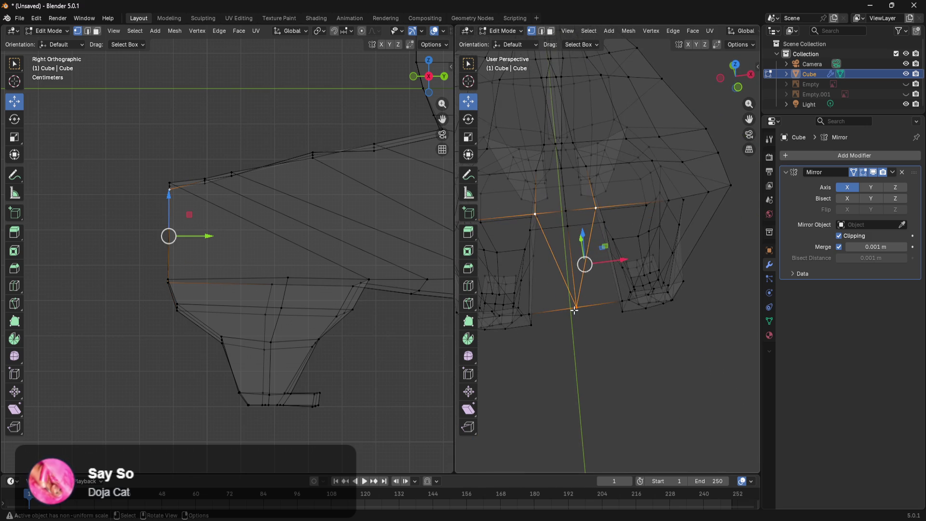
pyautogui.moveTo(543, 243)
pyautogui.mouseDown(button='middle')
pyautogui.moveTo(553, 254)
pyautogui.moveTo(534, 232)
pyautogui.mouseUp(button='middle')
pyautogui.press('c')
pyautogui.keyDown('shift'); pyautogui.click(533, 233); pyautogui.keyUp('shift')
pyautogui.press('Escape')
pyautogui.moveTo(596, 238)
pyautogui.mouseDown(button='middle')
pyautogui.moveTo(575, 299)
pyautogui.moveTo(610, 314)
pyautogui.moveTo(637, 281)
pyautogui.moveTo(620, 288)
pyautogui.moveTo(621, 311)
pyautogui.mouseUp(button='middle')
pyautogui.click(603, 324)
pyautogui.click(624, 322)
pyautogui.moveTo(650, 327); pyautogui.dragTo(639, 326)
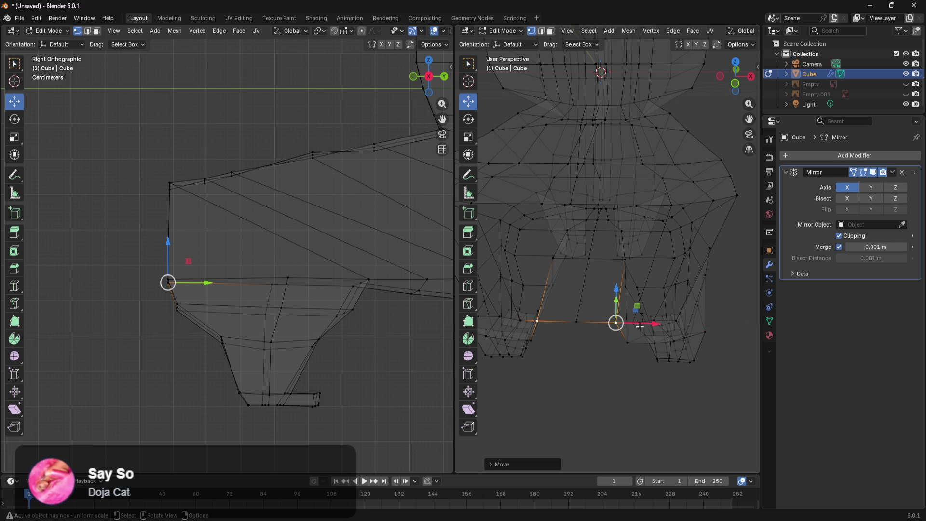
# Select the edge loops between the legs and the vertices at the body's rear end
pyautogui.moveTo(609, 251); pyautogui.dragTo(607, 298, button='middle')
pyautogui.keyDown('alt'); pyautogui.keyDown('shift'); pyautogui.click(599, 211); pyautogui.keyUp('shift'); pyautogui.keyUp('alt')
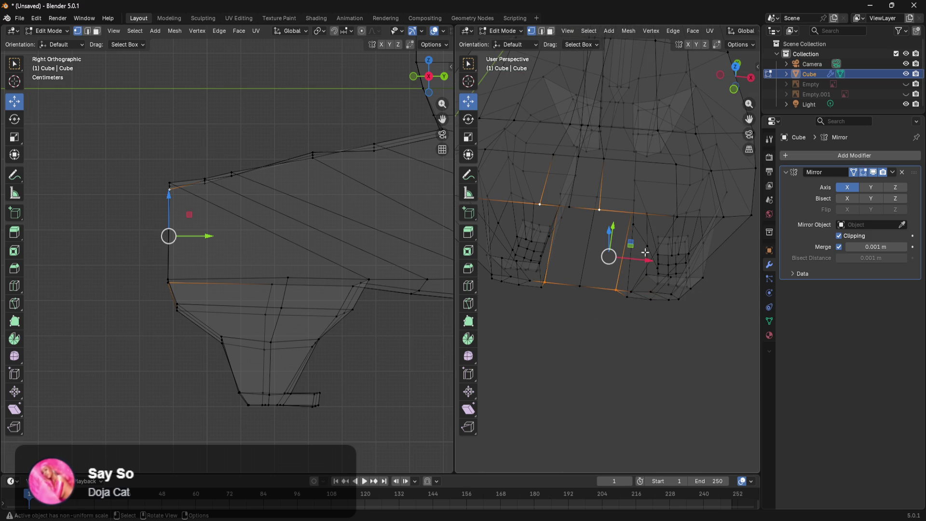
pyautogui.click(580, 285)
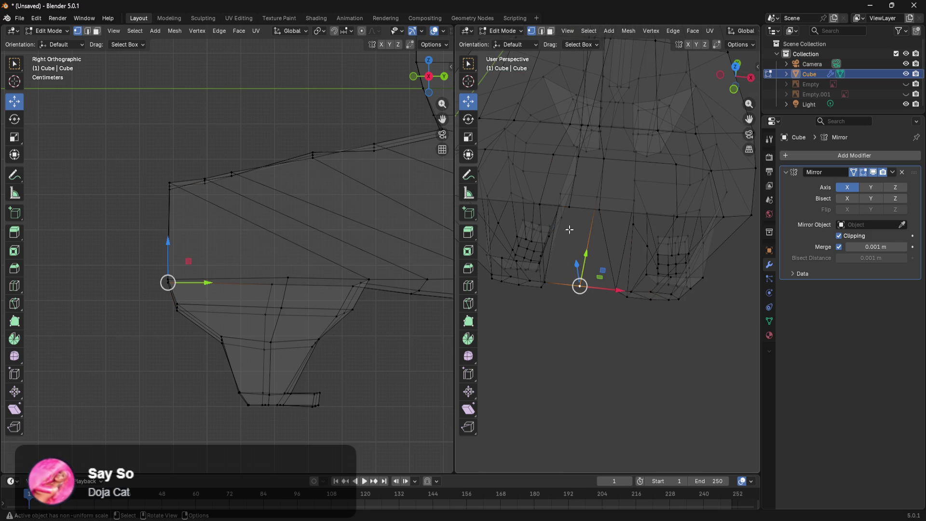
pyautogui.keyDown('alt'); pyautogui.keyDown('shift'); pyautogui.click(568, 210); pyautogui.keyUp('shift'); pyautogui.keyUp('alt')
pyautogui.moveTo(589, 279)
pyautogui.mouseDown(button='middle')
pyautogui.moveTo(607, 324)
pyautogui.moveTo(700, 254)
pyautogui.moveTo(713, 271)
pyautogui.moveTo(684, 269)
pyautogui.moveTo(695, 258)
pyautogui.mouseUp(button='middle')
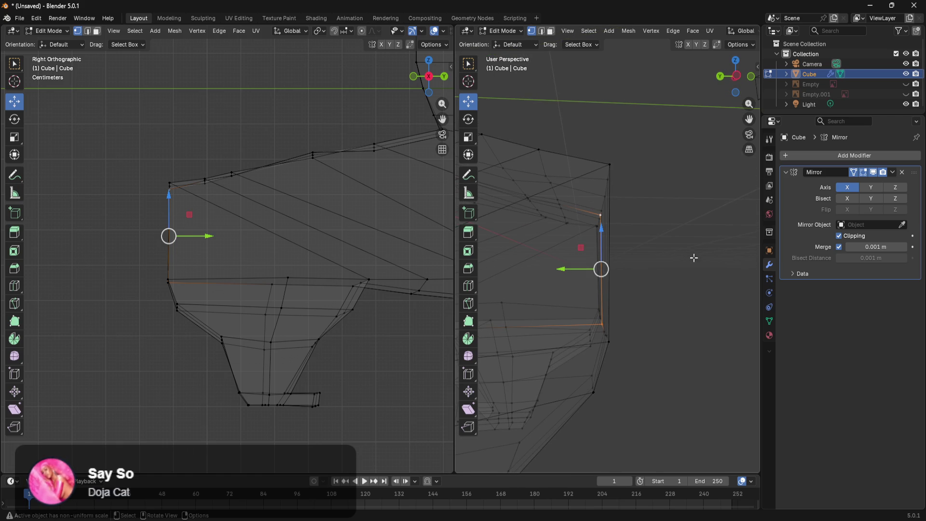
pyautogui.moveTo(670, 158)
pyautogui.mouseDown()
pyautogui.moveTo(589, 326)
pyautogui.moveTo(589, 353)
pyautogui.moveTo(595, 344)
pyautogui.mouseUp()
pyautogui.moveTo(613, 341)
pyautogui.mouseDown(button='middle')
pyautogui.moveTo(657, 335)
pyautogui.moveTo(622, 325)
pyautogui.moveTo(540, 343)
pyautogui.moveTo(512, 326)
pyautogui.moveTo(618, 370)
pyautogui.moveTo(688, 331)
pyautogui.moveTo(581, 343)
pyautogui.moveTo(616, 386)
pyautogui.moveTo(672, 378)
pyautogui.moveTo(615, 376)
pyautogui.moveTo(638, 388)
pyautogui.moveTo(598, 347)
pyautogui.moveTo(628, 370)
pyautogui.moveTo(570, 367)
pyautogui.mouseUp(button='middle')
# Shift a vertex beside the hind leg sideways along X
pyautogui.click(587, 378)
pyautogui.click(571, 368)
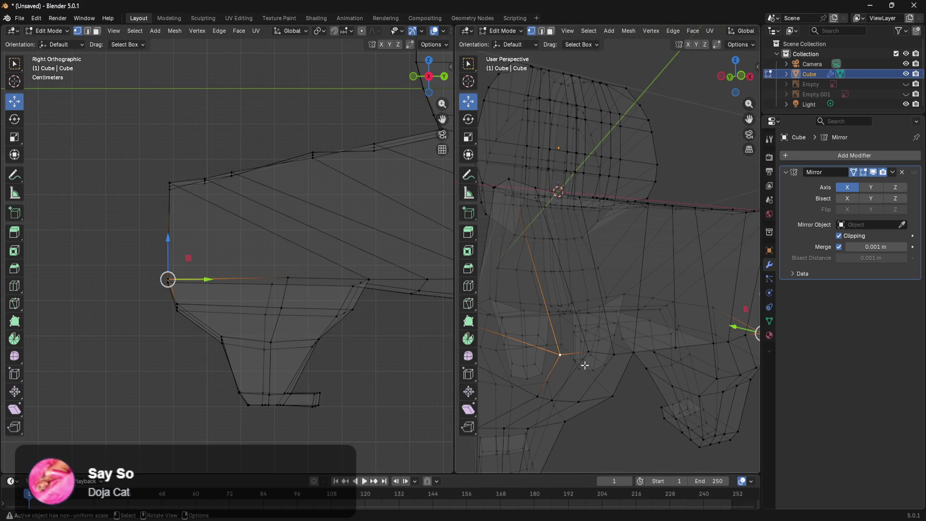
pyautogui.moveTo(660, 356); pyautogui.dragTo(611, 380, button='middle')
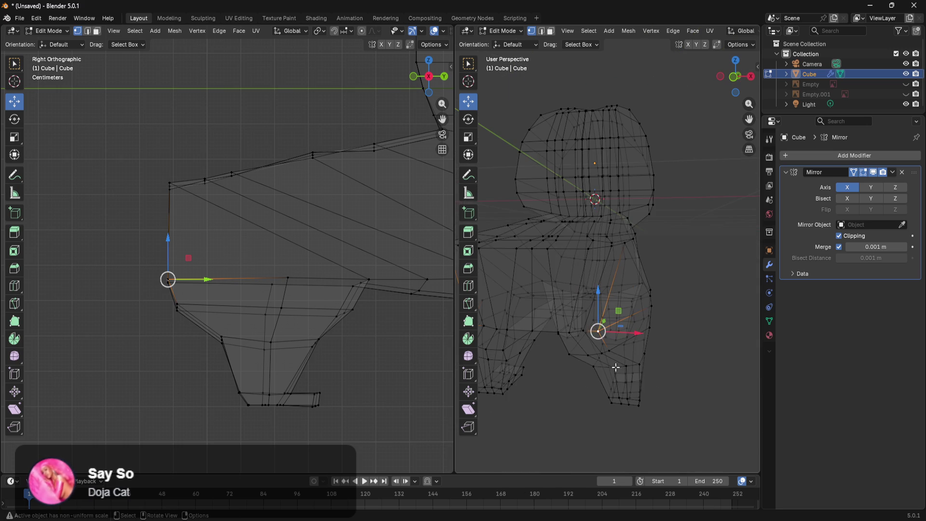
pyautogui.moveTo(636, 333); pyautogui.dragTo(622, 333)
pyautogui.moveTo(612, 376)
pyautogui.mouseDown(button='middle')
pyautogui.moveTo(606, 403)
pyautogui.moveTo(680, 382)
pyautogui.moveTo(653, 371)
pyautogui.moveTo(581, 390)
pyautogui.moveTo(627, 350)
pyautogui.moveTo(619, 337)
pyautogui.moveTo(635, 360)
pyautogui.moveTo(622, 368)
pyautogui.moveTo(584, 314)
pyautogui.moveTo(614, 270)
pyautogui.moveTo(706, 243)
pyautogui.moveTo(707, 261)
pyautogui.moveTo(614, 269)
pyautogui.moveTo(638, 304)
pyautogui.moveTo(678, 310)
pyautogui.moveTo(633, 311)
pyautogui.moveTo(665, 354)
pyautogui.moveTo(627, 334)
pyautogui.moveTo(646, 327)
pyautogui.moveTo(720, 351)
pyautogui.moveTo(685, 342)
pyautogui.moveTo(704, 337)
pyautogui.moveTo(477, 354)
pyautogui.moveTo(496, 341)
pyautogui.moveTo(554, 405)
pyautogui.moveTo(601, 407)
pyautogui.mouseUp(button='middle')
pyautogui.scroll(2, 680, 382)
pyautogui.scroll(3, 653, 372)
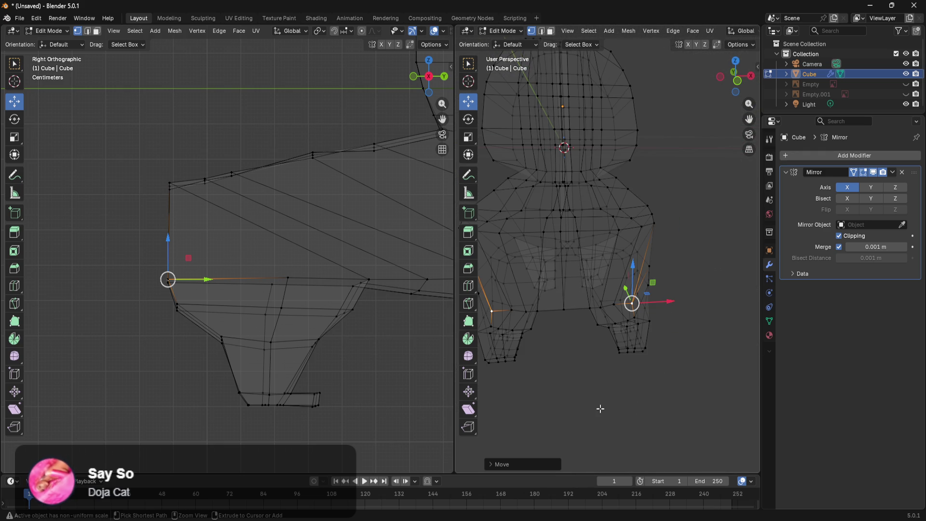
# Cut two horizontal edge loops through the lower body and both legs, deselecting after each
pyautogui.hotkey('ctrl', 'r')
pyautogui.click(587, 279)
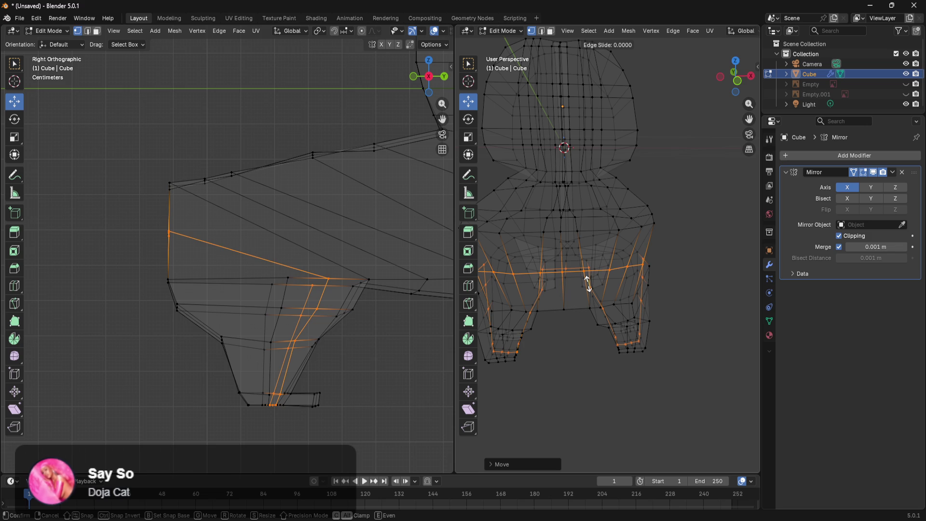
pyautogui.click(589, 278)
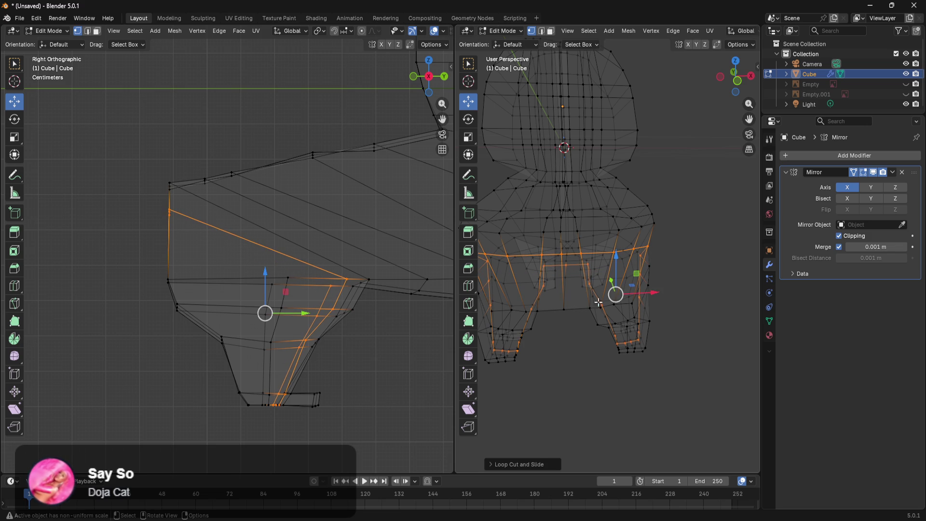
pyautogui.click(703, 336)
pyautogui.hotkey('ctrl', 'r')
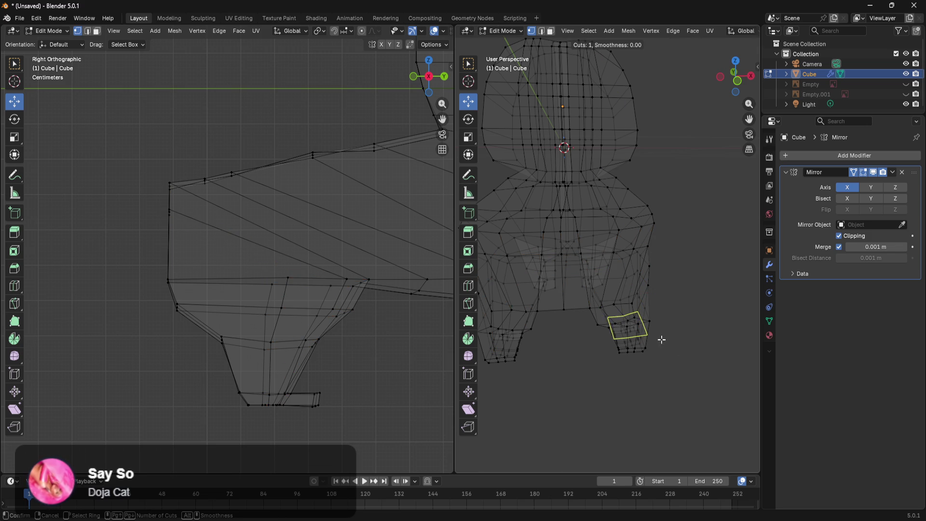
pyautogui.click(591, 292)
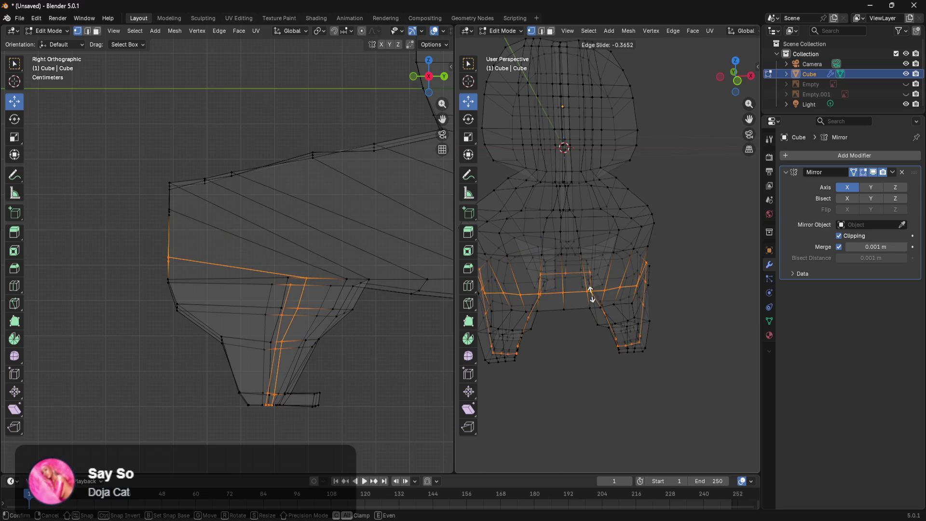
pyautogui.click(591, 292)
pyautogui.click(688, 383)
pyautogui.moveTo(670, 411)
pyautogui.keyDown('ctrl'); pyautogui.mouseDown(button='middle')
pyautogui.moveTo(630, 394)
pyautogui.moveTo(685, 373)
pyautogui.moveTo(665, 390)
pyautogui.mouseUp(button='middle'); pyautogui.keyUp('ctrl')
pyautogui.moveTo(607, 338)
pyautogui.mouseDown(button='middle')
pyautogui.moveTo(564, 355)
pyautogui.moveTo(528, 356)
pyautogui.mouseUp(button='middle')
pyautogui.moveTo(249, 519)
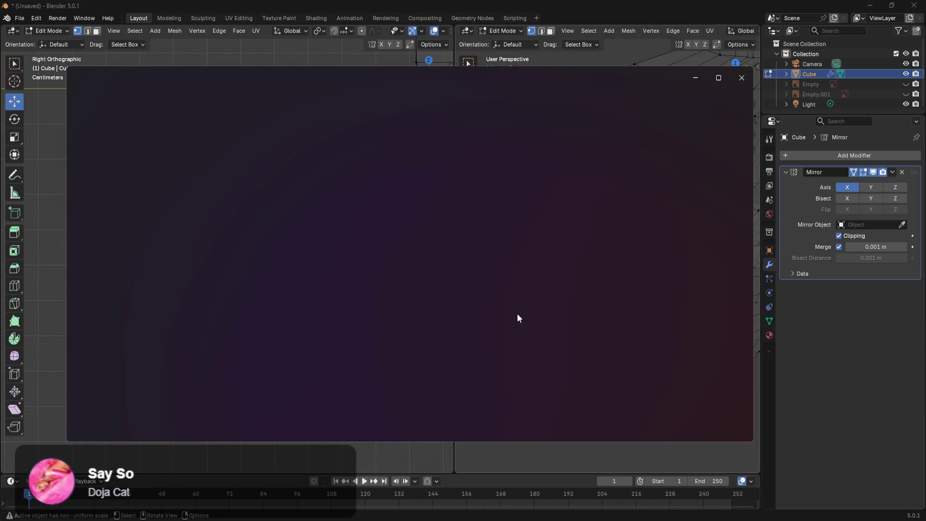
# Close the dragon-cat sprite sheet in Photos and minimize the front and side reference image
pyautogui.scroll(5, 498, 343)
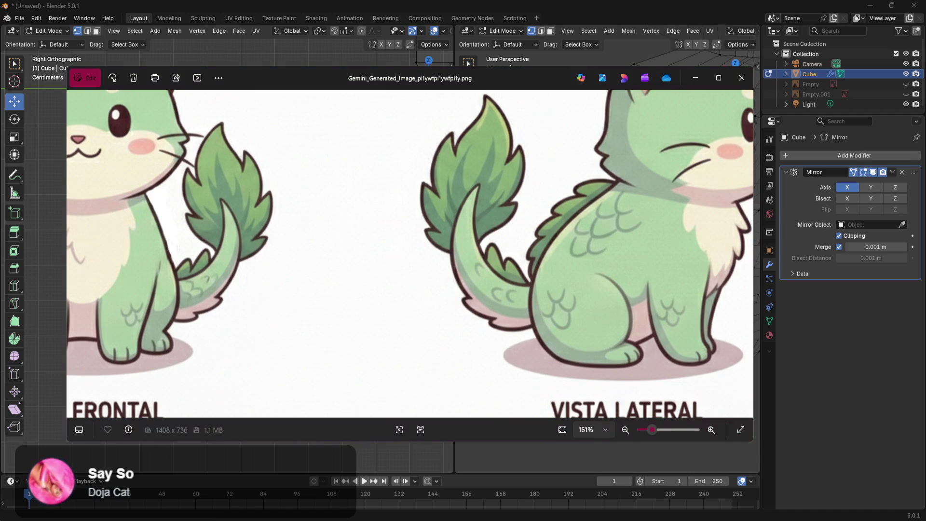
pyautogui.scroll(3, 588, 302)
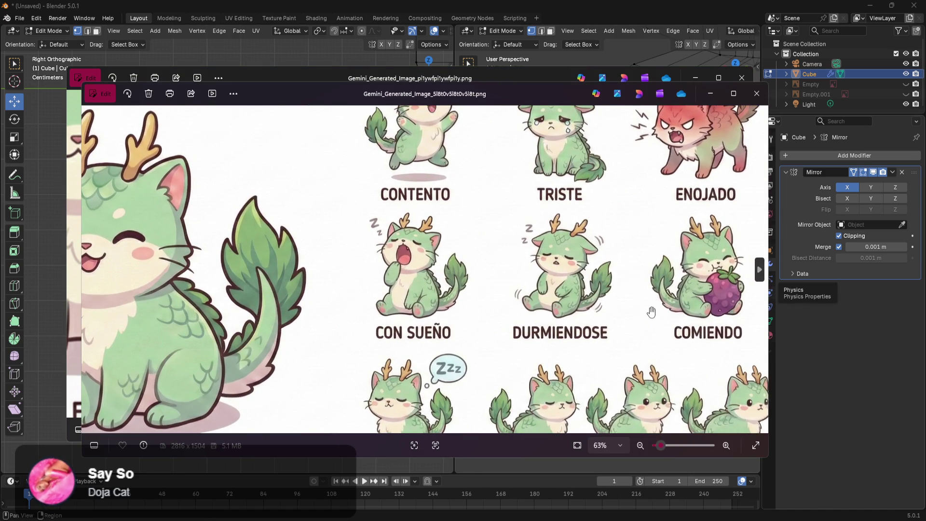
pyautogui.scroll(-2, 653, 315)
pyautogui.scroll(3, 561, 322)
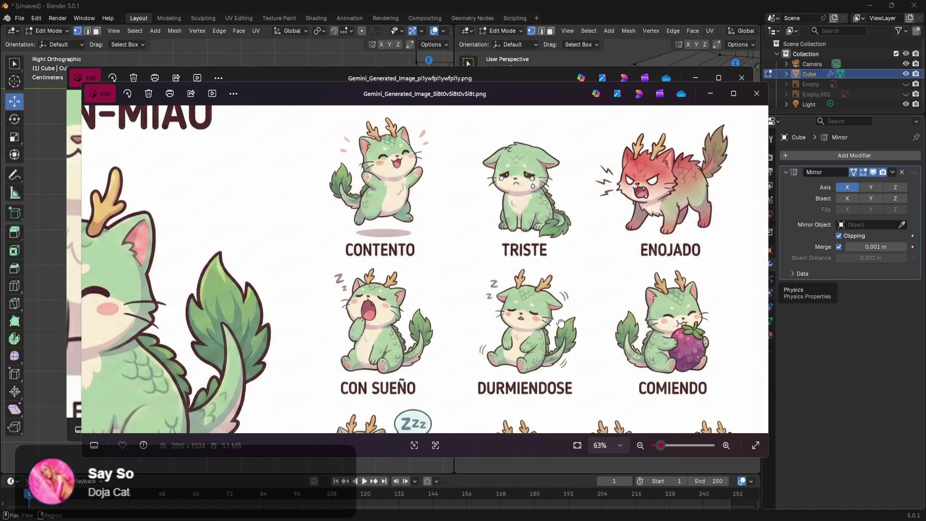
pyautogui.moveTo(561, 322); pyautogui.dragTo(579, 214)
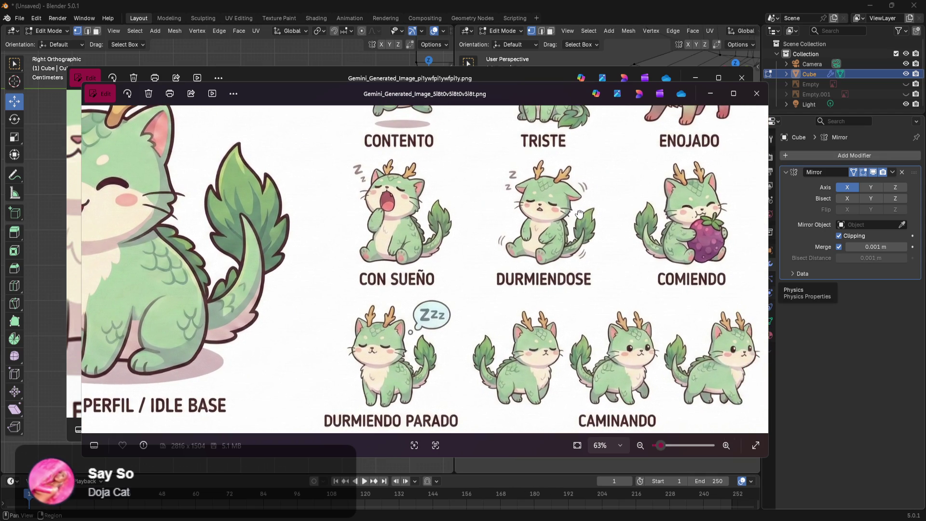
pyautogui.scroll(3, 579, 214)
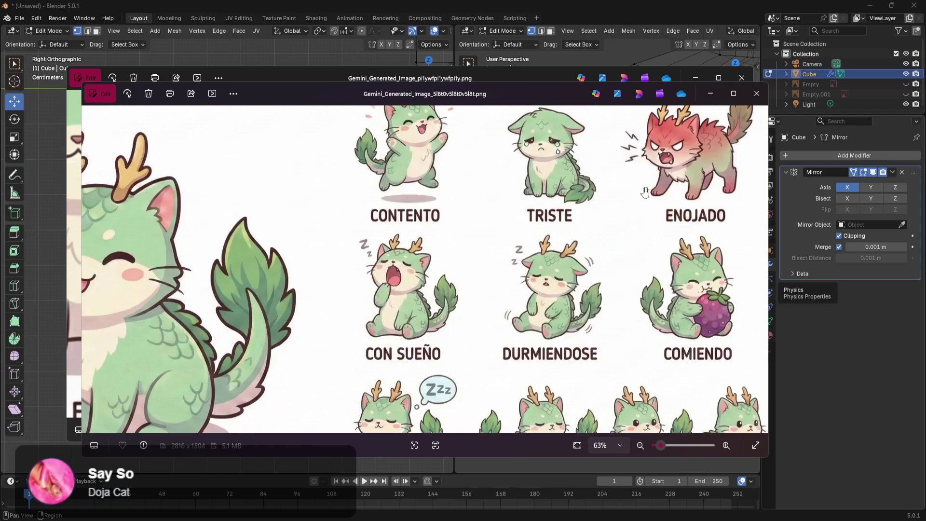
pyautogui.click(758, 96)
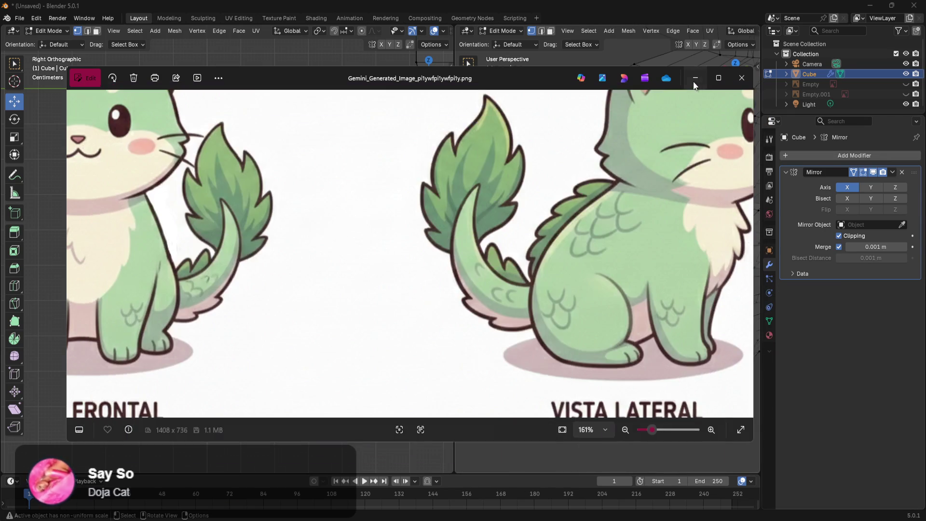
pyautogui.click(553, 305)
pyautogui.moveTo(525, 314)
pyautogui.mouseDown(button='middle')
pyautogui.moveTo(618, 304)
pyautogui.moveTo(674, 327)
pyautogui.moveTo(664, 323)
pyautogui.moveTo(686, 318)
pyautogui.moveTo(611, 314)
pyautogui.mouseUp(button='middle')
# Add a centered loop cut across the lower body just above the legs
pyautogui.hotkey('ctrl', 'r')
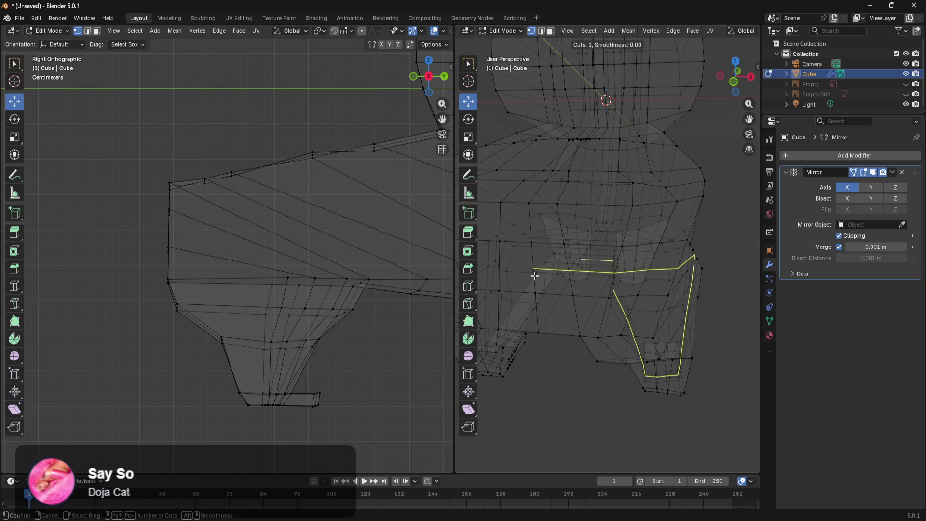
pyautogui.click(535, 276)
pyautogui.rightClick(534, 273)
pyautogui.moveTo(551, 284)
pyautogui.mouseDown(button='middle')
pyautogui.moveTo(701, 374)
pyautogui.moveTo(697, 261)
pyautogui.moveTo(508, 265)
pyautogui.moveTo(752, 240)
pyautogui.moveTo(571, 308)
pyautogui.moveTo(618, 314)
pyautogui.moveTo(649, 381)
pyautogui.mouseUp(button='middle')
pyautogui.click(607, 261)
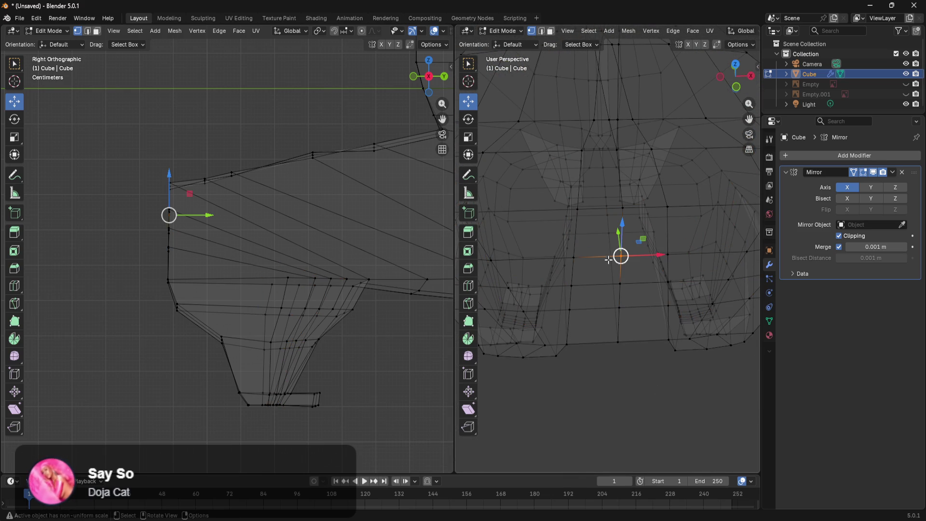
# Raise one rear-hip vertex and lower another further down
pyautogui.moveTo(621, 235); pyautogui.dragTo(620, 214)
pyautogui.moveTo(633, 296); pyautogui.dragTo(608, 317)
pyautogui.moveTo(620, 280); pyautogui.dragTo(621, 300)
pyautogui.moveTo(620, 299)
pyautogui.mouseDown(button='middle')
pyautogui.moveTo(649, 362)
pyautogui.moveTo(618, 341)
pyautogui.mouseUp(button='middle')
pyautogui.click(635, 296)
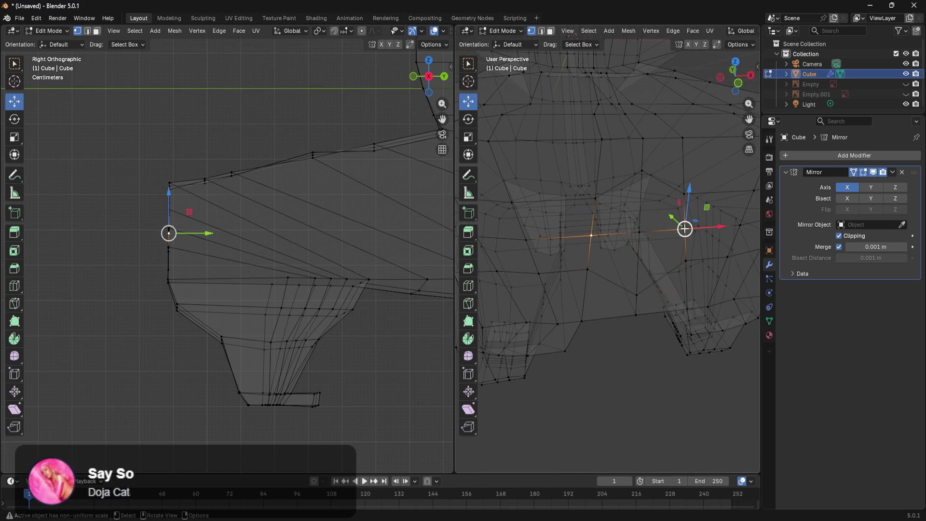
pyautogui.moveTo(635, 296); pyautogui.dragTo(646, 309, button='middle')
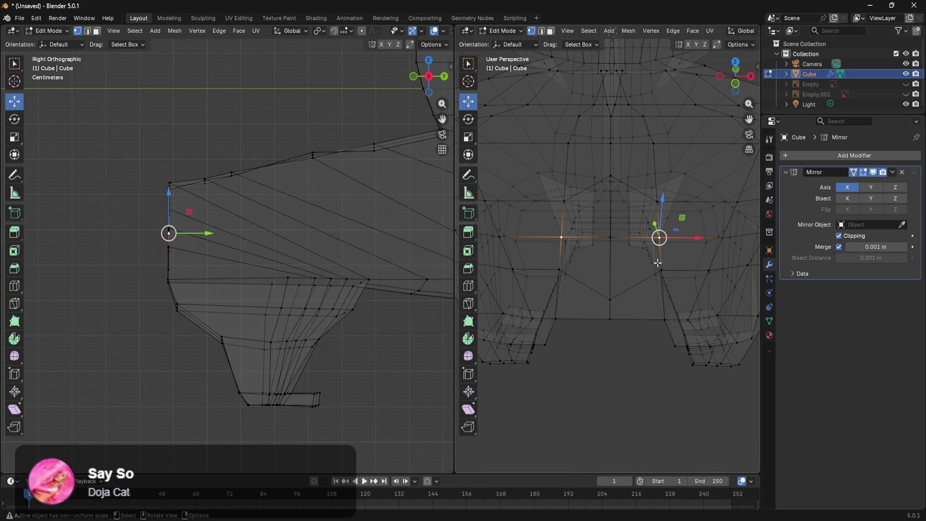
# Scale a higher hip vertex along Y, then along X, and slide it sideways
pyautogui.press('s')
pyautogui.press('x')
pyautogui.press('y')
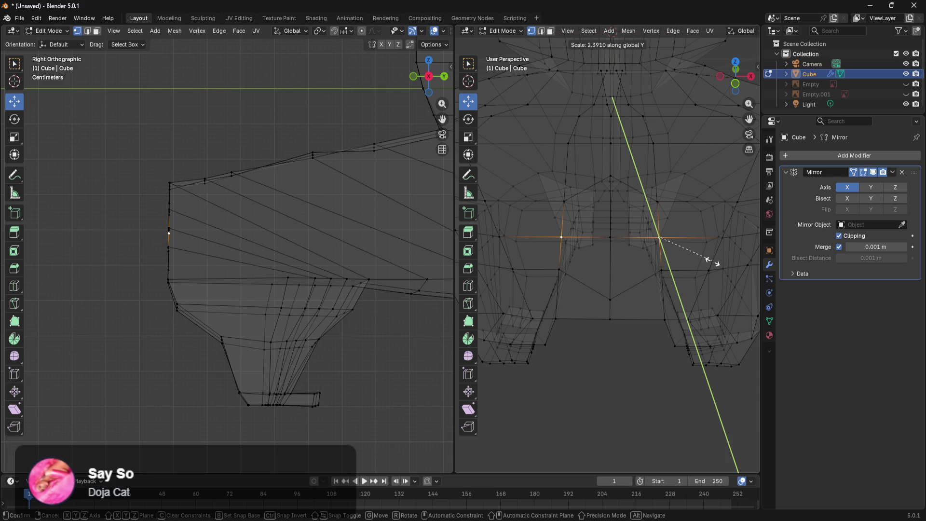
pyautogui.click(637, 281)
pyautogui.moveTo(641, 294); pyautogui.dragTo(635, 296, button='middle')
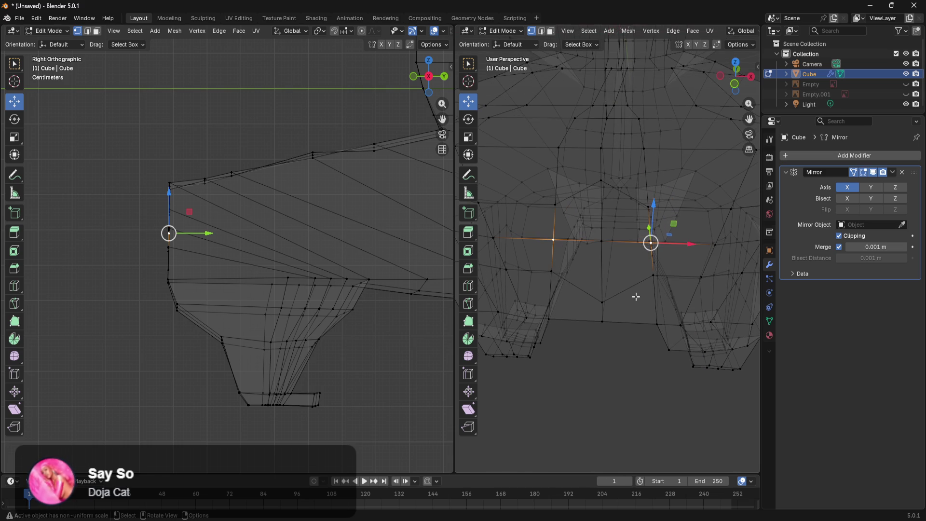
pyautogui.press('s')
pyautogui.press('z')
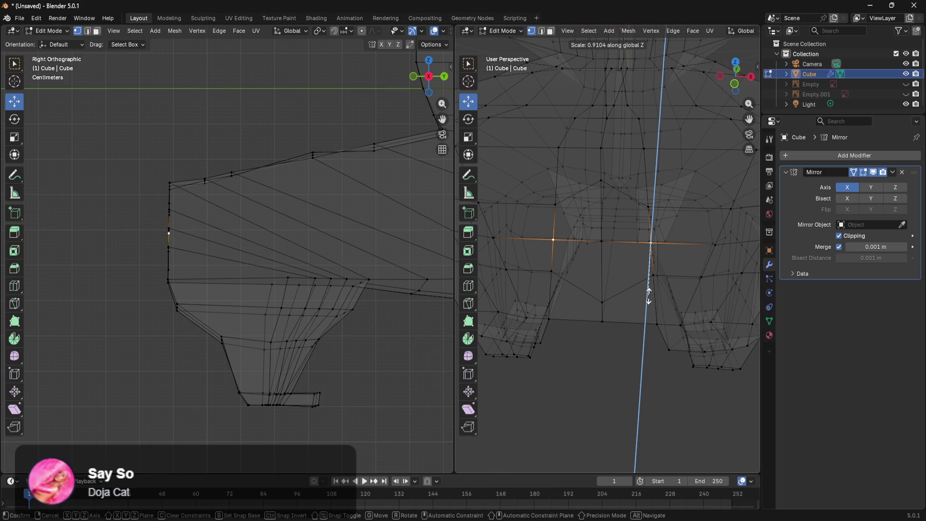
pyautogui.press('x')
pyautogui.click(700, 296)
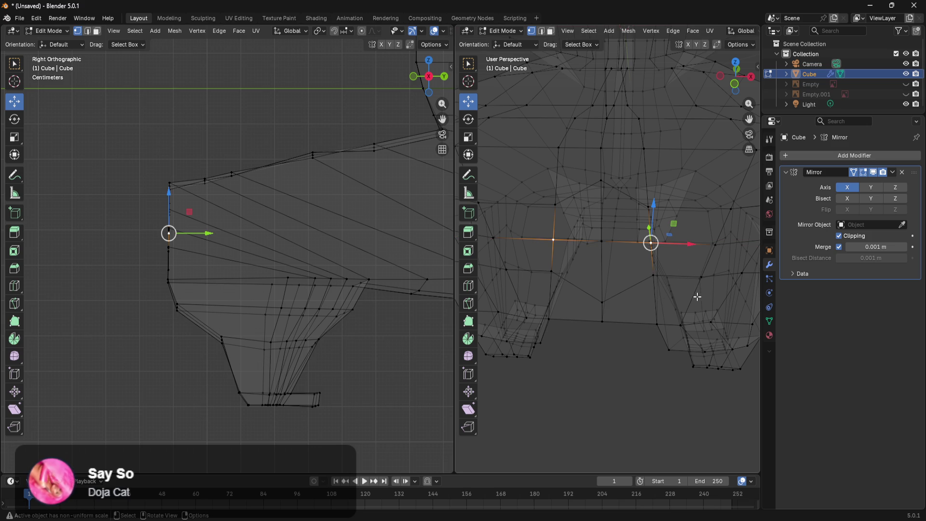
pyautogui.moveTo(665, 244); pyautogui.dragTo(700, 245)
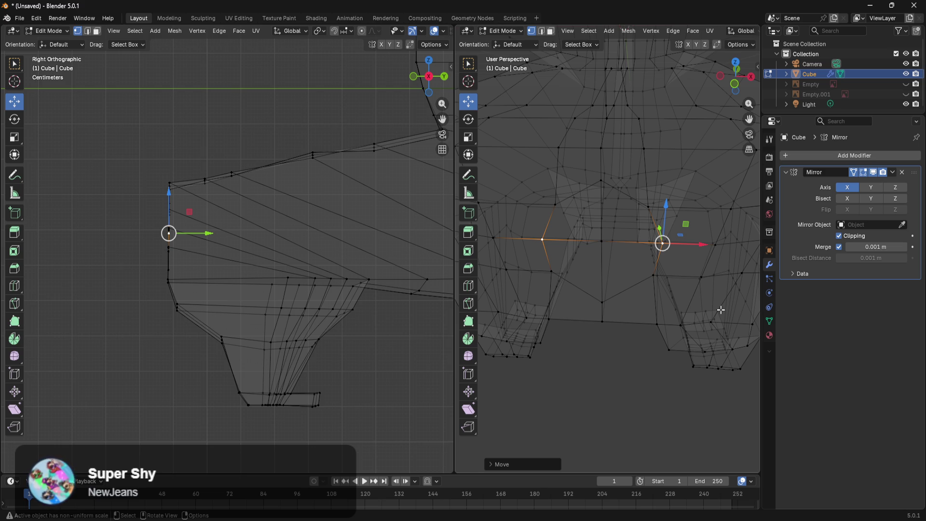
# Select a second hip vertex and squash both vertically along Z
pyautogui.moveTo(612, 266)
pyautogui.mouseDown(button='middle')
pyautogui.moveTo(562, 258)
pyautogui.moveTo(580, 261)
pyautogui.mouseUp(button='middle')
pyautogui.keyDown('shift'); pyautogui.click(546, 292); pyautogui.keyUp('shift')
pyautogui.moveTo(549, 290); pyautogui.dragTo(604, 263, button='middle')
pyautogui.press('s')
pyautogui.press('z')
pyautogui.click(605, 254)
pyautogui.moveTo(624, 236)
pyautogui.mouseDown(button='middle')
pyautogui.moveTo(646, 227)
pyautogui.moveTo(641, 273)
pyautogui.moveTo(589, 332)
pyautogui.moveTo(626, 283)
pyautogui.moveTo(647, 217)
pyautogui.mouseUp(button='middle')
pyautogui.keyDown('ctrl'); pyautogui.keyDown('shift'); pyautogui.click(672, 262); pyautogui.keyUp('shift'); pyautogui.keyUp('ctrl')
# Switch to wireframe and delete the rear hip faces to open a hole for the tail
pyautogui.click(589, 332)
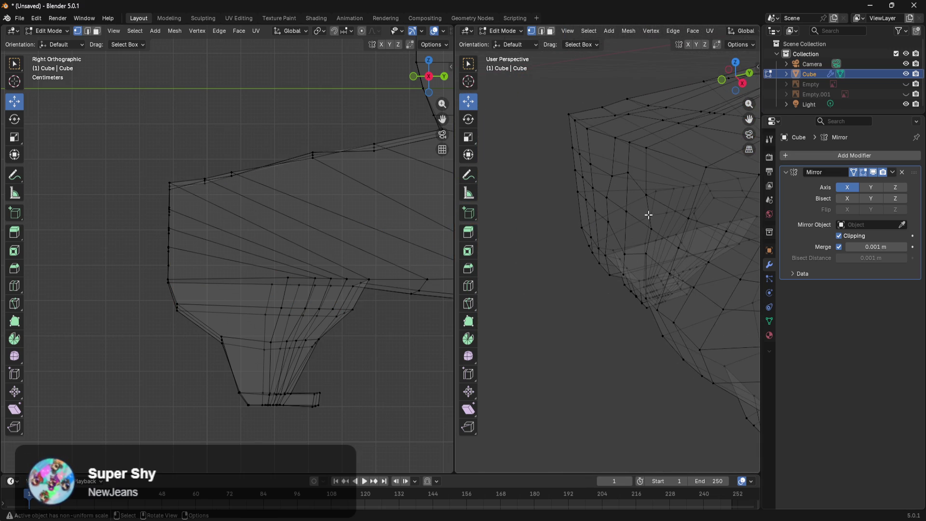
pyautogui.keyDown('ctrl'); pyautogui.click(646, 195); pyautogui.keyUp('ctrl')
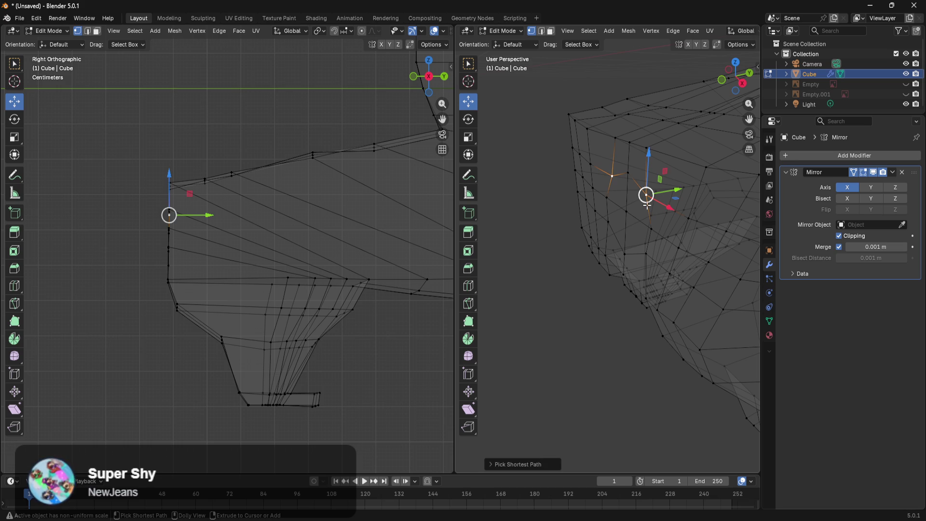
pyautogui.keyDown('ctrl'); pyautogui.keyDown('shift'); pyautogui.click(623, 259); pyautogui.keyUp('shift'); pyautogui.keyUp('ctrl')
pyautogui.moveTo(632, 260)
pyautogui.mouseDown(button='middle')
pyautogui.moveTo(602, 275)
pyautogui.moveTo(605, 258)
pyautogui.moveTo(617, 255)
pyautogui.moveTo(533, 241)
pyautogui.moveTo(711, 254)
pyautogui.mouseUp(button='middle')
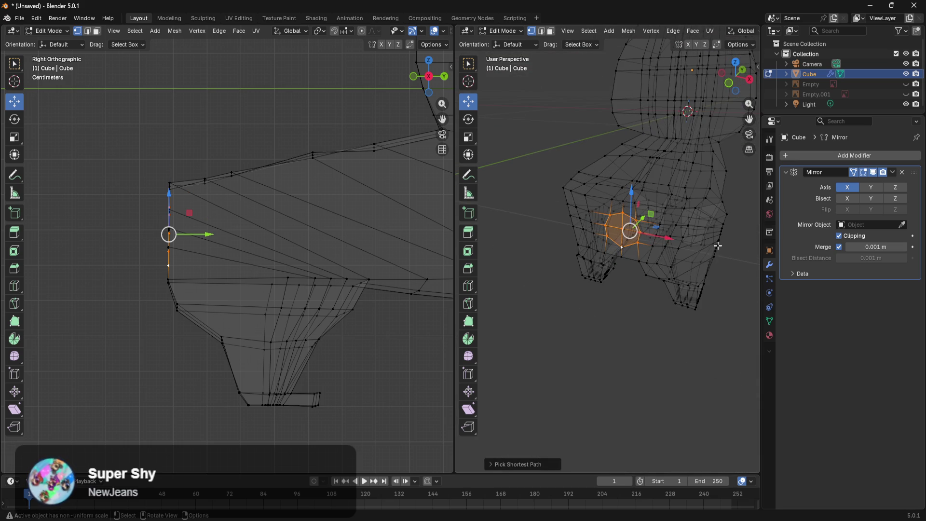
pyautogui.press('z')
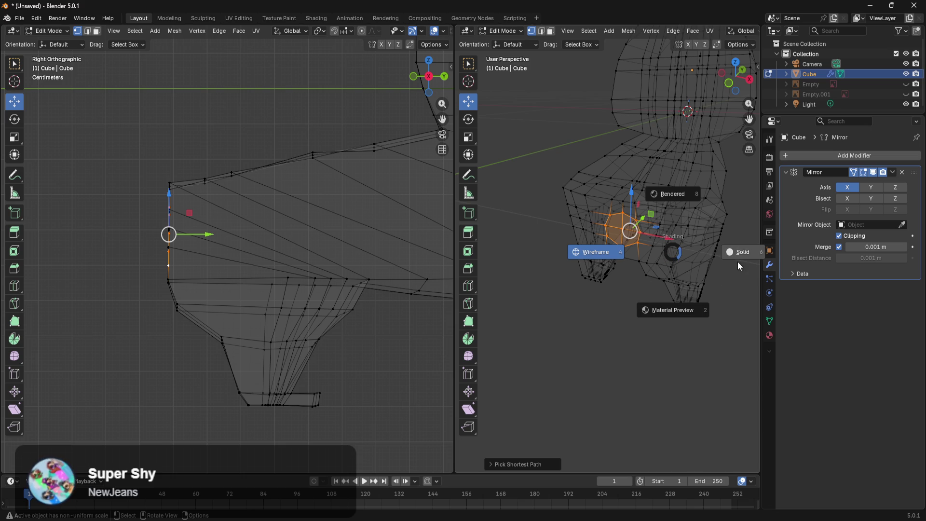
pyautogui.click(530, 285)
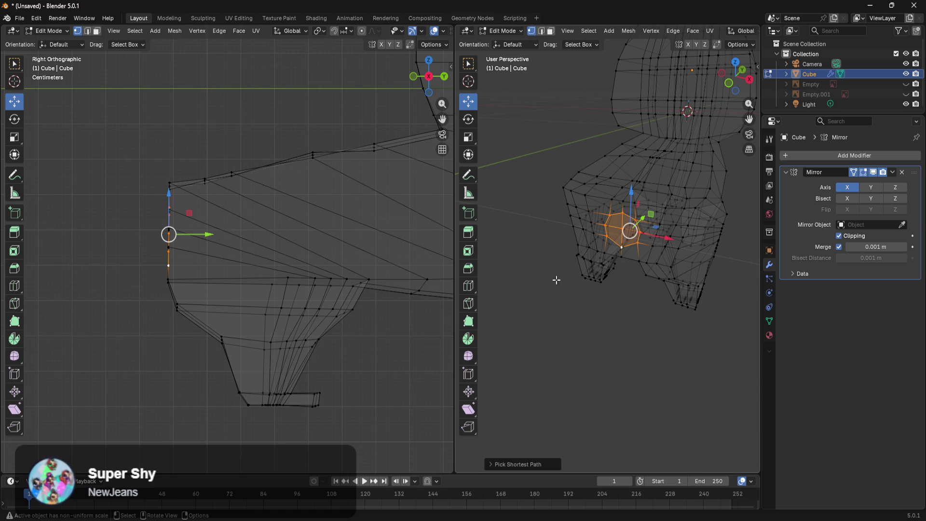
pyautogui.press('x')
pyautogui.click(606, 277)
# Select the hole's edge ring, enlarge it, and raise it slightly
pyautogui.scroll(2, 622, 277)
pyautogui.moveTo(655, 271)
pyautogui.mouseDown(button='middle')
pyautogui.moveTo(647, 248)
pyautogui.moveTo(614, 238)
pyautogui.mouseUp(button='middle')
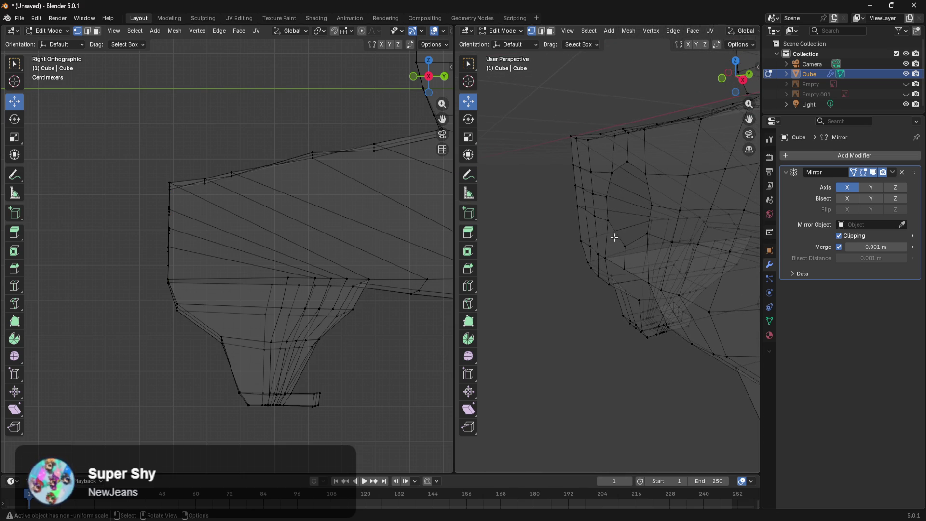
pyautogui.click(626, 162)
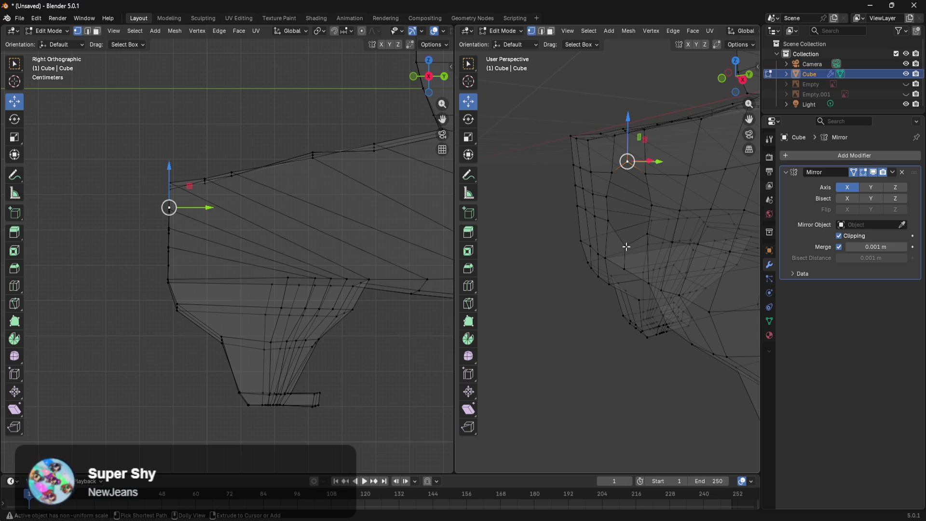
pyautogui.keyDown('ctrl'); pyautogui.click(624, 247); pyautogui.keyUp('ctrl')
pyautogui.moveTo(627, 246)
pyautogui.mouseDown(button='middle')
pyautogui.moveTo(613, 254)
pyautogui.moveTo(699, 236)
pyautogui.moveTo(693, 257)
pyautogui.mouseUp(button='middle')
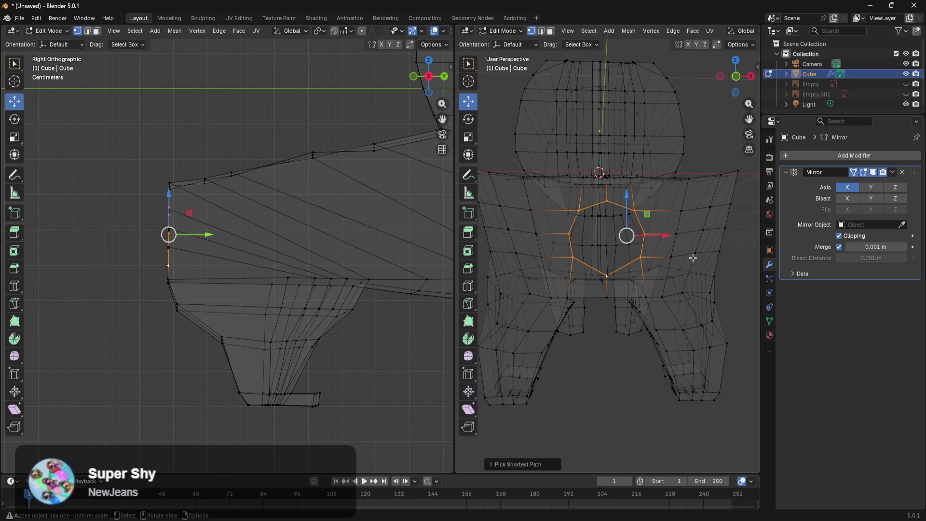
pyautogui.press('s')
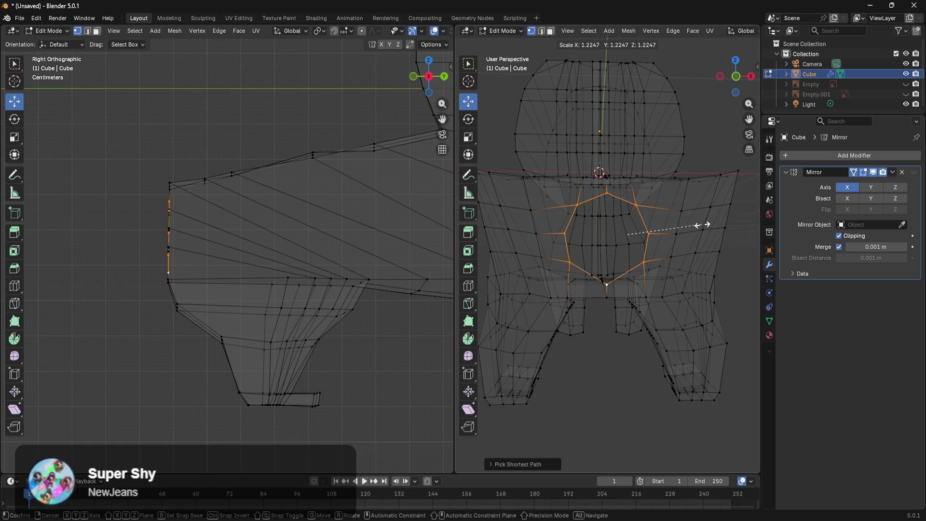
pyautogui.click(705, 224)
pyautogui.moveTo(631, 196); pyautogui.dragTo(630, 193)
pyautogui.moveTo(631, 193)
pyautogui.mouseDown(button='middle')
pyautogui.moveTo(552, 244)
pyautogui.moveTo(600, 232)
pyautogui.mouseUp(button='middle')
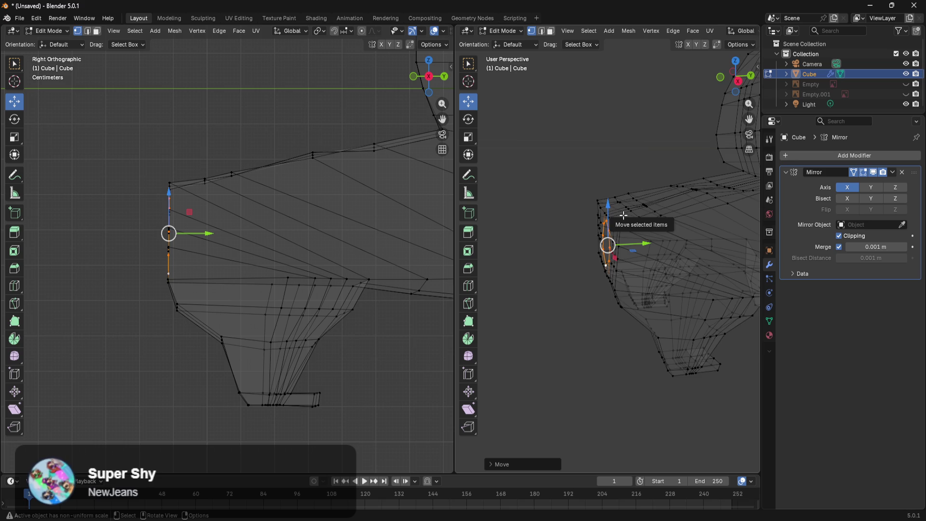
# Set the viewports to front and side orthographic views
pyautogui.press('KP_1')
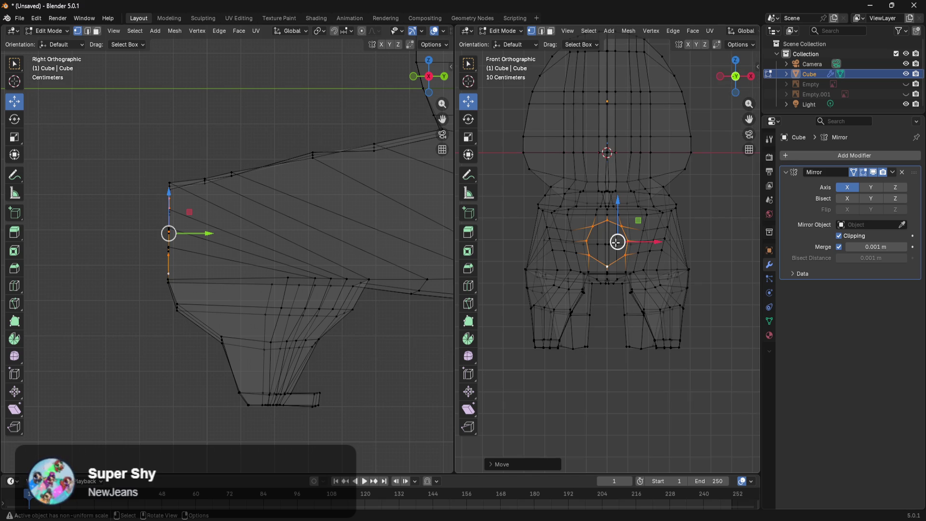
pyautogui.press('KP_3')
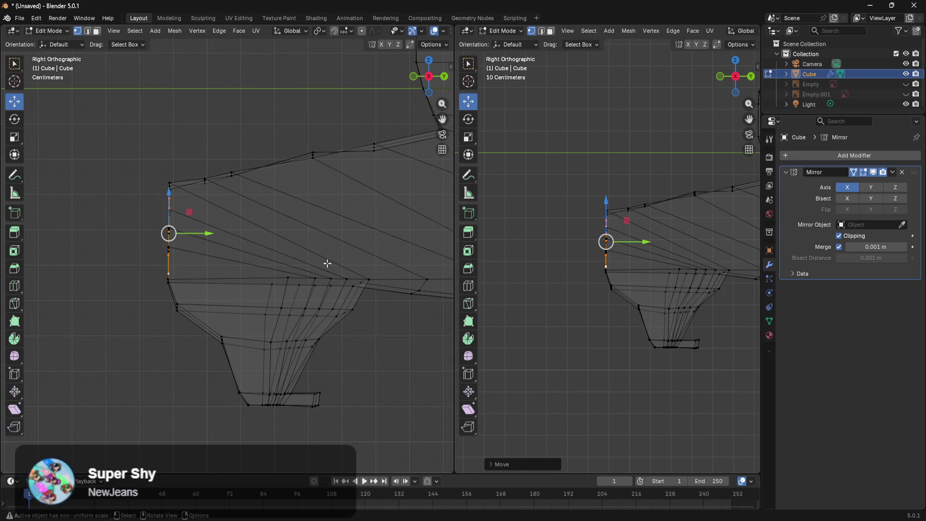
pyautogui.press('KP_1')
pyautogui.scroll(-3, 607, 290)
# Extrude the hip ring backward into two tail segments, tilting the end ring between them
pyautogui.moveTo(603, 289)
pyautogui.keyDown('shift'); pyautogui.mouseDown(button='middle')
pyautogui.moveTo(631, 313)
pyautogui.moveTo(627, 292)
pyautogui.mouseUp(button='middle'); pyautogui.keyUp('shift')
pyautogui.press('e')
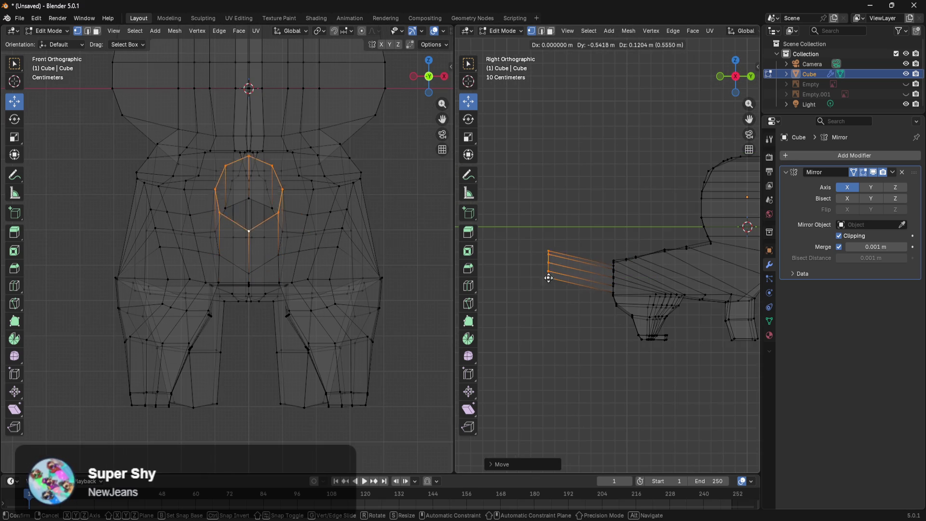
pyautogui.click(567, 274)
pyautogui.press('r')
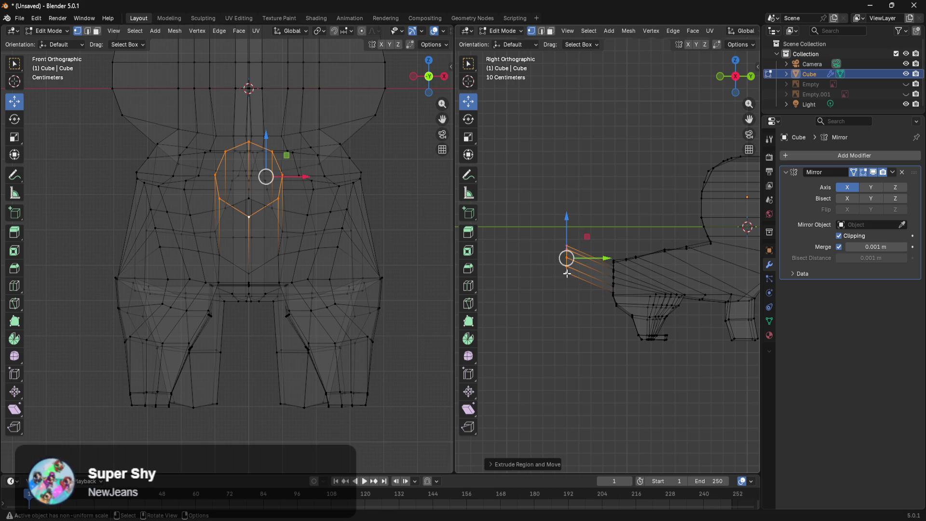
pyautogui.click(665, 209)
pyautogui.press('e')
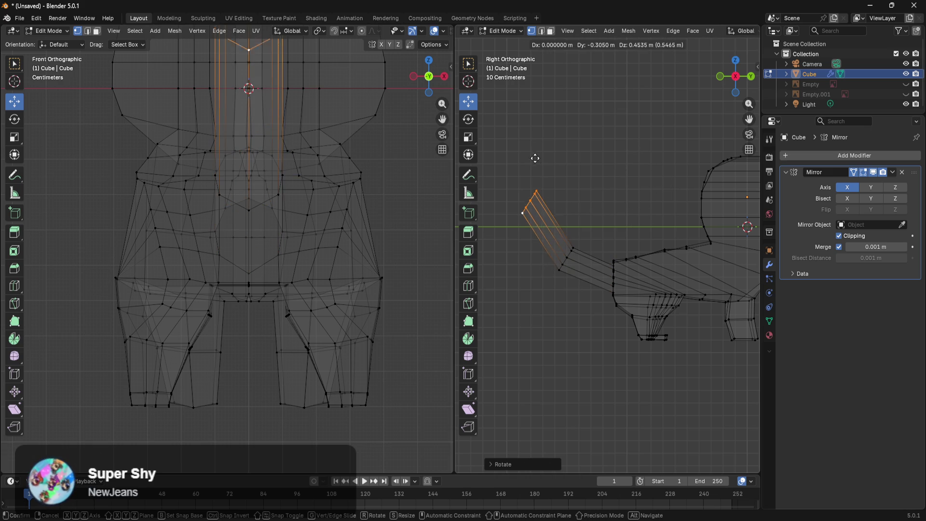
pyautogui.click(539, 182)
# Tilt the end ring again and extrude a third segment to curve the tail
pyautogui.moveTo(613, 203)
pyautogui.keyDown('shift'); pyautogui.mouseDown(button='middle')
pyautogui.moveTo(627, 232)
pyautogui.moveTo(633, 212)
pyautogui.mouseUp(button='middle'); pyautogui.keyUp('shift')
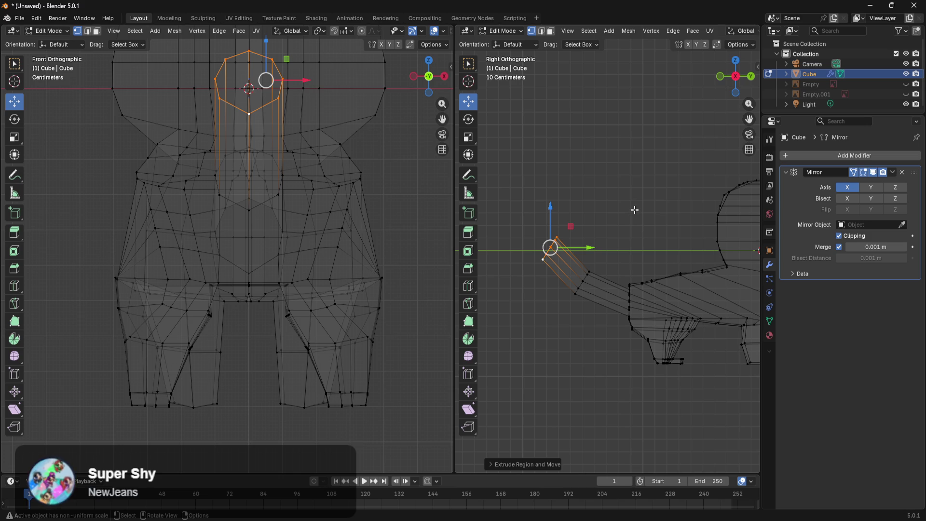
pyautogui.press('r')
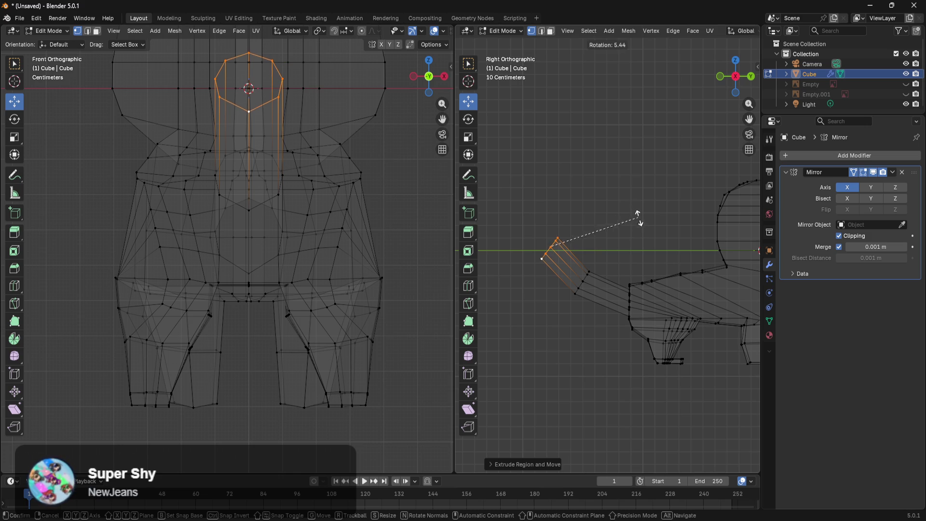
pyautogui.click(647, 236)
pyautogui.press('e')
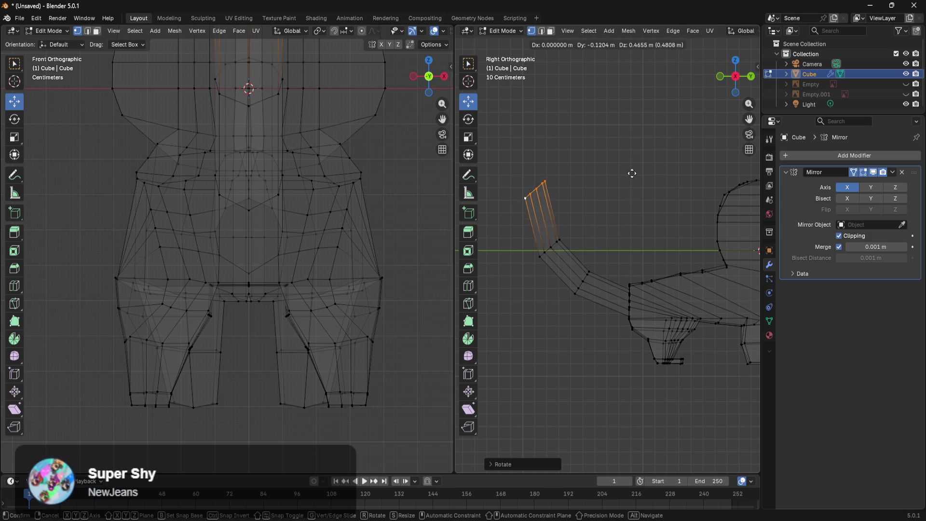
pyautogui.click(629, 187)
pyautogui.moveTo(632, 187)
pyautogui.keyDown('shift'); pyautogui.mouseDown(button='middle')
pyautogui.moveTo(666, 227)
pyautogui.moveTo(670, 278)
pyautogui.mouseUp(button='middle'); pyautogui.keyUp('shift')
pyautogui.scroll(2, 665, 228)
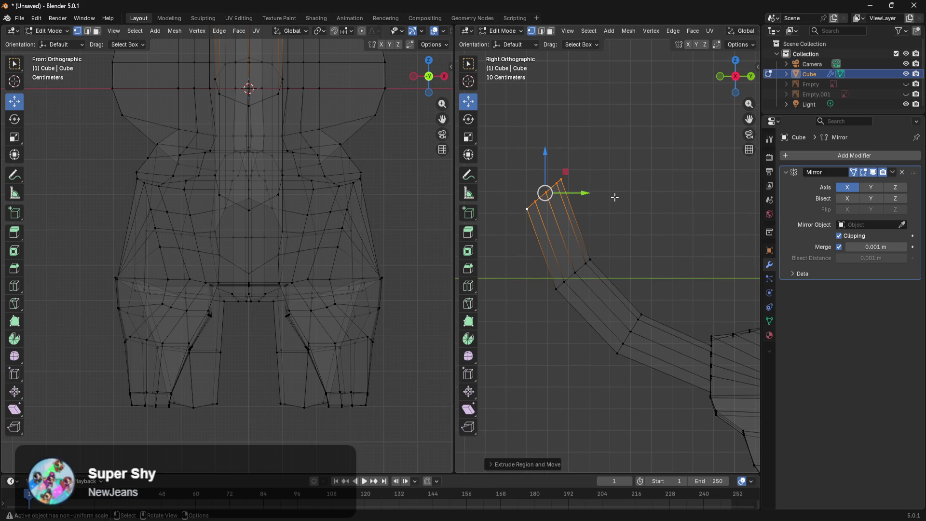
# Merge the tail-end vertices At Center and bring both tips onto the centre line with S X 0
pyautogui.press('m')
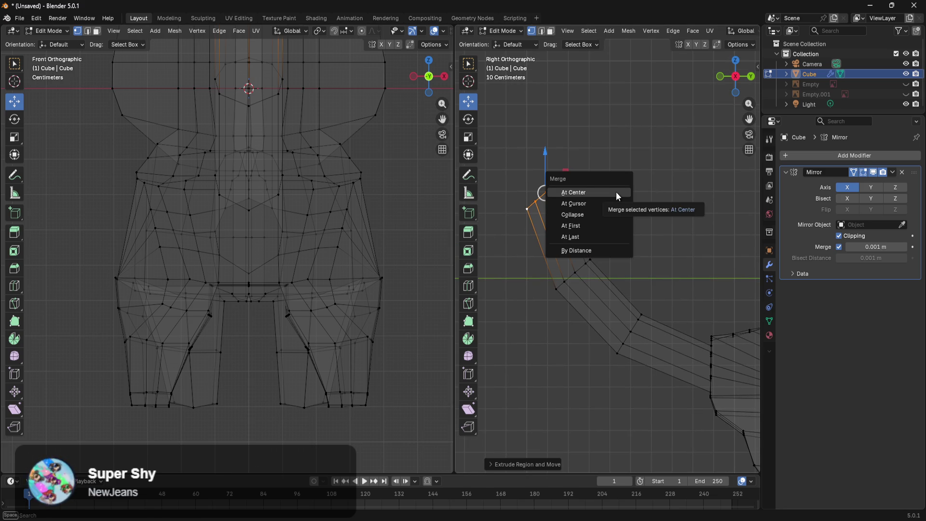
pyautogui.click(615, 192)
pyautogui.moveTo(673, 245)
pyautogui.mouseDown(button='middle')
pyautogui.moveTo(679, 302)
pyautogui.moveTo(709, 323)
pyautogui.moveTo(506, 397)
pyautogui.moveTo(555, 434)
pyautogui.moveTo(586, 337)
pyautogui.mouseUp(button='middle')
pyautogui.scroll(3, 622, 217)
pyautogui.moveTo(661, 120); pyautogui.dragTo(586, 193)
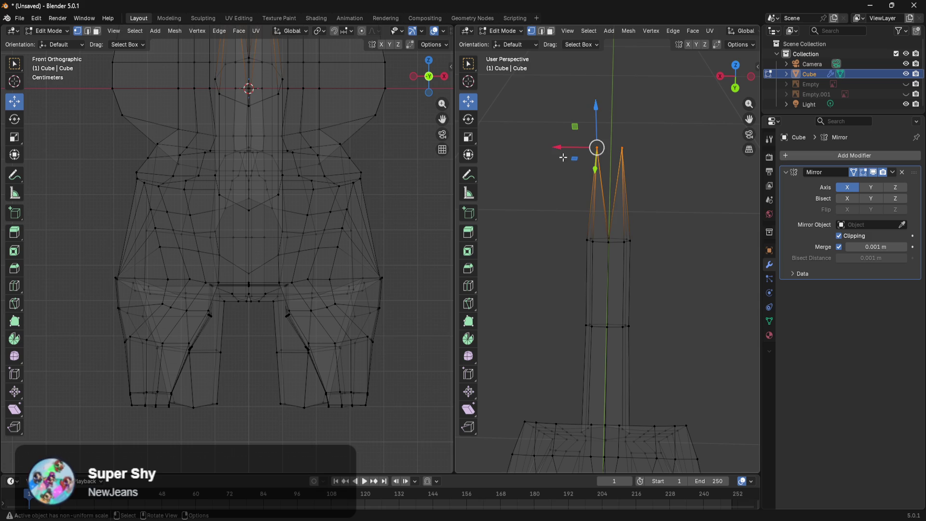
pyautogui.press('s')
pyautogui.press('x')
pyautogui.press('0')
pyautogui.press('Return')
# Deselect the tail tip and orbit around to review the whole mesh
pyautogui.click(684, 213)
pyautogui.moveTo(712, 252)
pyautogui.mouseDown(button='middle')
pyautogui.moveTo(713, 285)
pyautogui.moveTo(571, 232)
pyautogui.moveTo(489, 248)
pyautogui.moveTo(705, 237)
pyautogui.moveTo(692, 223)
pyautogui.moveTo(626, 289)
pyautogui.moveTo(600, 295)
pyautogui.moveTo(695, 248)
pyautogui.moveTo(508, 209)
pyautogui.moveTo(483, 256)
pyautogui.moveTo(477, 234)
pyautogui.moveTo(506, 202)
pyautogui.mouseUp(button='middle')
pyautogui.moveTo(651, 360)
pyautogui.mouseDown(button='middle')
pyautogui.moveTo(674, 411)
pyautogui.moveTo(600, 371)
pyautogui.moveTo(706, 243)
pyautogui.moveTo(651, 227)
pyautogui.moveTo(624, 259)
pyautogui.moveTo(613, 240)
pyautogui.moveTo(632, 238)
pyautogui.mouseUp(button='middle')
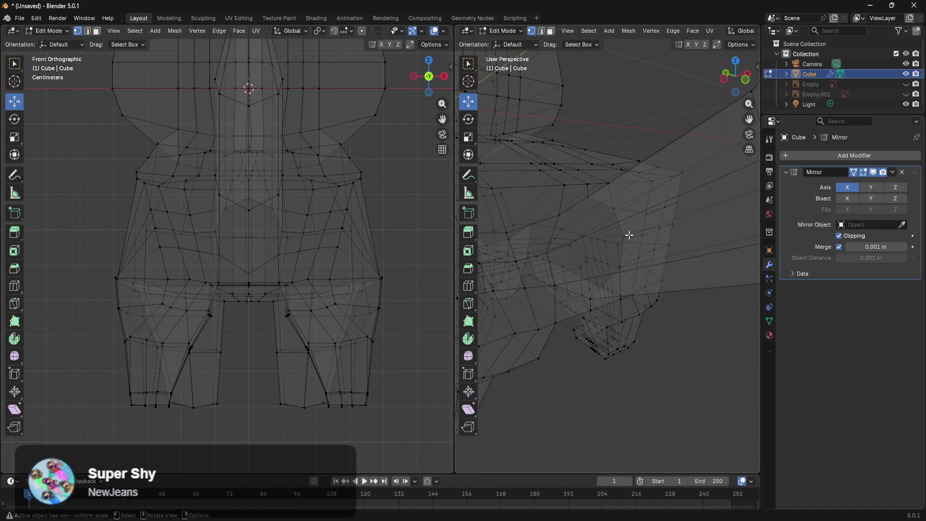
pyautogui.click(586, 196)
# Select the tail base ring and widen it sideways along X
pyautogui.keyDown('ctrl'); pyautogui.click(598, 295); pyautogui.keyUp('ctrl')
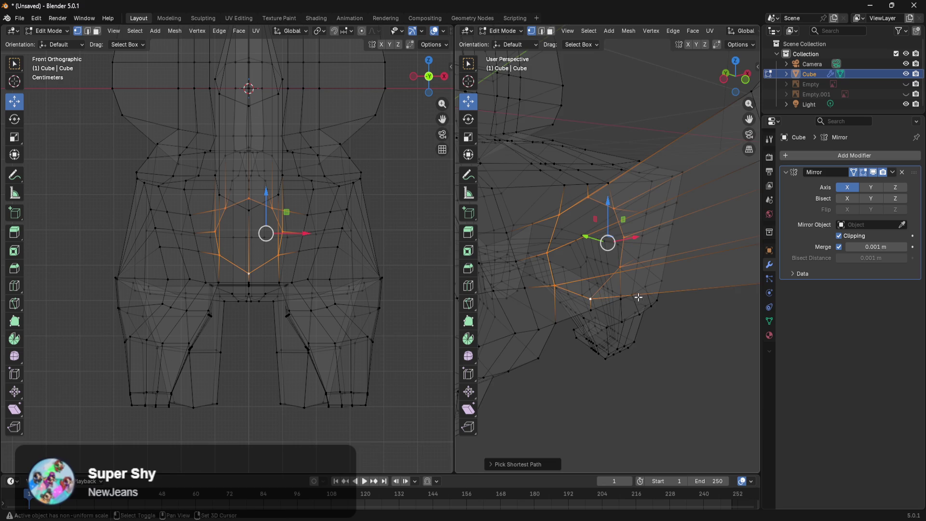
pyautogui.moveTo(598, 295); pyautogui.dragTo(611, 289, button='middle')
pyautogui.moveTo(689, 313); pyautogui.dragTo(516, 304, button='middle')
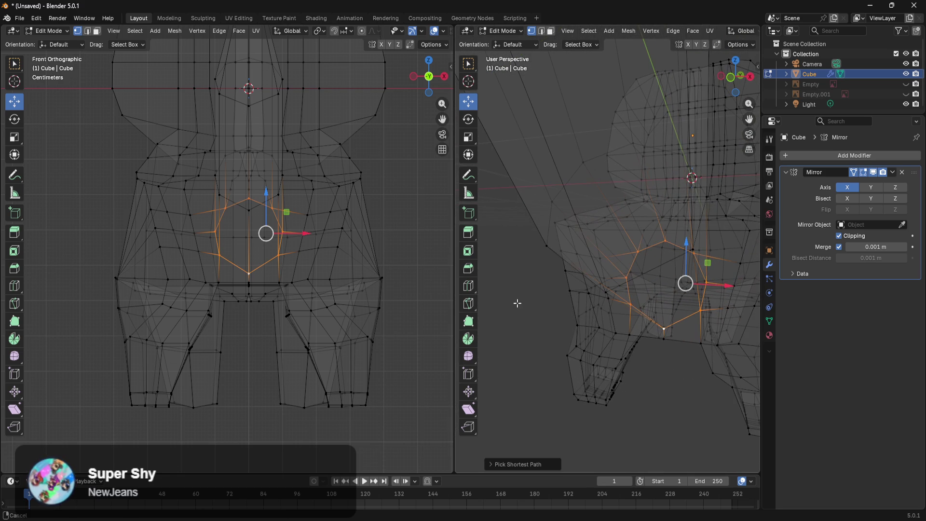
pyautogui.press('g')
pyautogui.press('x')
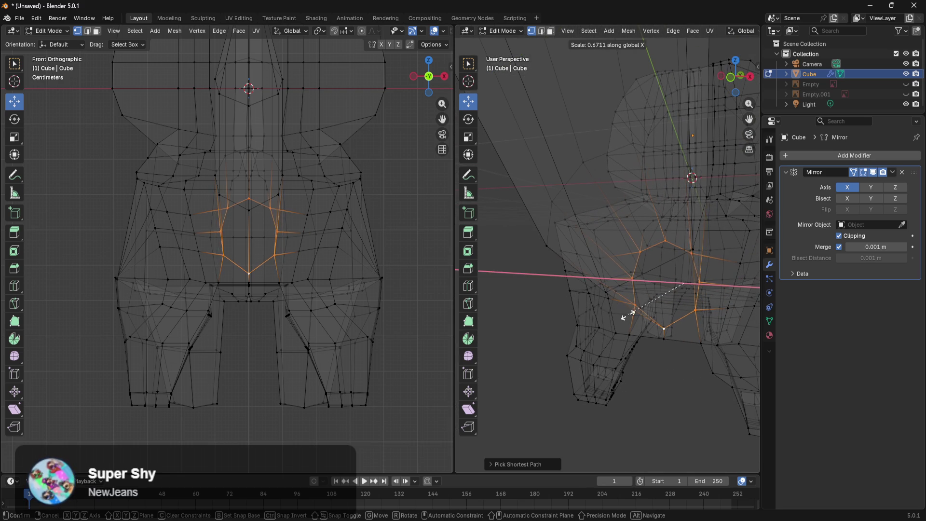
pyautogui.click(540, 291)
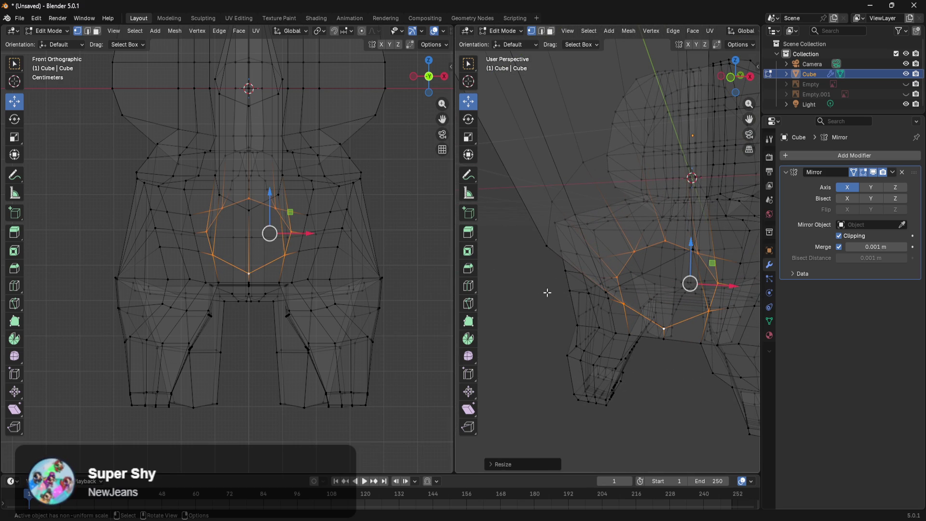
# Scale the tail base ring 1.1182 along Z to make it taller, then deselect it
pyautogui.press('s')
pyautogui.press('y')
pyautogui.press('z')
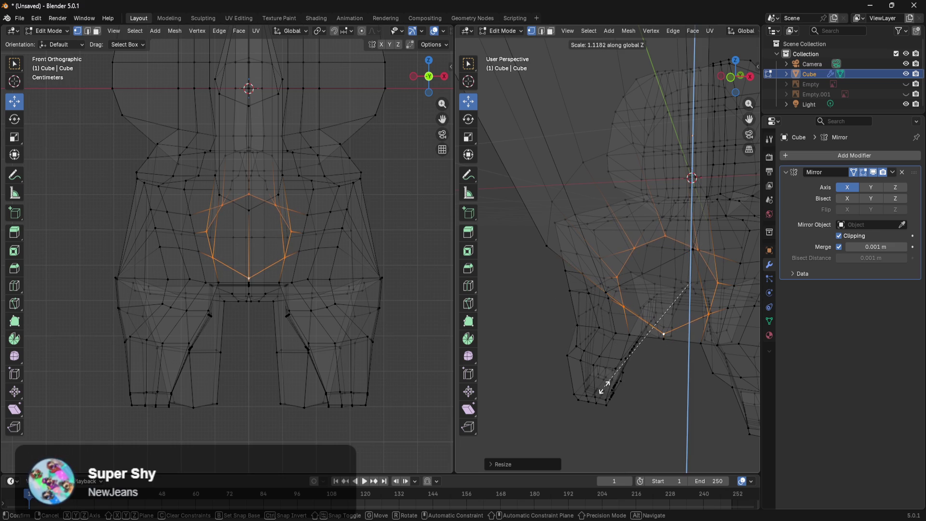
pyautogui.click(605, 381)
pyautogui.moveTo(603, 384)
pyautogui.mouseDown(button='middle')
pyautogui.moveTo(664, 383)
pyautogui.moveTo(542, 316)
pyautogui.moveTo(630, 341)
pyautogui.moveTo(666, 324)
pyautogui.moveTo(536, 319)
pyautogui.moveTo(592, 320)
pyautogui.mouseUp(button='middle')
pyautogui.moveTo(595, 251)
pyautogui.mouseDown(button='middle')
pyautogui.moveTo(602, 321)
pyautogui.moveTo(626, 350)
pyautogui.mouseUp(button='middle')
pyautogui.scroll(-5, 625, 351)
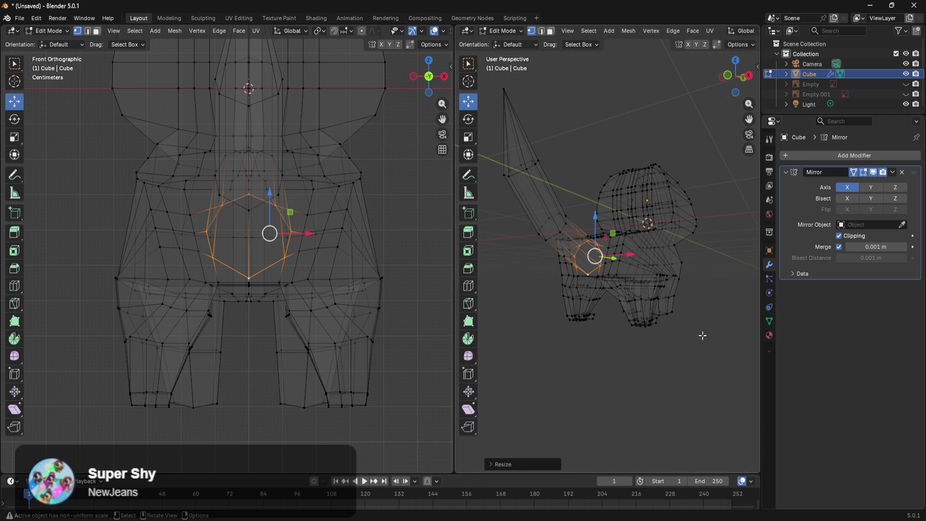
pyautogui.click(695, 332)
pyautogui.scroll(5, 697, 331)
pyautogui.moveTo(696, 330)
pyautogui.mouseDown(button='middle')
pyautogui.moveTo(597, 386)
pyautogui.moveTo(588, 350)
pyautogui.moveTo(634, 416)
pyautogui.moveTo(653, 376)
pyautogui.moveTo(628, 386)
pyautogui.moveTo(638, 364)
pyautogui.mouseUp(button='middle')
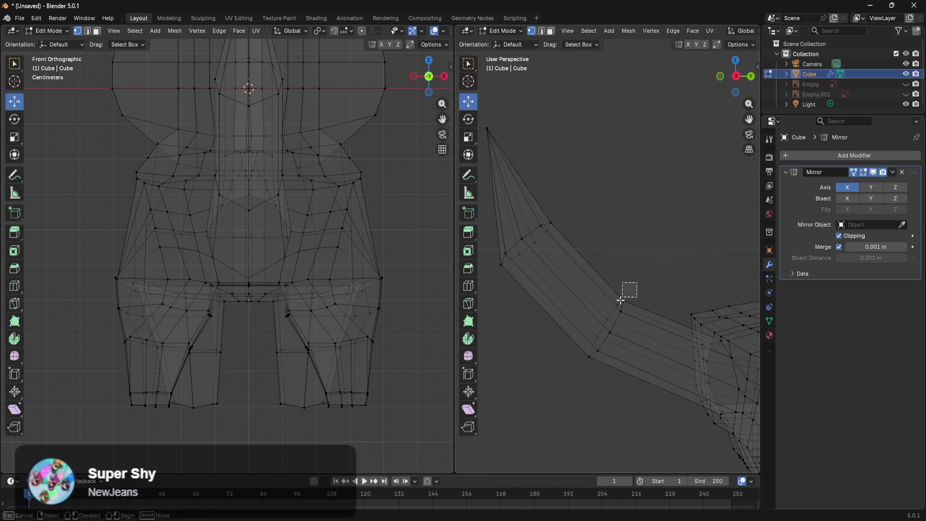
# Scale down the outer tail section and the section nearest the tip to thin them
pyautogui.keyDown('alt'); pyautogui.click(629, 287); pyautogui.keyUp('alt')
pyautogui.press('s')
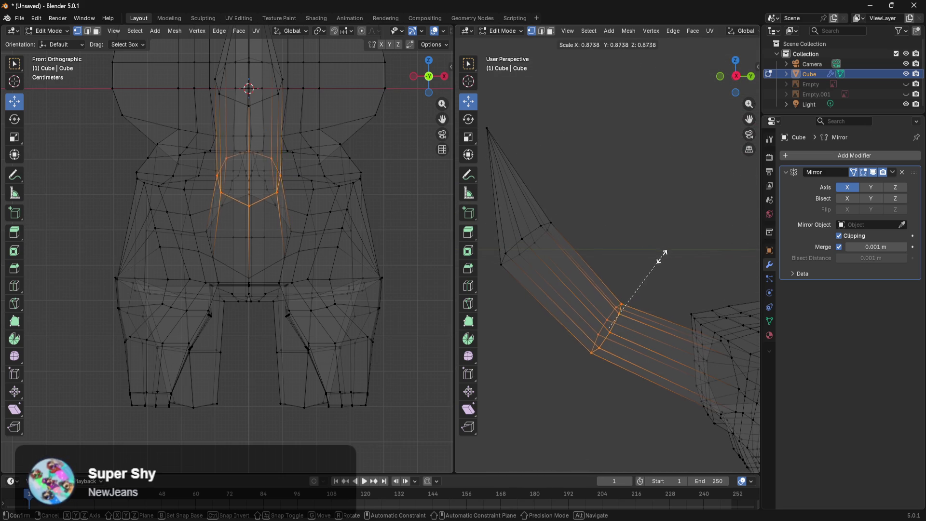
pyautogui.click(647, 272)
pyautogui.moveTo(617, 186); pyautogui.dragTo(510, 271)
pyautogui.press('s')
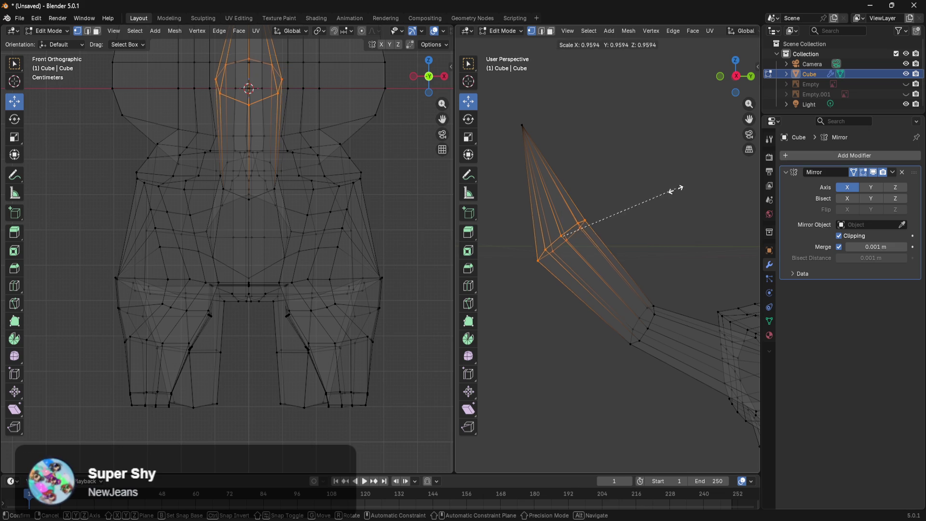
pyautogui.click(627, 212)
# Add two centred loop cuts along the tail, one near its top
pyautogui.keyDown('shift'); pyautogui.moveTo(679, 292); pyautogui.dragTo(586, 216, button='middle'); pyautogui.keyUp('shift')
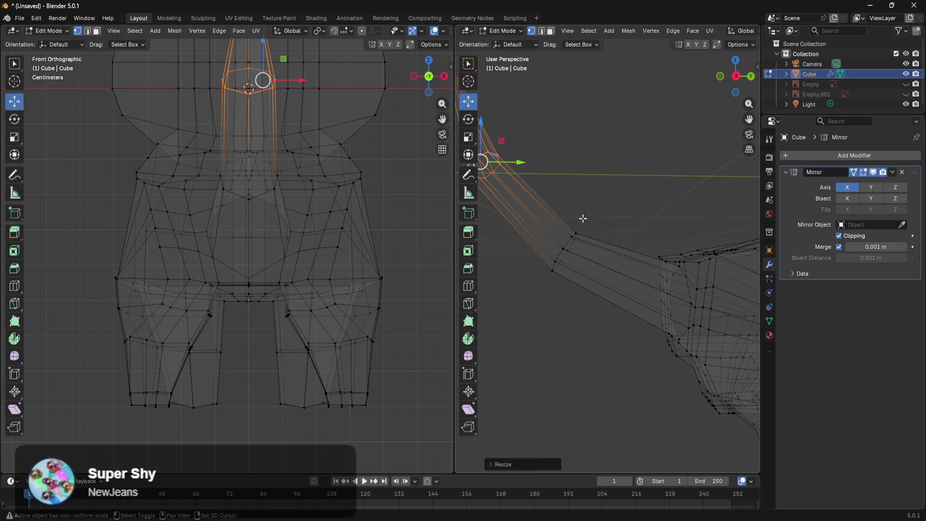
pyautogui.hotkey('ctrl', 'r')
pyautogui.click(597, 272)
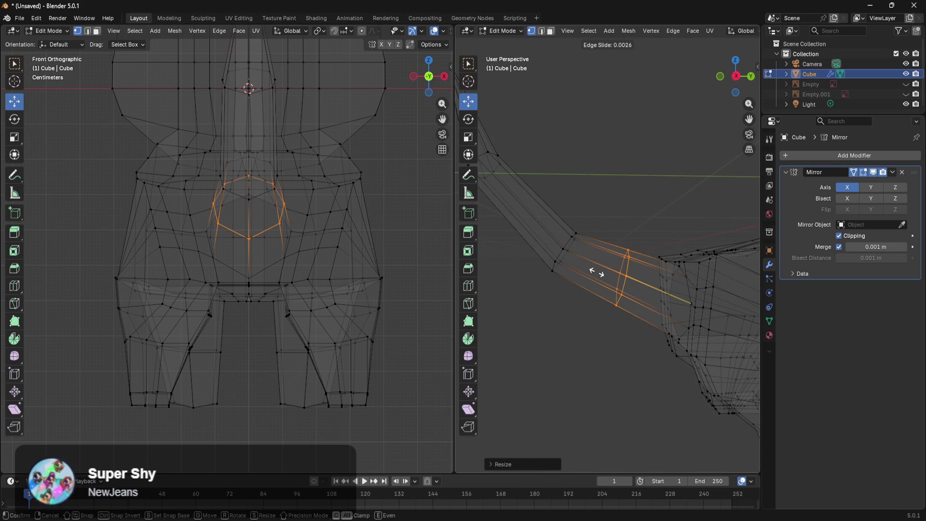
pyautogui.rightClick(597, 272)
pyautogui.hotkey('ctrl', 'r')
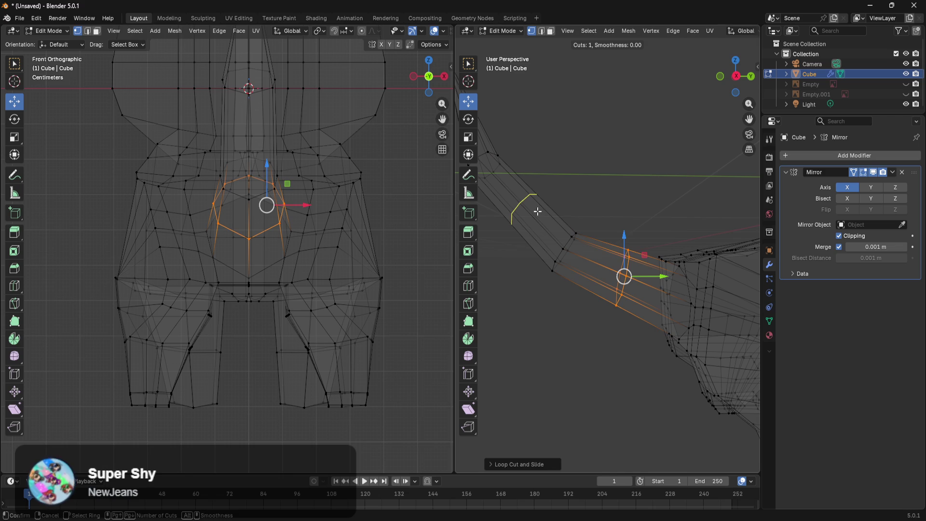
pyautogui.click(537, 208)
pyautogui.rightClick(537, 208)
# Select a new ring partway along the tail and enlarge it
pyautogui.click(622, 208)
pyautogui.moveTo(624, 206)
pyautogui.mouseDown()
pyautogui.moveTo(538, 290)
pyautogui.moveTo(604, 200)
pyautogui.mouseUp()
pyautogui.moveTo(583, 281); pyautogui.dragTo(622, 295, button='middle')
pyautogui.moveTo(589, 211); pyautogui.dragTo(535, 283)
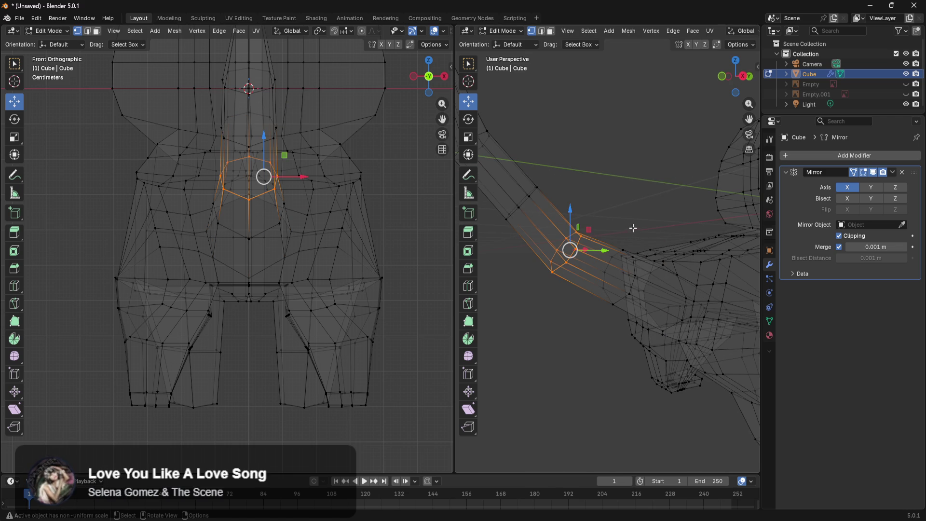
pyautogui.press('s')
pyautogui.click(644, 227)
# Scale up the next two tail rings, by about 1.196 and 1.078
pyautogui.moveTo(647, 225)
pyautogui.mouseDown(button='middle')
pyautogui.moveTo(599, 320)
pyautogui.moveTo(550, 320)
pyautogui.moveTo(674, 368)
pyautogui.moveTo(695, 352)
pyautogui.mouseUp(button='middle')
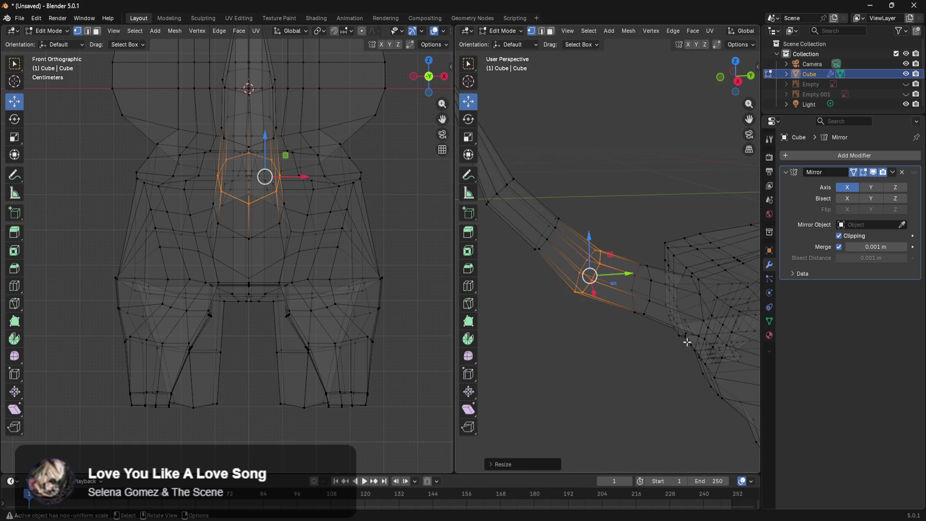
pyautogui.moveTo(654, 247); pyautogui.dragTo(636, 247, button='middle')
pyautogui.moveTo(631, 254); pyautogui.dragTo(656, 324)
pyautogui.moveTo(688, 255); pyautogui.dragTo(728, 235, button='middle')
pyautogui.press('s')
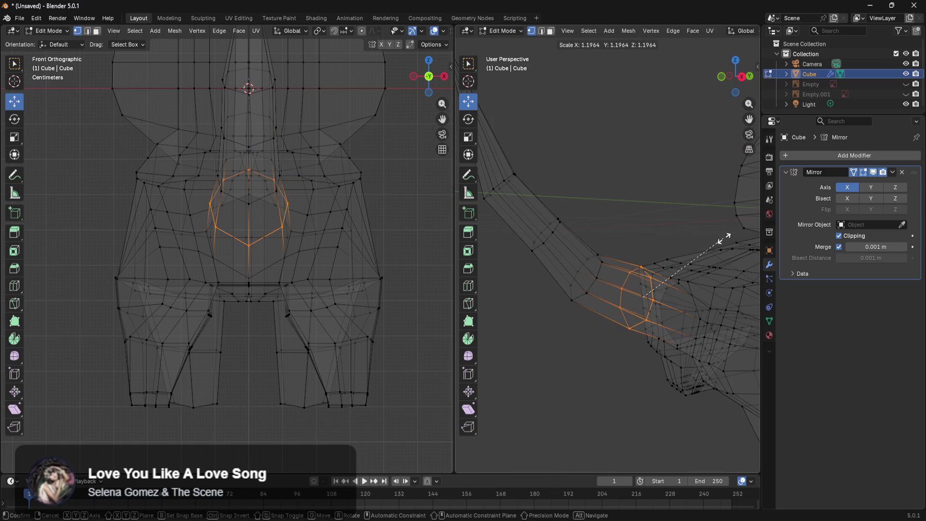
pyautogui.click(679, 246)
pyautogui.moveTo(610, 248)
pyautogui.mouseDown()
pyautogui.moveTo(547, 320)
pyautogui.moveTo(560, 313)
pyautogui.mouseUp()
pyautogui.press('s')
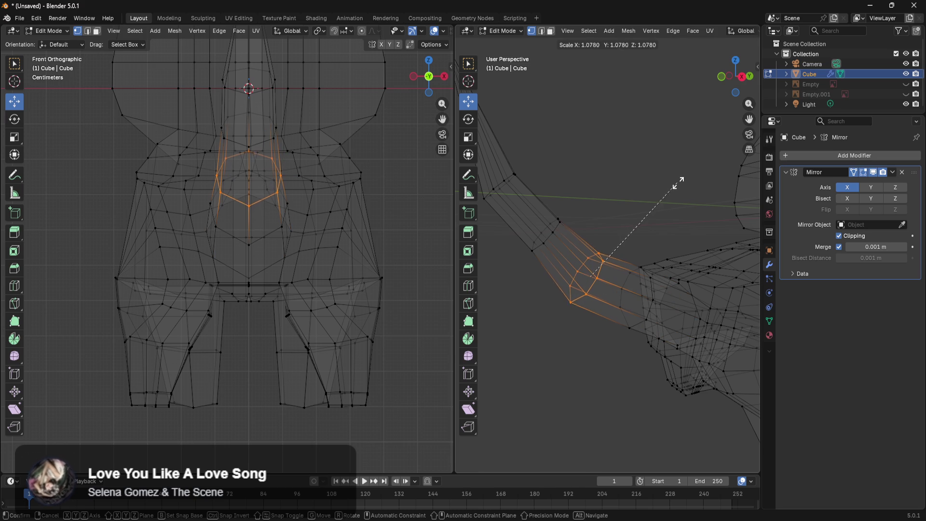
pyautogui.click(685, 181)
# Enlarge a ring higher up the tail by about 1.197, then deselect and switch to Right view
pyautogui.moveTo(595, 283); pyautogui.dragTo(646, 256, button='middle')
pyautogui.moveTo(628, 217); pyautogui.dragTo(585, 279)
pyautogui.moveTo(651, 246); pyautogui.dragTo(618, 253, button='middle')
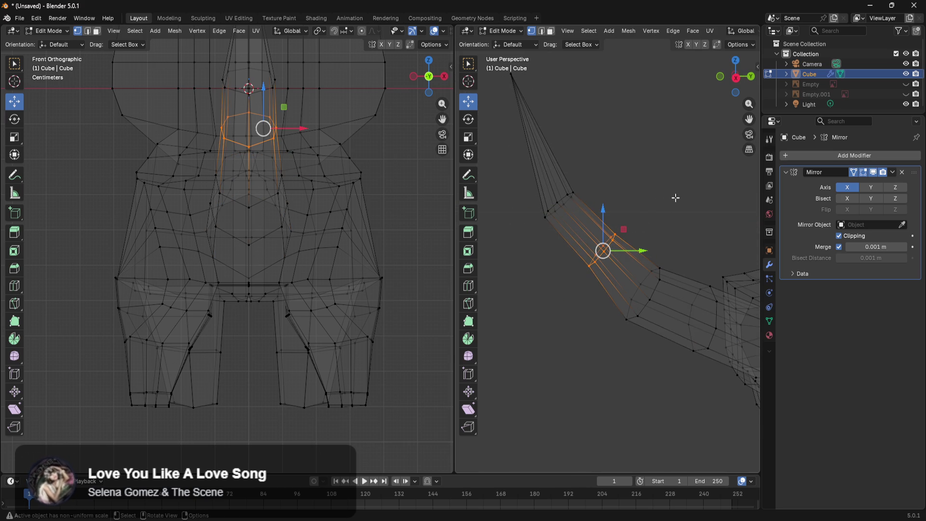
pyautogui.press('s')
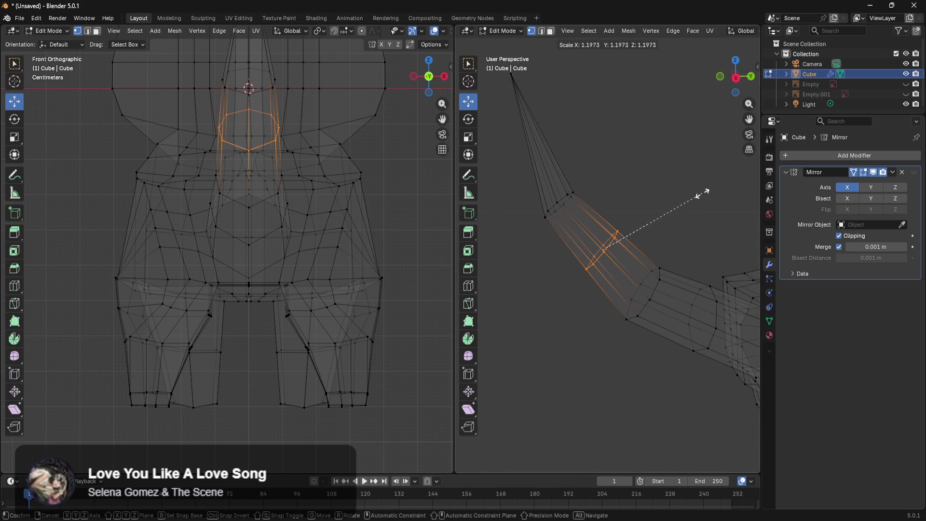
pyautogui.click(700, 194)
pyautogui.press('g')
pyautogui.press('z')
pyautogui.press('Escape')
pyautogui.hotkey('alt', 'a')
pyautogui.press('KP_3')
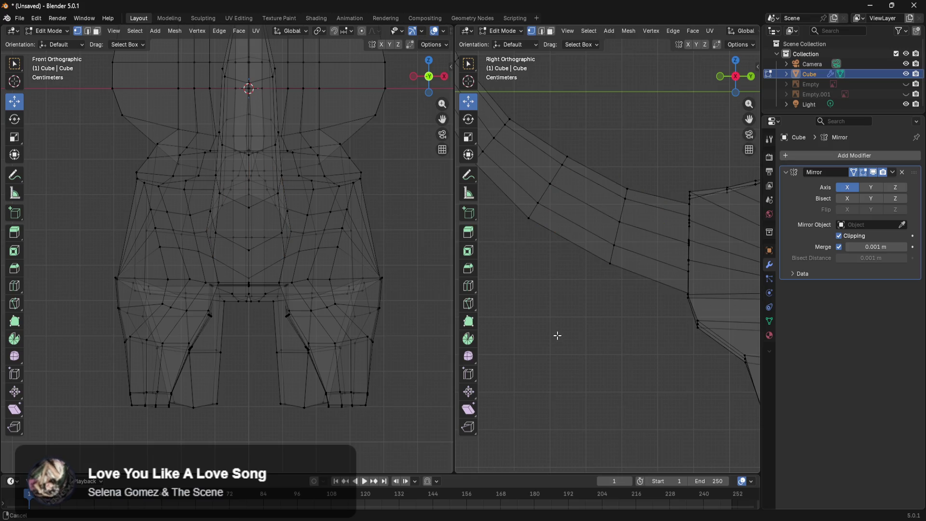
# Box-select the tail-tip vertices in side view and rotate them upward along the curve
pyautogui.scroll(2, 640, 393)
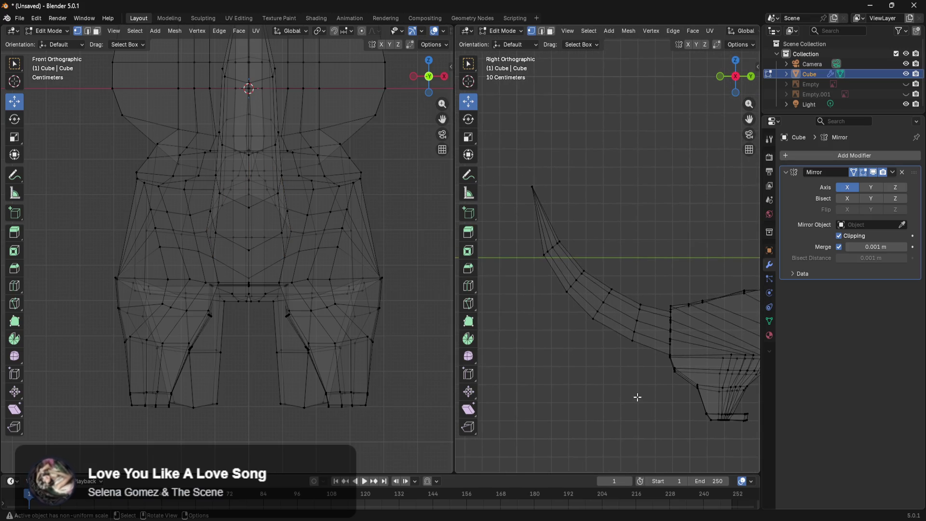
pyautogui.scroll(1, 646, 407)
pyautogui.moveTo(532, 147)
pyautogui.mouseDown()
pyautogui.moveTo(494, 166)
pyautogui.moveTo(545, 161)
pyautogui.mouseUp()
pyautogui.hotkey('alt', 'a')
pyautogui.moveTo(643, 288)
pyautogui.keyDown('shift'); pyautogui.mouseDown(button='middle')
pyautogui.moveTo(678, 245)
pyautogui.moveTo(675, 214)
pyautogui.mouseUp(button='middle'); pyautogui.keyUp('shift')
pyautogui.moveTo(592, 154); pyautogui.dragTo(531, 210)
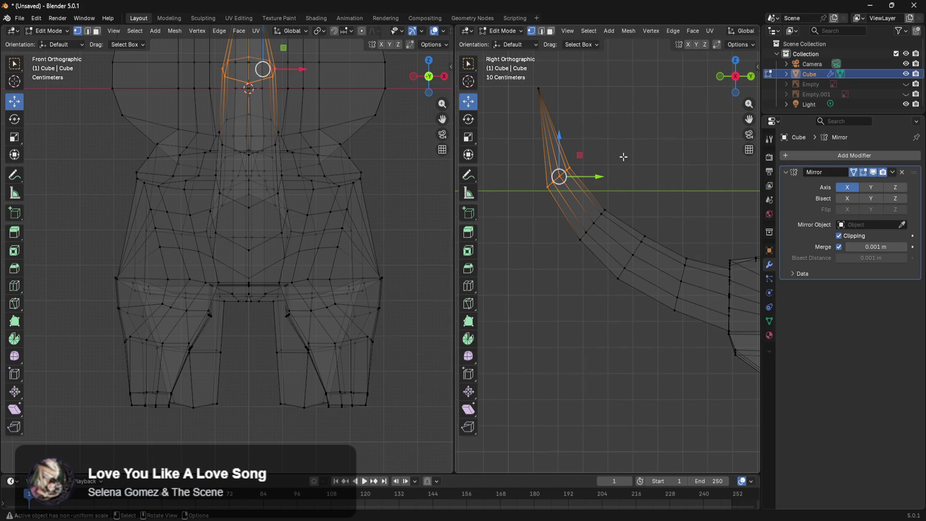
pyautogui.press('r')
pyautogui.click(676, 115)
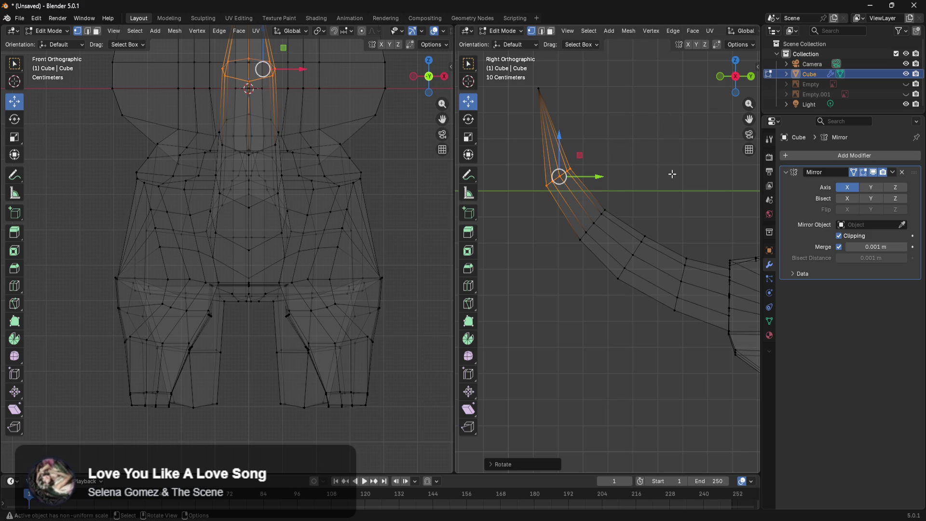
# Deselect the tip and pan along the side view to check the tail's curve
pyautogui.click(679, 226)
pyautogui.moveTo(687, 240)
pyautogui.keyDown('shift'); pyautogui.mouseDown(button='middle')
pyautogui.moveTo(646, 193)
pyautogui.moveTo(709, 314)
pyautogui.mouseUp(button='middle'); pyautogui.keyUp('shift')
pyautogui.scroll(2, 651, 188)
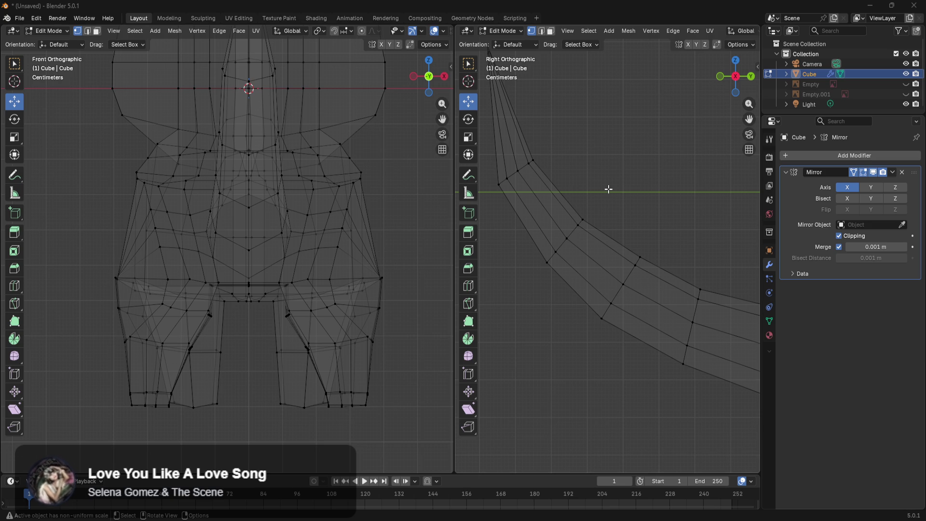
pyautogui.keyDown('shift'); pyautogui.moveTo(659, 232); pyautogui.dragTo(643, 264, button='middle'); pyautogui.keyUp('shift')
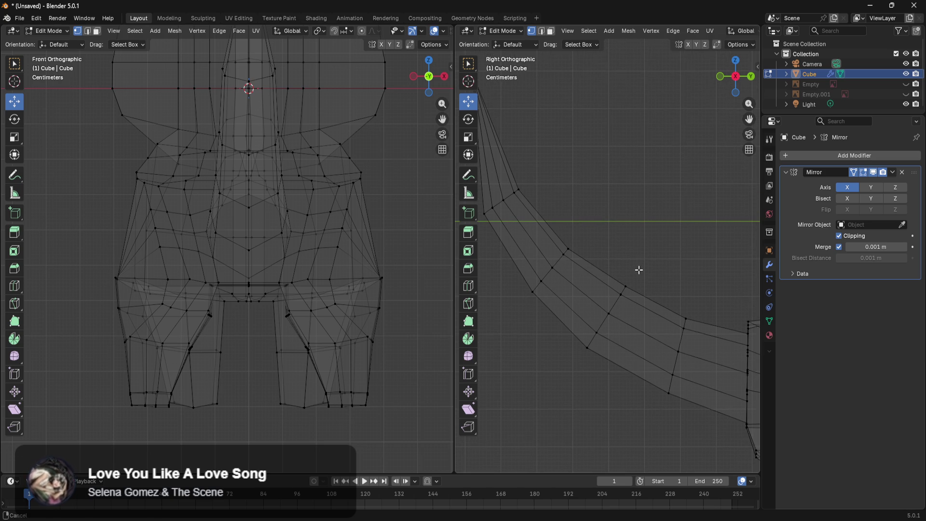
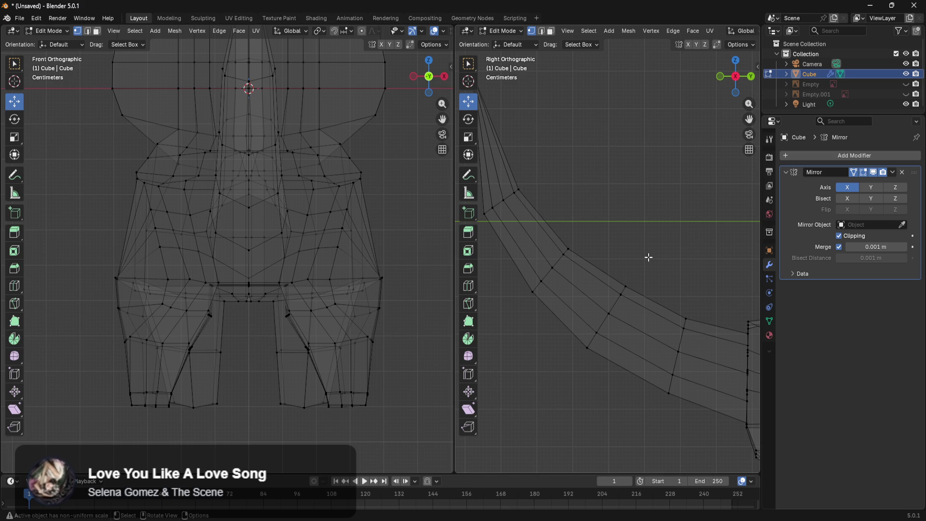
# In the side view, push one body-outline vertex slightly back along Y and lower it
pyautogui.moveTo(644, 246)
pyautogui.keyDown('ctrl'); pyautogui.mouseDown(button='middle')
pyautogui.moveTo(646, 285)
pyautogui.moveTo(684, 331)
pyautogui.moveTo(704, 302)
pyautogui.moveTo(587, 233)
pyautogui.moveTo(624, 221)
pyautogui.moveTo(657, 275)
pyautogui.moveTo(616, 245)
pyautogui.mouseUp(button='middle'); pyautogui.keyUp('ctrl')
pyautogui.scroll(2, 616, 245)
pyautogui.click(544, 210)
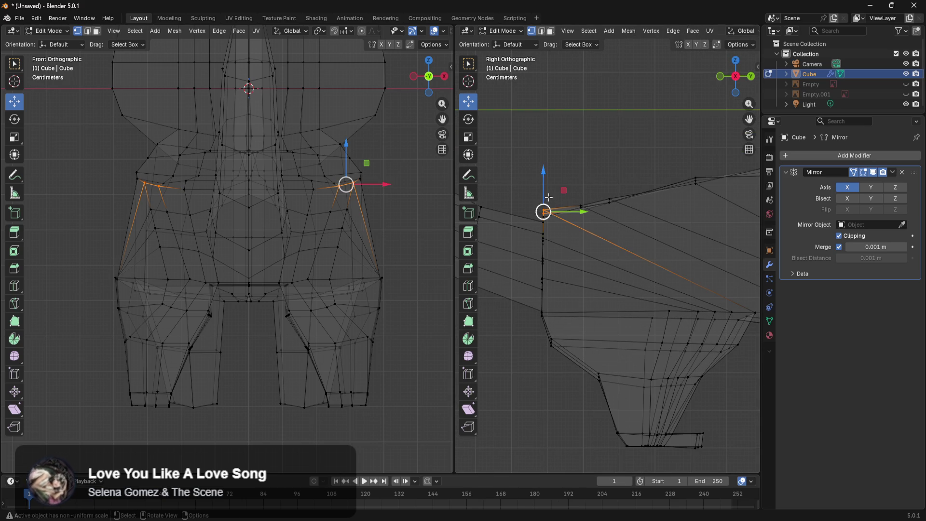
pyautogui.moveTo(577, 211); pyautogui.dragTo(584, 212)
pyautogui.moveTo(552, 173); pyautogui.dragTo(550, 186)
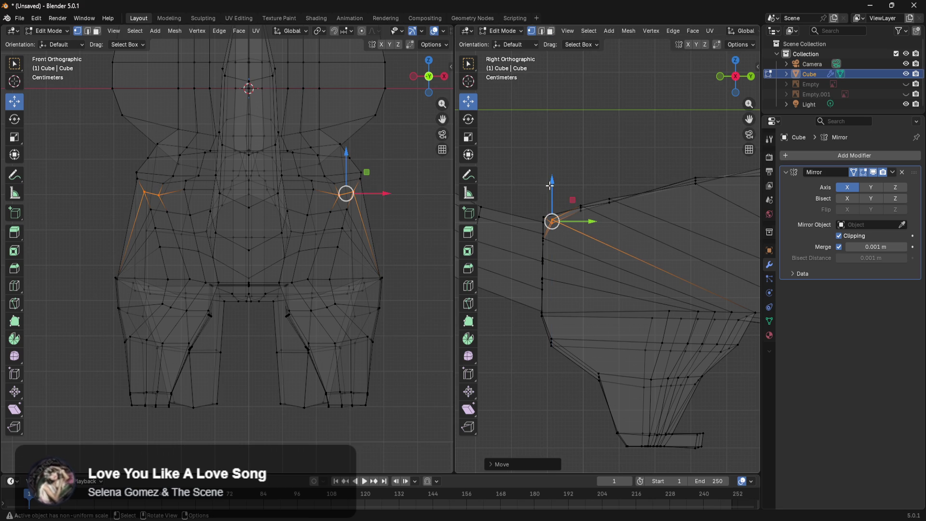
# Raise another side-profile vertex slightly, then orbit into perspective to see the whole mesh
pyautogui.click(573, 151)
pyautogui.click(325, 198)
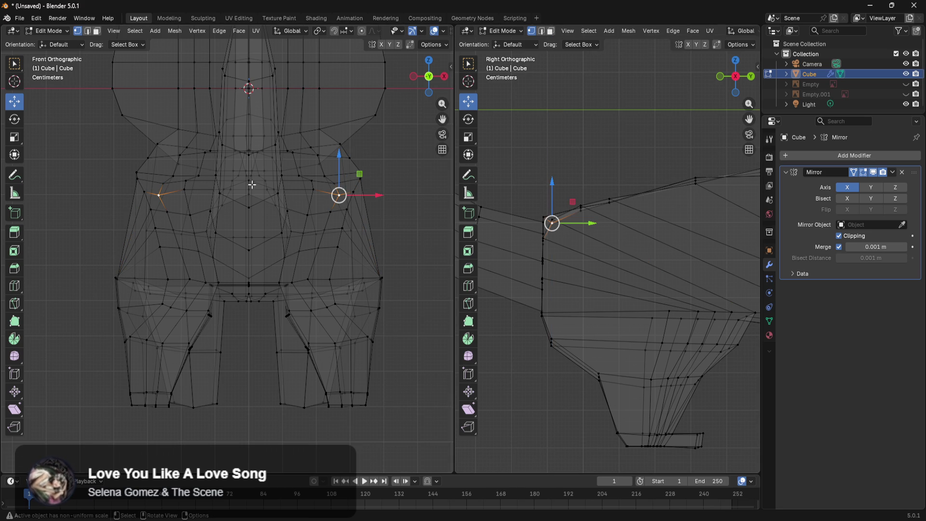
pyautogui.moveTo(340, 162); pyautogui.dragTo(341, 154)
pyautogui.click(558, 192)
pyautogui.moveTo(603, 250)
pyautogui.keyDown('shift'); pyautogui.mouseDown(button='middle')
pyautogui.moveTo(614, 256)
pyautogui.moveTo(601, 312)
pyautogui.mouseUp(button='middle'); pyautogui.keyUp('shift')
pyautogui.scroll(-5, 601, 311)
pyautogui.moveTo(658, 306)
pyautogui.mouseDown(button='middle')
pyautogui.moveTo(616, 320)
pyautogui.moveTo(562, 299)
pyautogui.moveTo(554, 315)
pyautogui.moveTo(614, 337)
pyautogui.moveTo(649, 320)
pyautogui.moveTo(721, 317)
pyautogui.moveTo(668, 333)
pyautogui.moveTo(666, 360)
pyautogui.moveTo(612, 344)
pyautogui.mouseUp(button='middle')
# Switch to Solid shading, return to Object Mode and turn the view to face the creature
pyautogui.press('z')
pyautogui.click(795, 342)
pyautogui.press('Tab')
pyautogui.scroll(6, 629, 380)
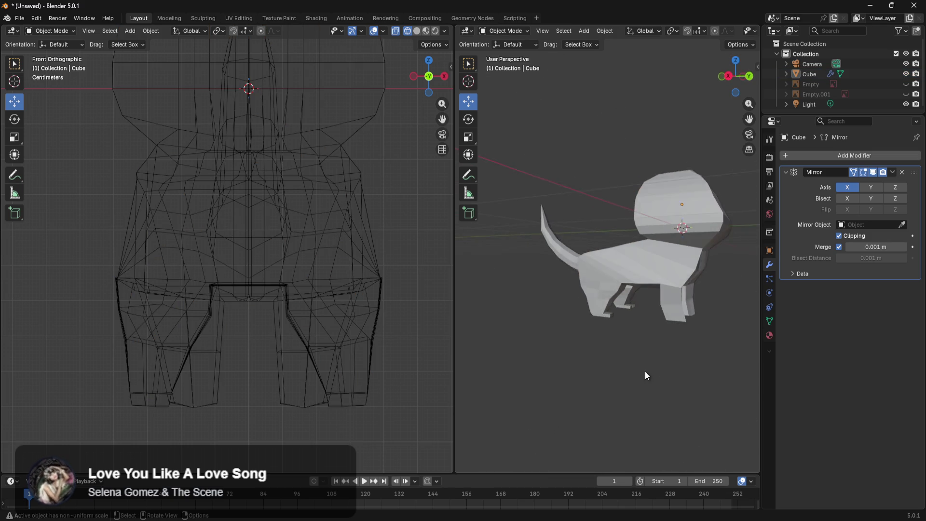
pyautogui.moveTo(592, 352)
pyautogui.mouseDown(button='middle')
pyautogui.moveTo(627, 360)
pyautogui.moveTo(606, 383)
pyautogui.moveTo(683, 384)
pyautogui.moveTo(583, 346)
pyautogui.moveTo(710, 351)
pyautogui.moveTo(739, 328)
pyautogui.moveTo(589, 338)
pyautogui.moveTo(530, 324)
pyautogui.moveTo(475, 333)
pyautogui.moveTo(565, 373)
pyautogui.moveTo(751, 357)
pyautogui.moveTo(527, 357)
pyautogui.moveTo(629, 341)
pyautogui.moveTo(714, 357)
pyautogui.moveTo(649, 367)
pyautogui.moveTo(664, 310)
pyautogui.moveTo(692, 327)
pyautogui.moveTo(681, 342)
pyautogui.moveTo(665, 331)
pyautogui.moveTo(696, 322)
pyautogui.moveTo(655, 355)
pyautogui.moveTo(649, 337)
pyautogui.moveTo(652, 373)
pyautogui.moveTo(594, 353)
pyautogui.moveTo(624, 367)
pyautogui.moveTo(675, 344)
pyautogui.moveTo(697, 370)
pyautogui.mouseUp(button='middle')
pyautogui.scroll(-5, 655, 354)
# Re-enter Edit Mode and frame the area to fix, cancelling an accidental vertex move
pyautogui.press('Tab')
pyautogui.scroll(5, 736, 318)
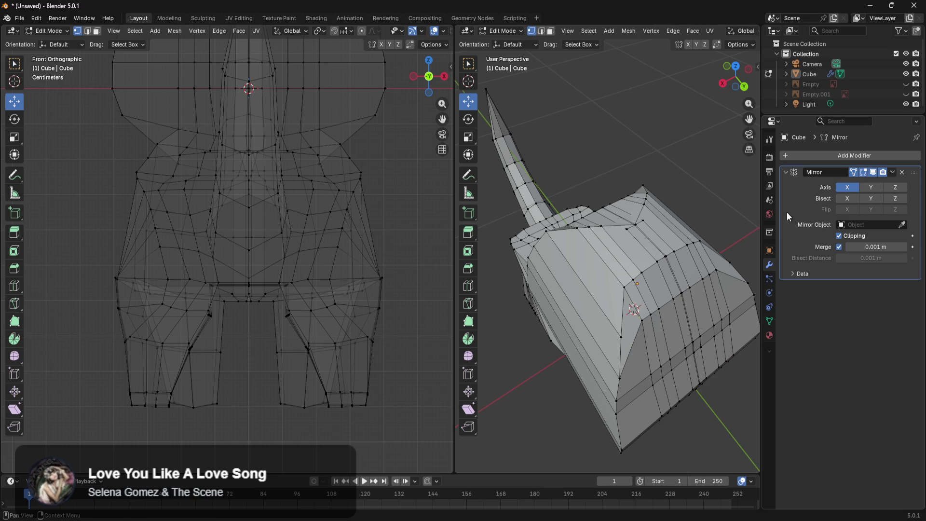
pyautogui.scroll(4, 638, 222)
pyautogui.keyDown('shift'); pyautogui.moveTo(693, 225); pyautogui.dragTo(675, 324, button='middle'); pyautogui.keyUp('shift')
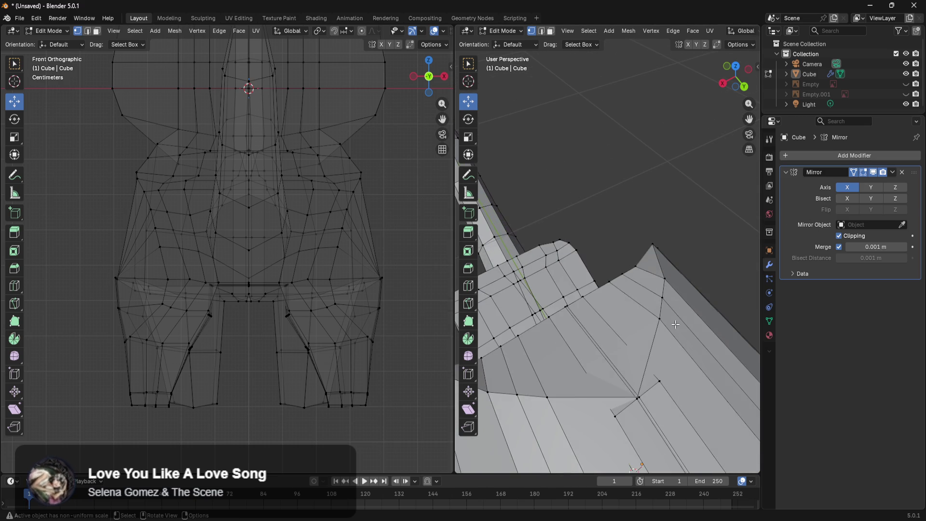
pyautogui.moveTo(651, 424); pyautogui.dragTo(641, 403)
pyautogui.rightClick(641, 400)
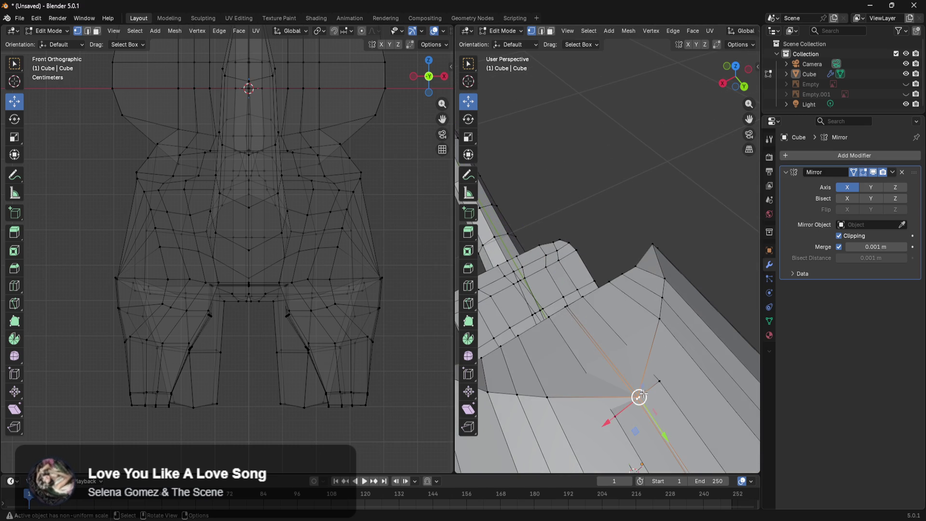
pyautogui.click(702, 341)
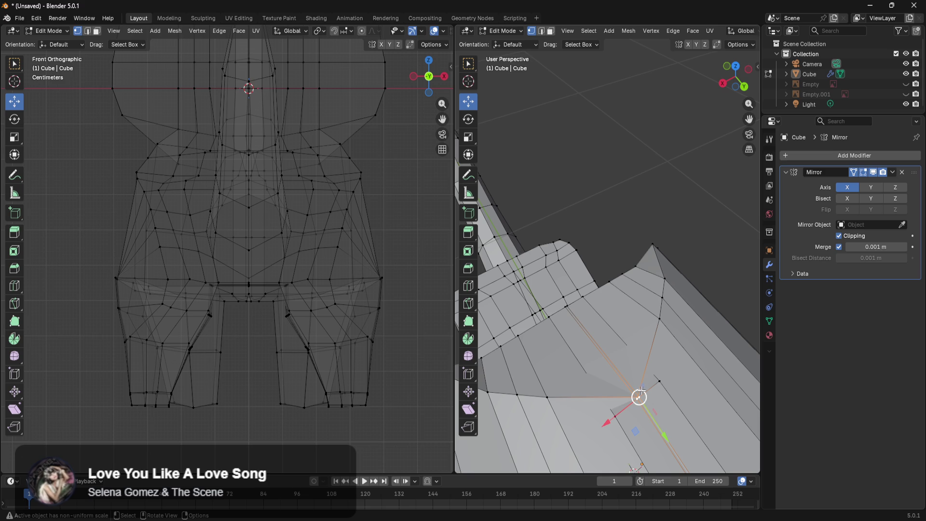
pyautogui.scroll(-2, 658, 398)
pyautogui.moveTo(659, 404)
pyautogui.mouseDown(button='middle')
pyautogui.moveTo(709, 384)
pyautogui.moveTo(608, 367)
pyautogui.moveTo(682, 364)
pyautogui.mouseUp(button='middle')
pyautogui.scroll(-3, 607, 367)
pyautogui.scroll(1, 620, 368)
# Switch to Wireframe shading and slide a vertex near the centre seam along X
pyautogui.press('z')
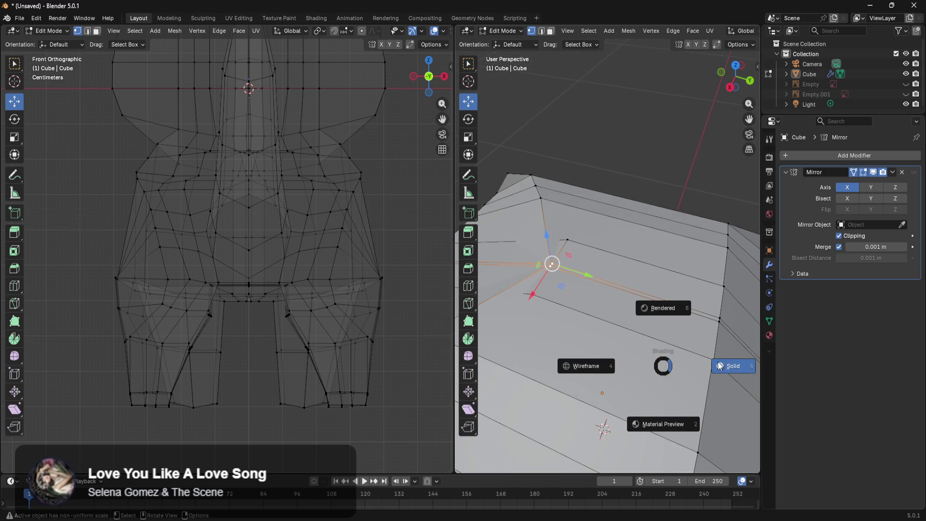
pyautogui.click(570, 359)
pyautogui.moveTo(595, 359)
pyautogui.mouseDown(button='middle')
pyautogui.moveTo(637, 356)
pyautogui.moveTo(626, 279)
pyautogui.moveTo(719, 258)
pyautogui.moveTo(705, 271)
pyautogui.moveTo(709, 296)
pyautogui.moveTo(676, 328)
pyautogui.moveTo(697, 310)
pyautogui.moveTo(700, 251)
pyautogui.mouseUp(button='middle')
pyautogui.click(670, 140)
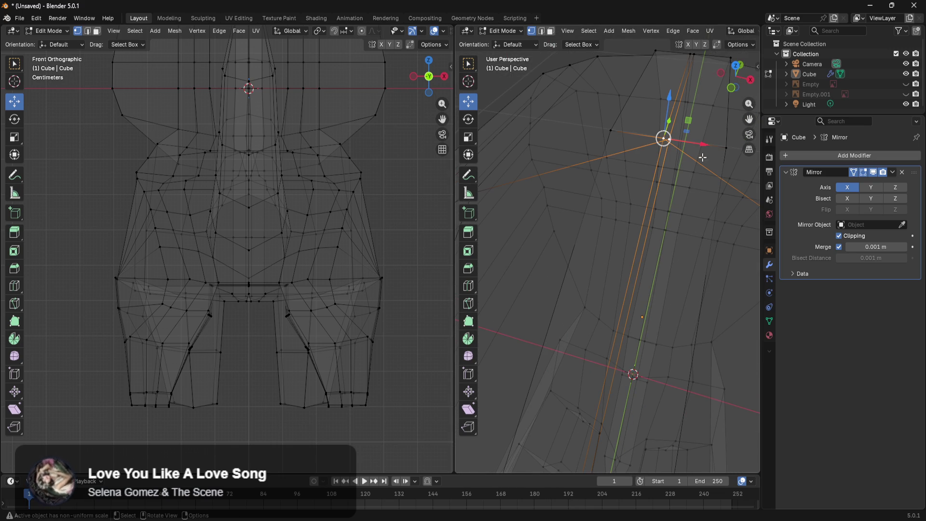
pyautogui.moveTo(705, 144)
pyautogui.mouseDown()
pyautogui.moveTo(728, 144)
pyautogui.moveTo(711, 144)
pyautogui.mouseUp()
# Slide the top-edge seam vertices along X and lower one slightly
pyautogui.click(708, 236)
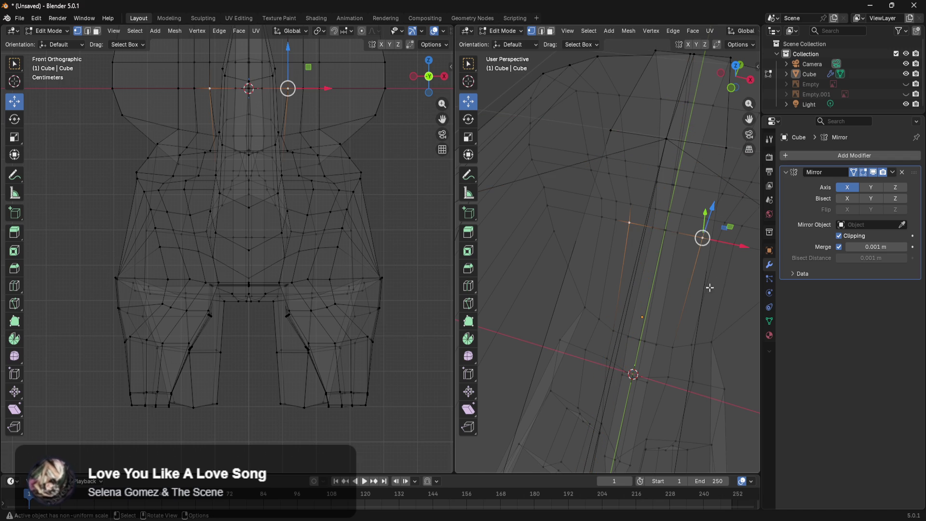
pyautogui.scroll(-2, 661, 185)
pyautogui.click(695, 92)
pyautogui.scroll(3, 684, 98)
pyautogui.moveTo(684, 98)
pyautogui.keyDown('shift'); pyautogui.mouseDown(button='middle')
pyautogui.moveTo(641, 299)
pyautogui.moveTo(672, 274)
pyautogui.moveTo(646, 273)
pyautogui.moveTo(663, 273)
pyautogui.mouseUp(button='middle'); pyautogui.keyUp('shift')
pyautogui.click(677, 216)
pyautogui.click(627, 272)
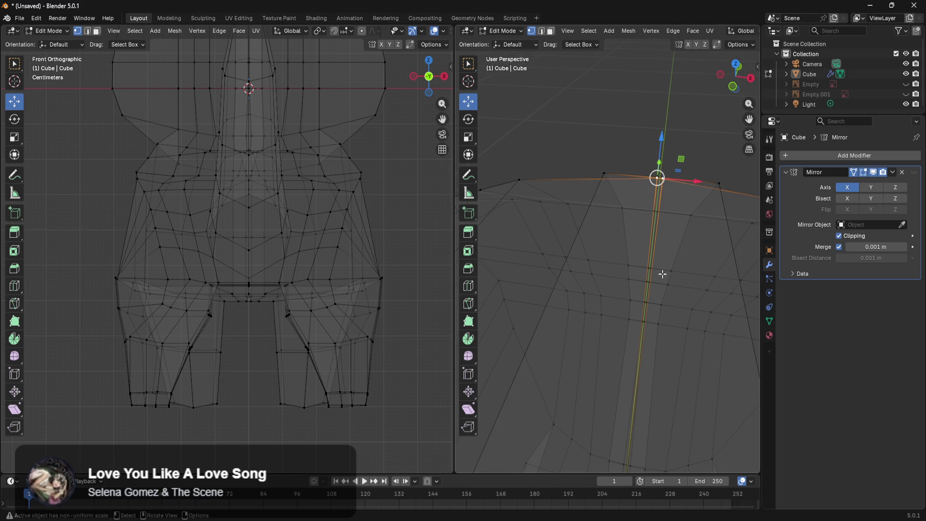
pyautogui.moveTo(694, 180); pyautogui.dragTo(736, 179)
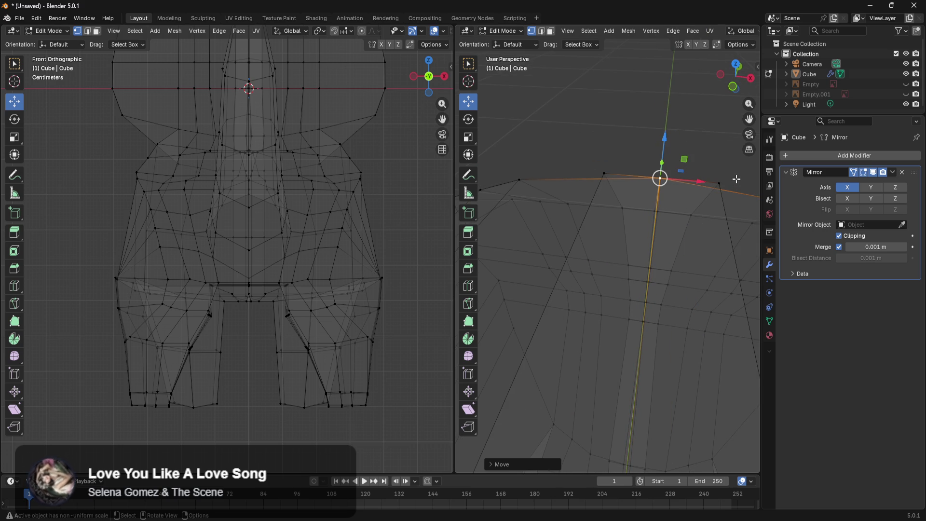
pyautogui.click(720, 183)
pyautogui.moveTo(641, 172)
pyautogui.mouseDown()
pyautogui.moveTo(687, 174)
pyautogui.moveTo(679, 177)
pyautogui.mouseUp()
pyautogui.moveTo(615, 228)
pyautogui.mouseDown(button='middle')
pyautogui.moveTo(636, 221)
pyautogui.moveTo(659, 232)
pyautogui.moveTo(622, 258)
pyautogui.moveTo(627, 227)
pyautogui.moveTo(637, 273)
pyautogui.moveTo(653, 285)
pyautogui.moveTo(678, 281)
pyautogui.moveTo(653, 269)
pyautogui.moveTo(619, 160)
pyautogui.mouseUp(button='middle')
pyautogui.moveTo(619, 147); pyautogui.dragTo(619, 149)
# Raise another vertex along the seam slightly and inspect the adjusted area
pyautogui.click(668, 159)
pyautogui.moveTo(664, 131)
pyautogui.mouseDown(button='middle')
pyautogui.moveTo(632, 243)
pyautogui.moveTo(661, 213)
pyautogui.moveTo(661, 231)
pyautogui.mouseUp(button='middle')
pyautogui.click(630, 247)
pyautogui.click(672, 216)
pyautogui.moveTo(683, 186); pyautogui.dragTo(684, 181)
pyautogui.moveTo(675, 241)
pyautogui.mouseDown(button='middle')
pyautogui.moveTo(672, 286)
pyautogui.moveTo(584, 215)
pyautogui.moveTo(594, 224)
pyautogui.mouseUp(button='middle')
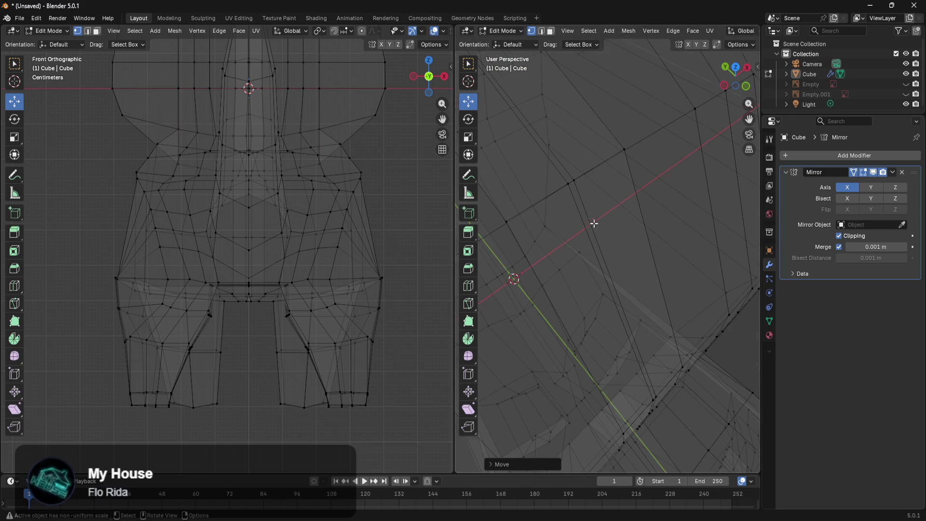
# Nudge one vertex beside the seam along X, then clear the selection
pyautogui.click(576, 182)
pyautogui.moveTo(599, 168); pyautogui.dragTo(607, 169)
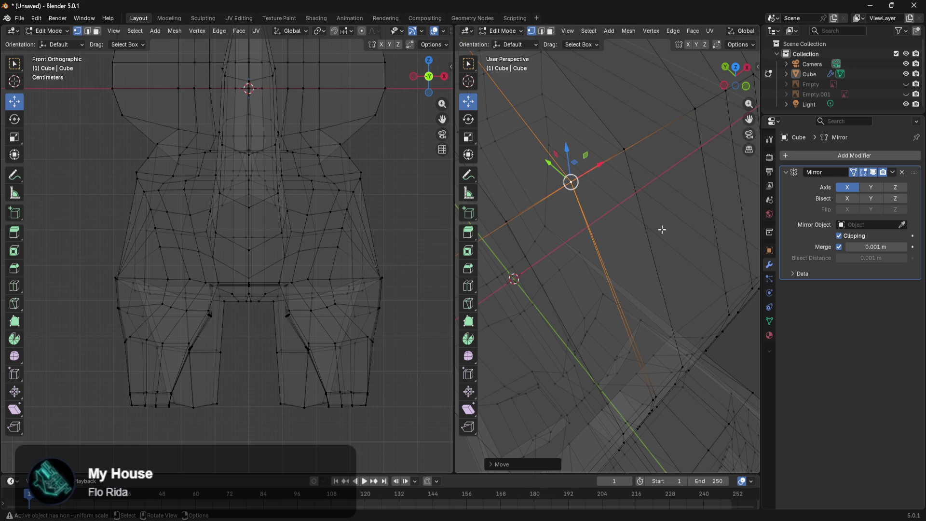
pyautogui.click(654, 261)
pyautogui.moveTo(655, 366); pyautogui.dragTo(638, 321, button='middle')
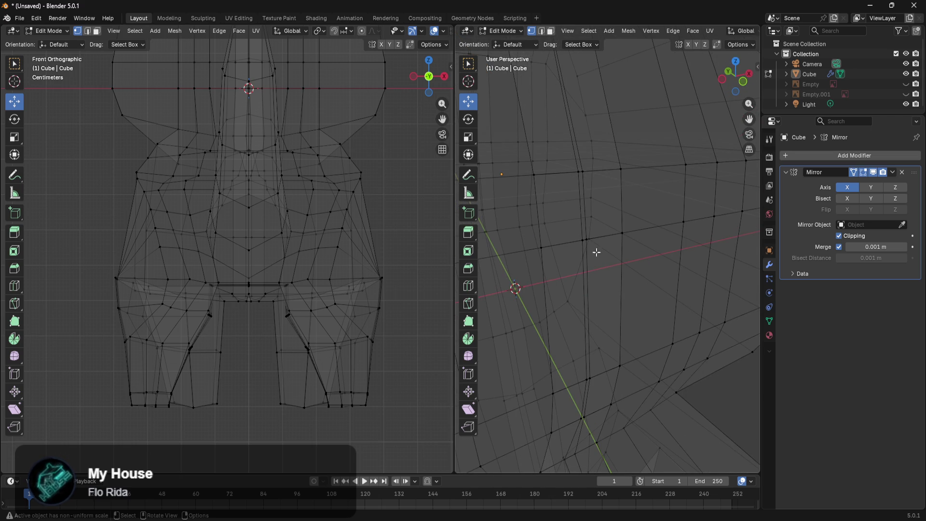
pyautogui.moveTo(611, 218)
pyautogui.mouseDown(button='middle')
pyautogui.moveTo(622, 242)
pyautogui.moveTo(620, 182)
pyautogui.mouseUp(button='middle')
# Select six vertices along the seam line and slide them together along X twice
pyautogui.click(620, 181)
pyautogui.keyDown('shift'); pyautogui.click(620, 243); pyautogui.keyUp('shift')
pyautogui.keyDown('shift'); pyautogui.click(618, 375); pyautogui.keyUp('shift')
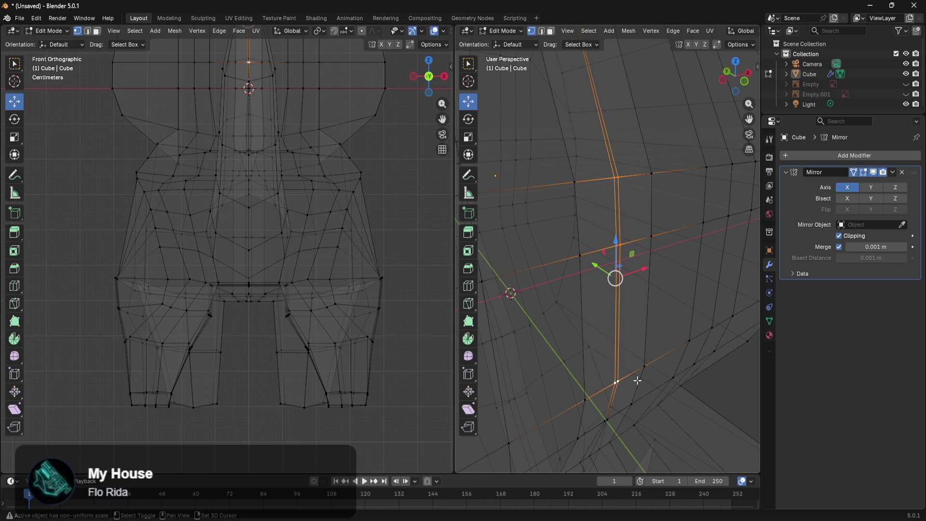
pyautogui.moveTo(654, 422)
pyautogui.mouseDown(button='middle')
pyautogui.moveTo(620, 231)
pyautogui.moveTo(634, 280)
pyautogui.moveTo(626, 306)
pyautogui.moveTo(615, 302)
pyautogui.mouseUp(button='middle')
pyautogui.keyDown('shift'); pyautogui.click(545, 275); pyautogui.keyUp('shift')
pyautogui.moveTo(598, 358); pyautogui.dragTo(589, 373, button='middle')
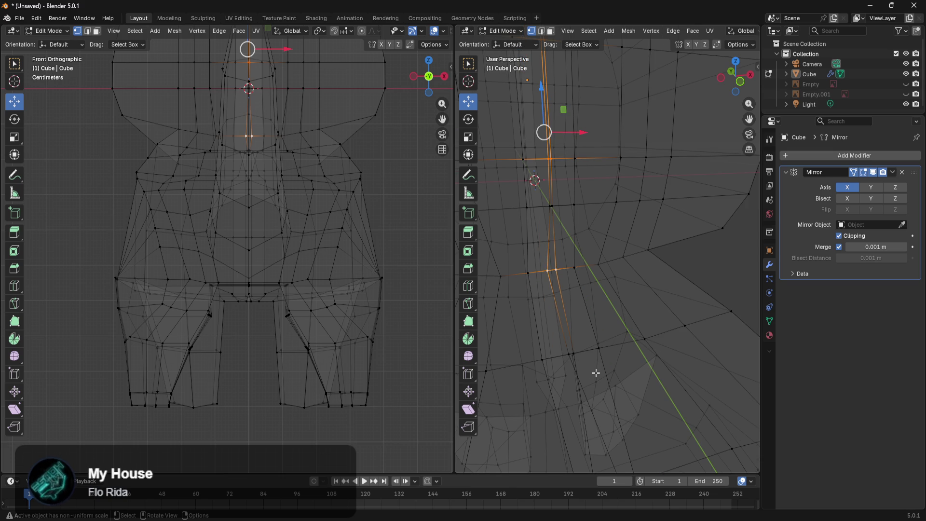
pyautogui.keyDown('shift'); pyautogui.click(575, 354); pyautogui.keyUp('shift')
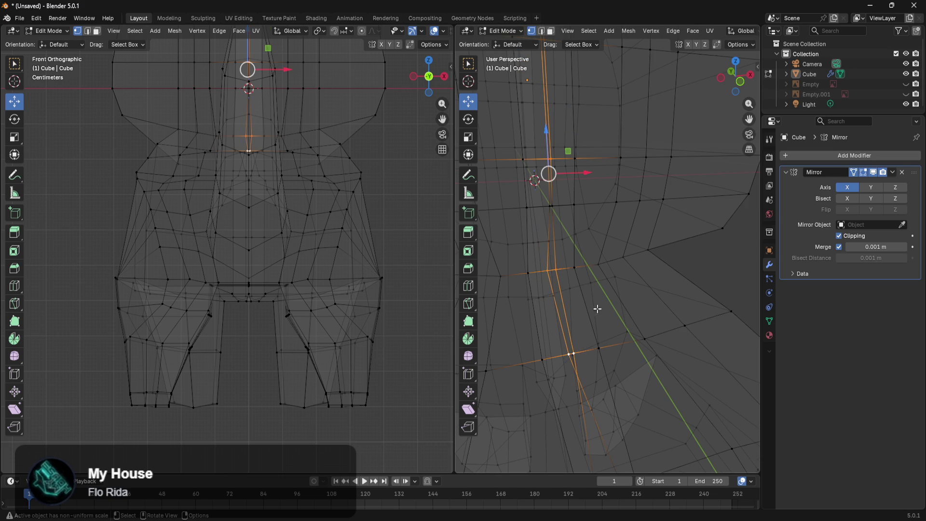
pyautogui.keyDown('shift'); pyautogui.click(551, 206); pyautogui.keyUp('shift')
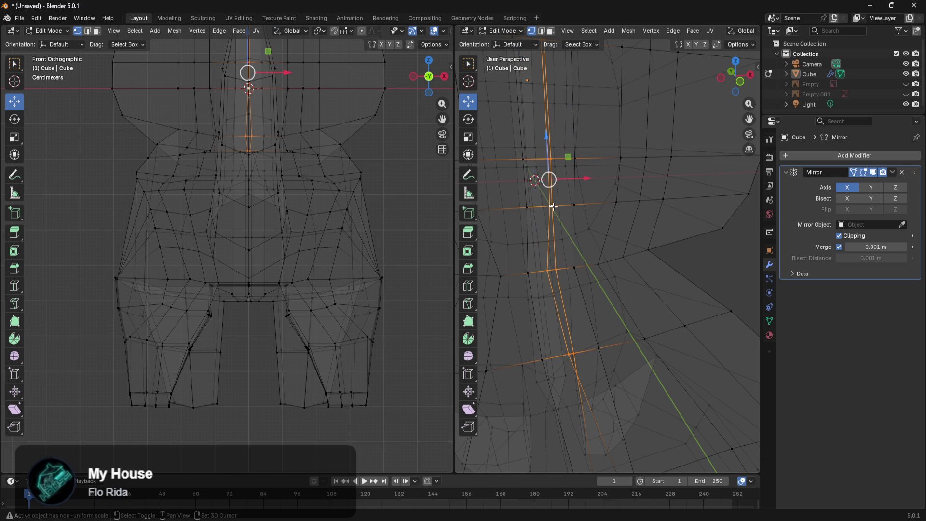
pyautogui.moveTo(594, 182); pyautogui.dragTo(581, 211)
pyautogui.moveTo(594, 359)
pyautogui.keyDown('shift'); pyautogui.mouseDown(button='middle')
pyautogui.moveTo(585, 273)
pyautogui.moveTo(601, 331)
pyautogui.mouseUp(button='middle'); pyautogui.keyUp('shift')
pyautogui.moveTo(573, 121)
pyautogui.mouseDown()
pyautogui.moveTo(565, 121)
pyautogui.moveTo(580, 121)
pyautogui.mouseUp()
# Slide two more single vertices near the seam sideways along X
pyautogui.click(575, 312)
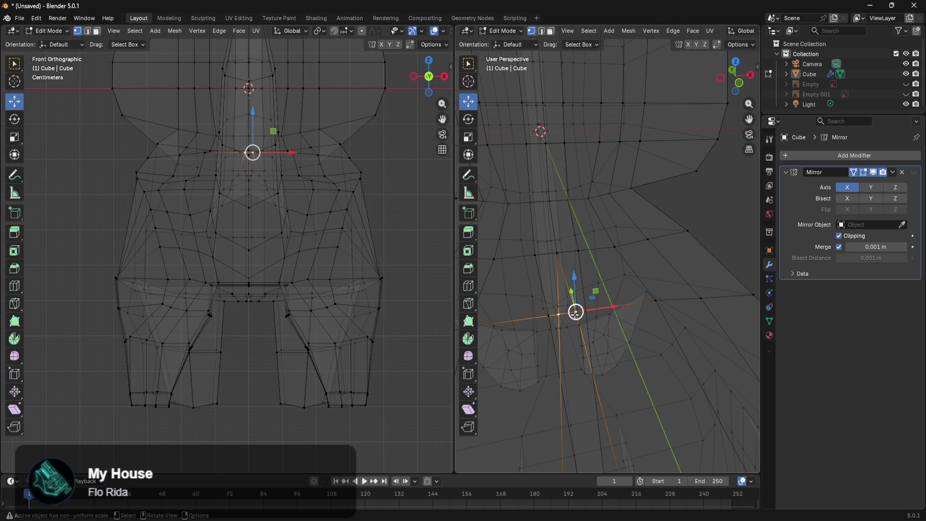
pyautogui.moveTo(603, 315); pyautogui.dragTo(604, 345)
pyautogui.moveTo(604, 344)
pyautogui.keyDown('shift'); pyautogui.mouseDown(button='middle')
pyautogui.moveTo(612, 295)
pyautogui.moveTo(613, 326)
pyautogui.mouseUp(button='middle'); pyautogui.keyUp('shift')
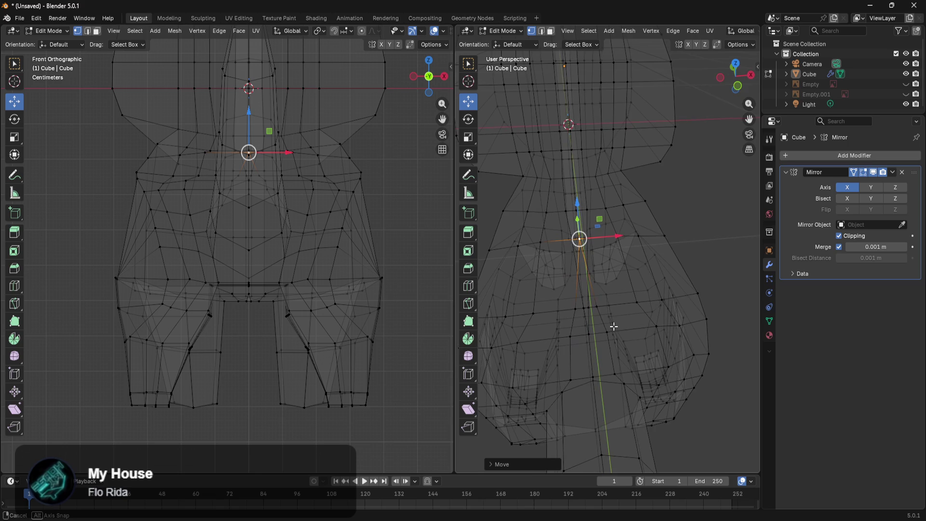
pyautogui.moveTo(630, 359)
pyautogui.keyDown('shift'); pyautogui.mouseDown(button='middle')
pyautogui.moveTo(639, 308)
pyautogui.moveTo(630, 286)
pyautogui.mouseUp(button='middle'); pyautogui.keyUp('shift')
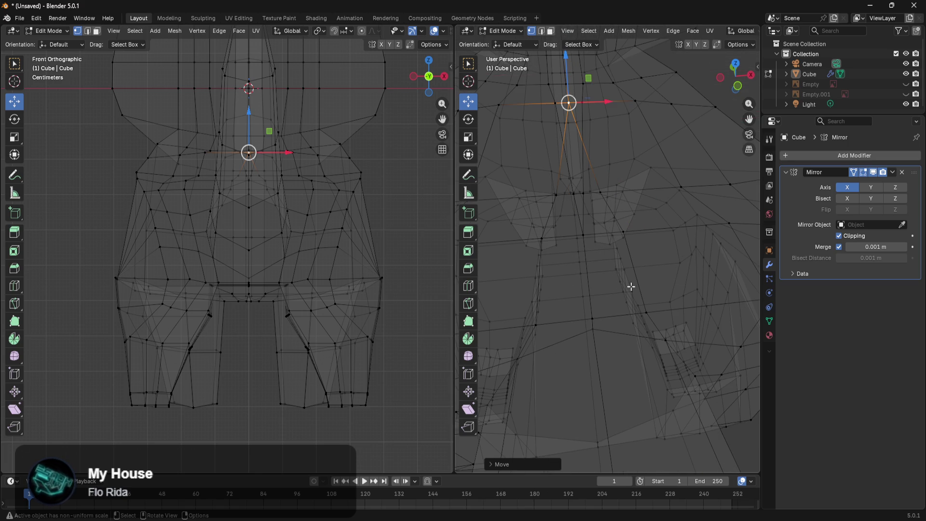
pyautogui.click(600, 194)
pyautogui.moveTo(600, 194); pyautogui.dragTo(623, 238, button='middle')
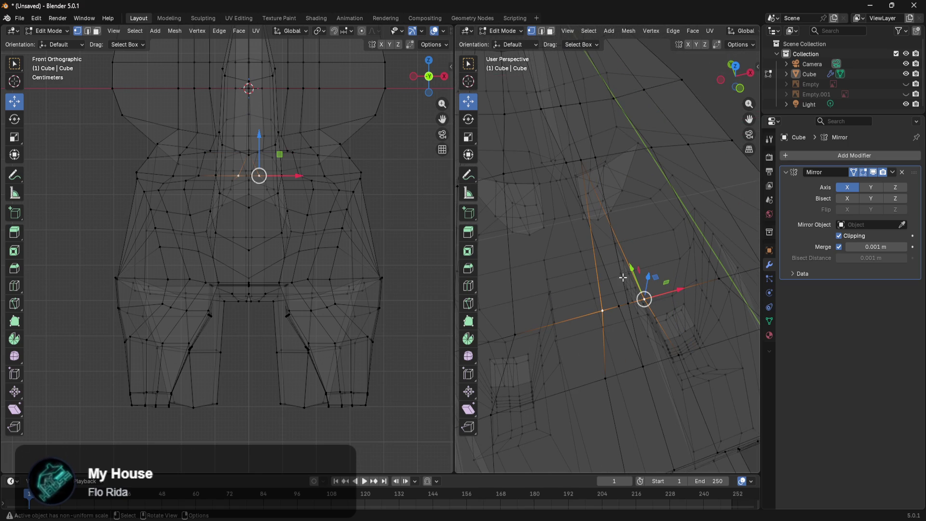
pyautogui.click(629, 302)
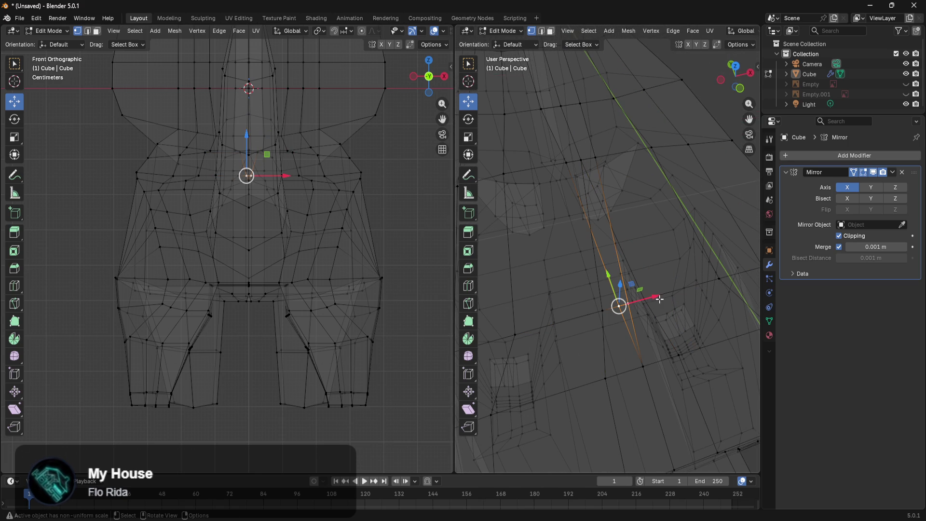
pyautogui.moveTo(660, 296)
pyautogui.mouseDown()
pyautogui.moveTo(641, 302)
pyautogui.moveTo(676, 291)
pyautogui.mouseUp()
pyautogui.moveTo(676, 291); pyautogui.dragTo(672, 298, button='middle')
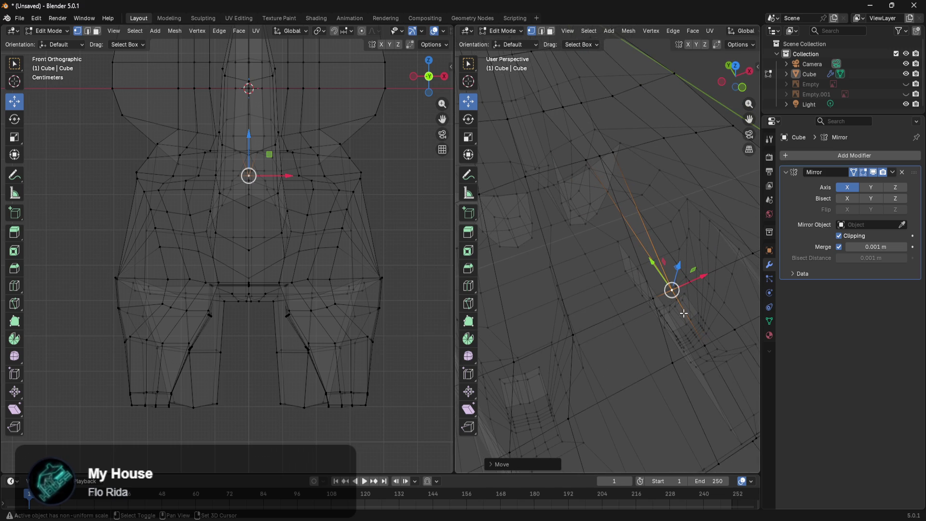
# Move two further seam-side vertices along X, redo the last move with G, then deselect
pyautogui.click(616, 154)
pyautogui.moveTo(628, 152)
pyautogui.mouseDown()
pyautogui.moveTo(610, 154)
pyautogui.moveTo(651, 142)
pyautogui.moveTo(644, 209)
pyautogui.mouseUp()
pyautogui.moveTo(644, 209); pyautogui.dragTo(673, 268, button='middle')
pyautogui.click(645, 246)
pyautogui.moveTo(652, 248); pyautogui.dragTo(660, 240)
pyautogui.scroll(-4, 660, 239)
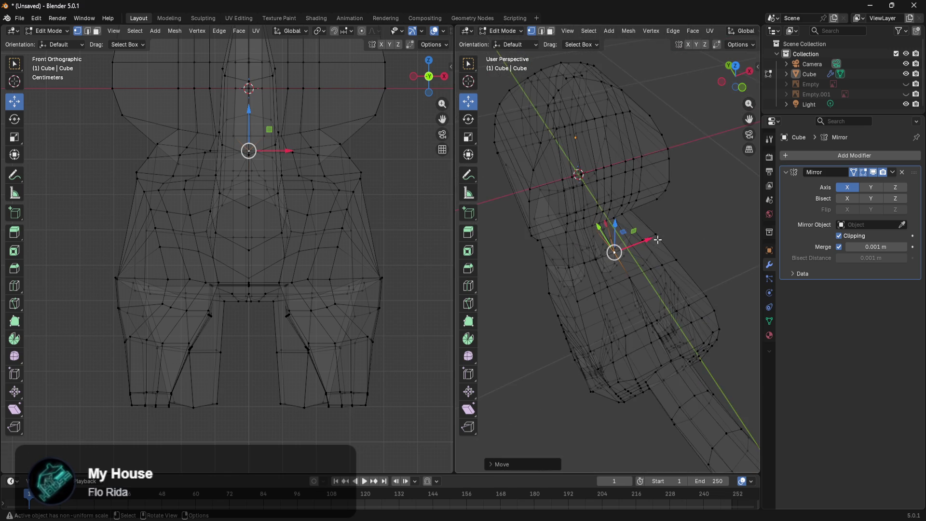
pyautogui.press('g')
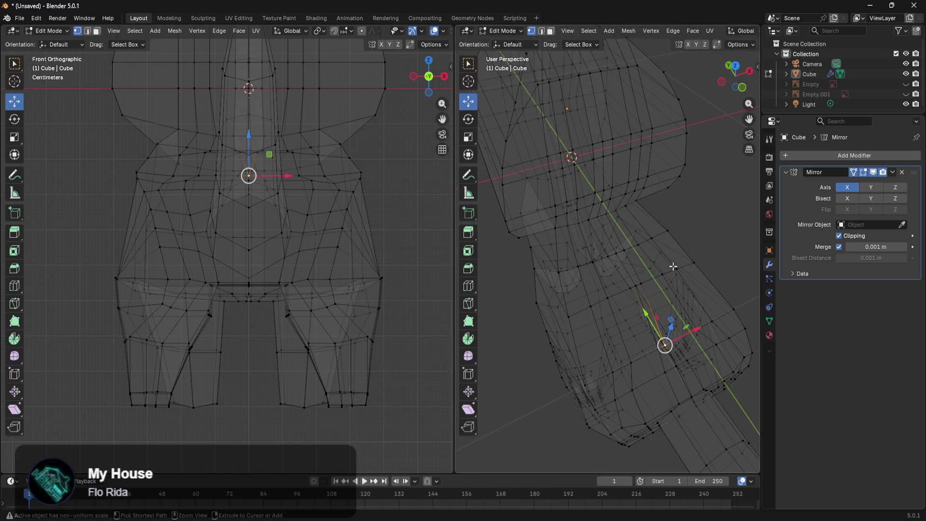
pyautogui.scroll(5, 683, 329)
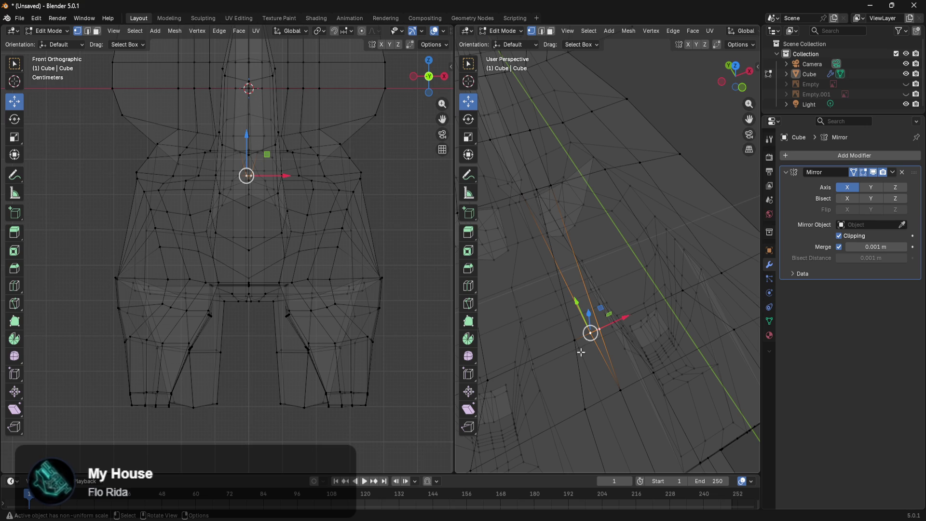
pyautogui.click(577, 341)
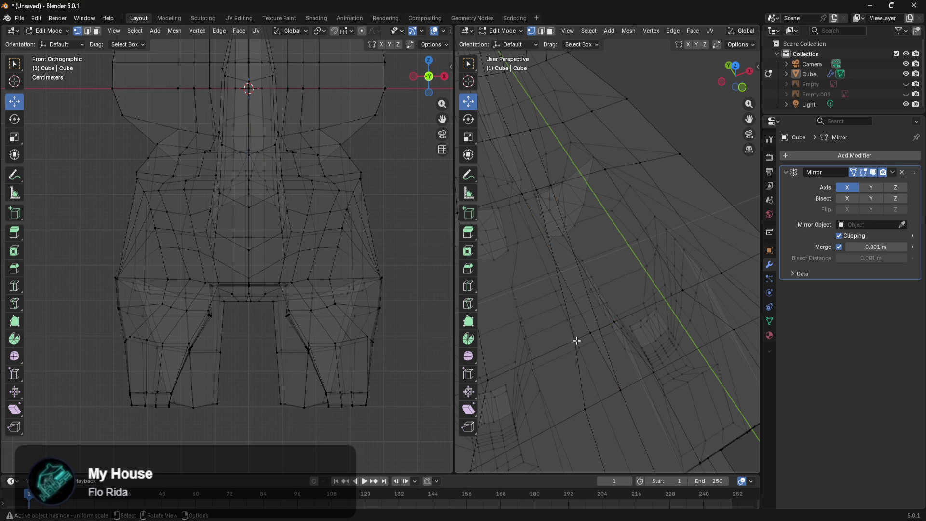
pyautogui.moveTo(595, 305); pyautogui.dragTo(606, 302, button='middle')
# Slide three more centre-seam vertices along X toward the mirror line
pyautogui.click(631, 330)
pyautogui.moveTo(686, 299); pyautogui.dragTo(649, 320)
pyautogui.moveTo(649, 320)
pyautogui.mouseDown(button='middle')
pyautogui.moveTo(645, 342)
pyautogui.moveTo(620, 314)
pyautogui.mouseUp(button='middle')
pyautogui.click(615, 314)
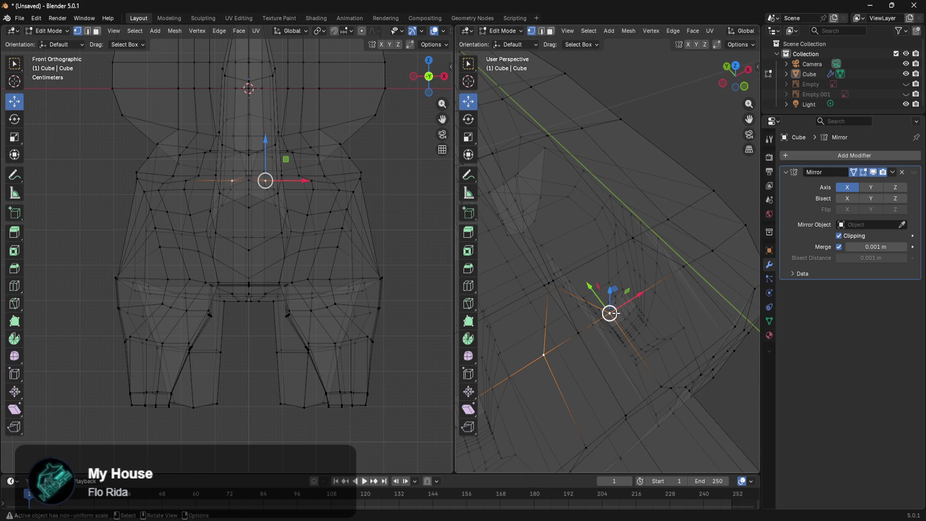
pyautogui.moveTo(631, 302); pyautogui.dragTo(639, 378)
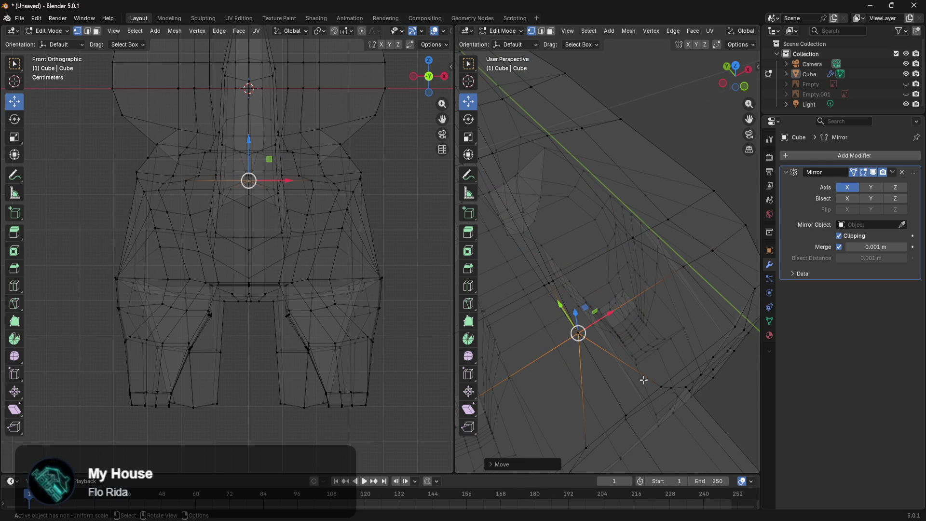
pyautogui.click(660, 383)
pyautogui.moveTo(660, 383)
pyautogui.mouseDown(button='middle')
pyautogui.moveTo(670, 364)
pyautogui.moveTo(666, 372)
pyautogui.moveTo(650, 361)
pyautogui.moveTo(638, 294)
pyautogui.moveTo(638, 322)
pyautogui.mouseUp(button='middle')
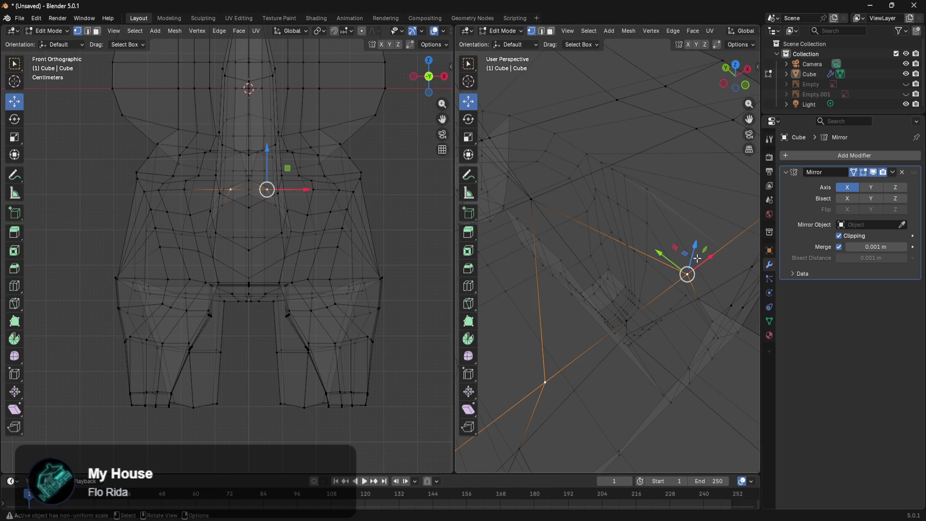
pyautogui.moveTo(708, 256); pyautogui.dragTo(619, 317)
pyautogui.moveTo(589, 263)
pyautogui.mouseDown(button='middle')
pyautogui.moveTo(606, 242)
pyautogui.moveTo(621, 252)
pyautogui.mouseUp(button='middle')
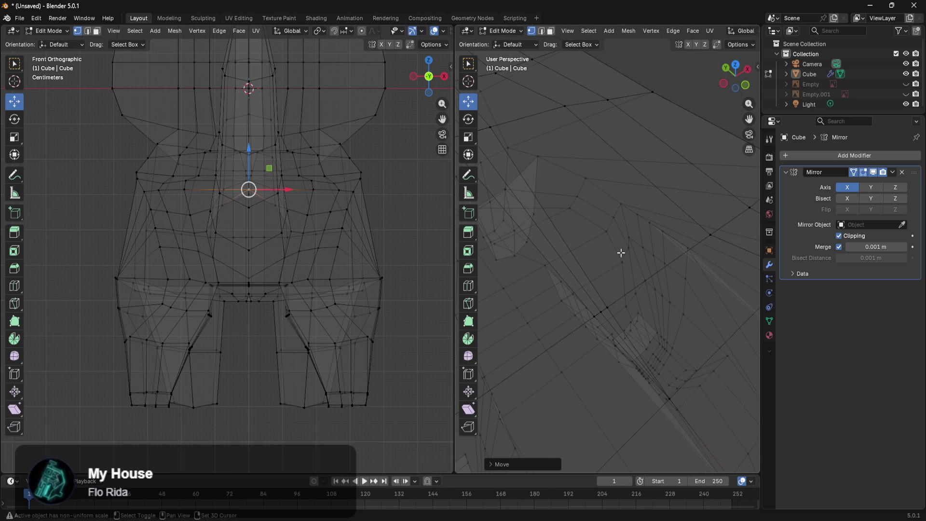
# Align one last seam vertex toward the centre and select the centre edge path up the chest
pyautogui.click(609, 299)
pyautogui.moveTo(627, 300); pyautogui.dragTo(602, 313)
pyautogui.moveTo(664, 278); pyautogui.dragTo(631, 300)
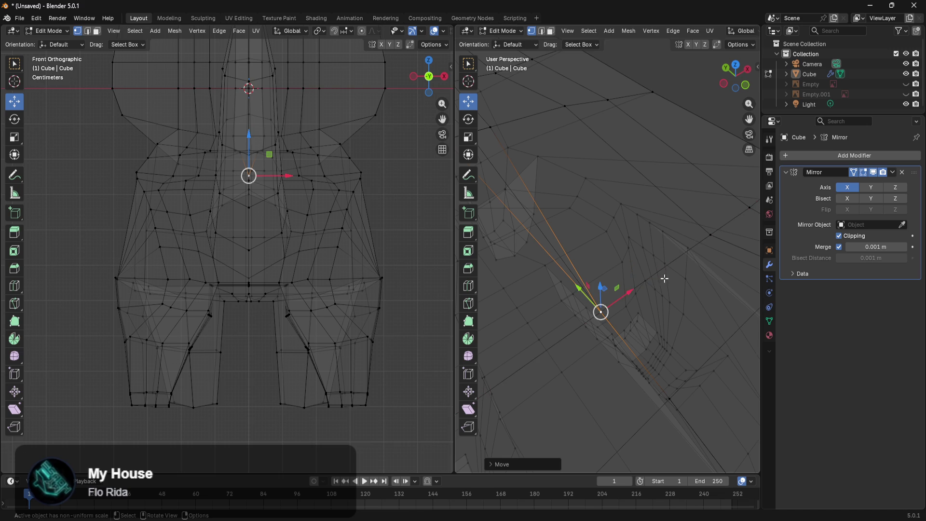
pyautogui.moveTo(631, 300)
pyautogui.mouseDown(button='middle')
pyautogui.moveTo(601, 331)
pyautogui.moveTo(637, 306)
pyautogui.moveTo(693, 310)
pyautogui.mouseUp(button='middle')
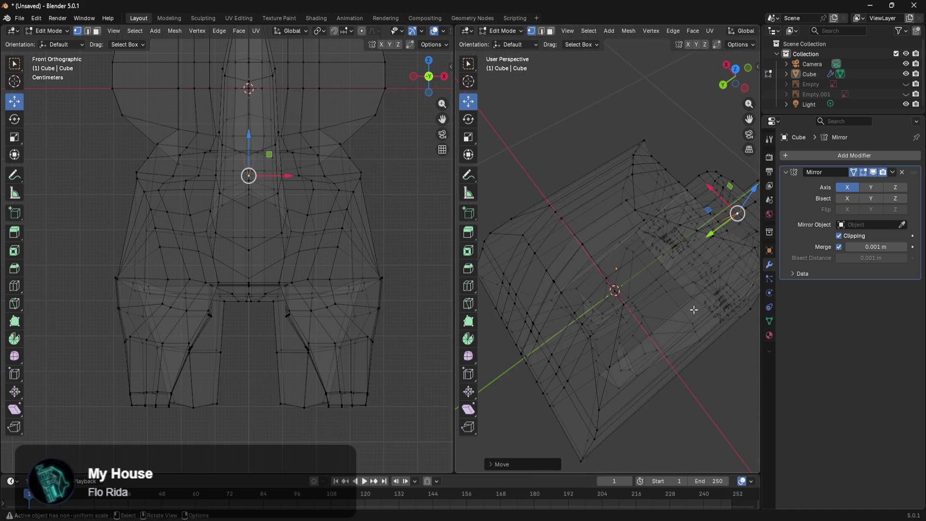
pyautogui.keyDown('ctrl'); pyautogui.click(564, 293); pyautogui.keyUp('ctrl')
pyautogui.moveTo(564, 292)
pyautogui.mouseDown(button='middle')
pyautogui.moveTo(525, 268)
pyautogui.moveTo(559, 291)
pyautogui.moveTo(641, 270)
pyautogui.moveTo(658, 250)
pyautogui.moveTo(661, 236)
pyautogui.moveTo(604, 143)
pyautogui.moveTo(622, 146)
pyautogui.mouseUp(button='middle')
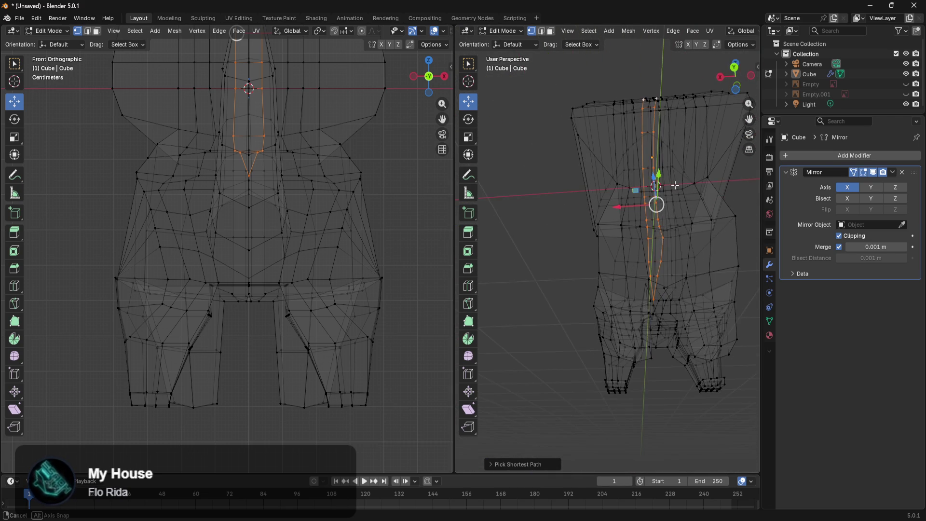
# Select the centre strip of torso faces, extending it up the neck
pyautogui.moveTo(667, 188); pyautogui.dragTo(707, 288, button='middle')
pyautogui.scroll(3, 707, 287)
pyautogui.moveTo(707, 315)
pyautogui.mouseDown(button='middle')
pyautogui.moveTo(523, 275)
pyautogui.moveTo(622, 305)
pyautogui.moveTo(645, 302)
pyautogui.moveTo(646, 293)
pyautogui.moveTo(643, 323)
pyautogui.moveTo(623, 253)
pyautogui.moveTo(634, 205)
pyautogui.moveTo(639, 211)
pyautogui.mouseUp(button='middle')
pyautogui.scroll(3, 606, 215)
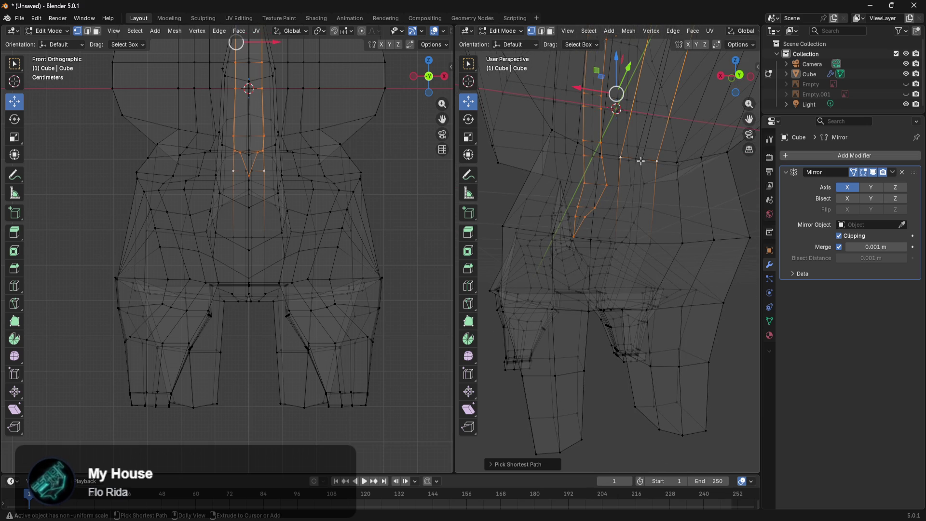
pyautogui.moveTo(671, 163)
pyautogui.mouseDown(button='middle')
pyautogui.moveTo(657, 269)
pyautogui.moveTo(643, 247)
pyautogui.mouseUp(button='middle')
pyautogui.keyDown('ctrl'); pyautogui.click(642, 222); pyautogui.keyUp('ctrl')
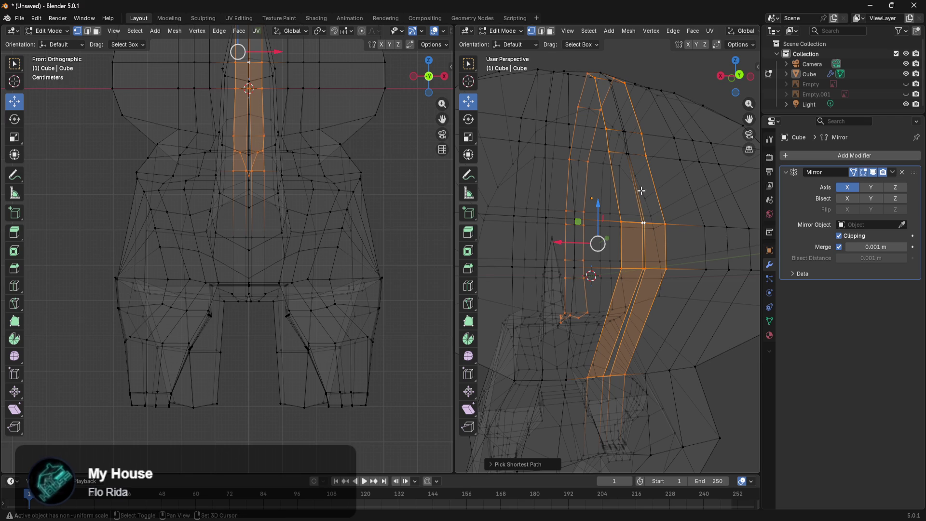
pyautogui.keyDown('ctrl'); pyautogui.click(628, 151); pyautogui.keyUp('ctrl')
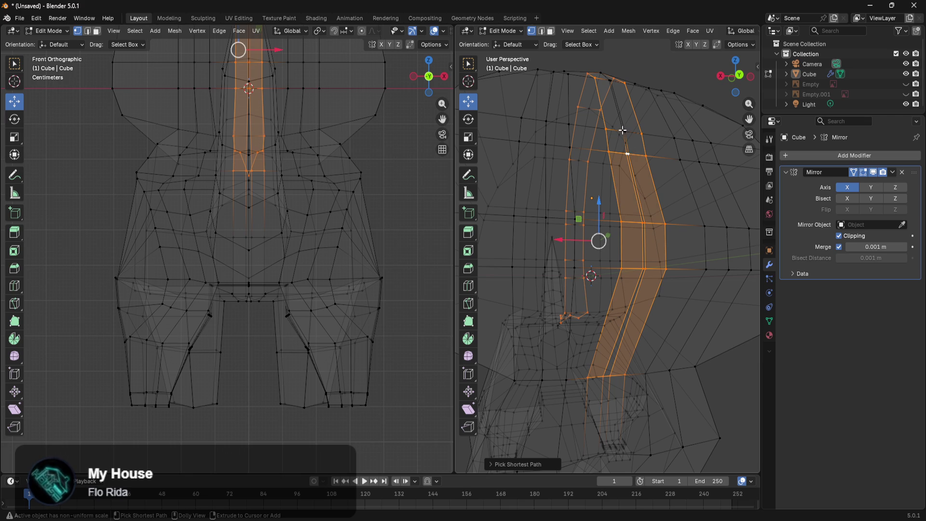
pyautogui.moveTo(622, 130)
pyautogui.mouseDown(button='middle')
pyautogui.moveTo(645, 187)
pyautogui.moveTo(632, 215)
pyautogui.moveTo(585, 240)
pyautogui.mouseUp(button='middle')
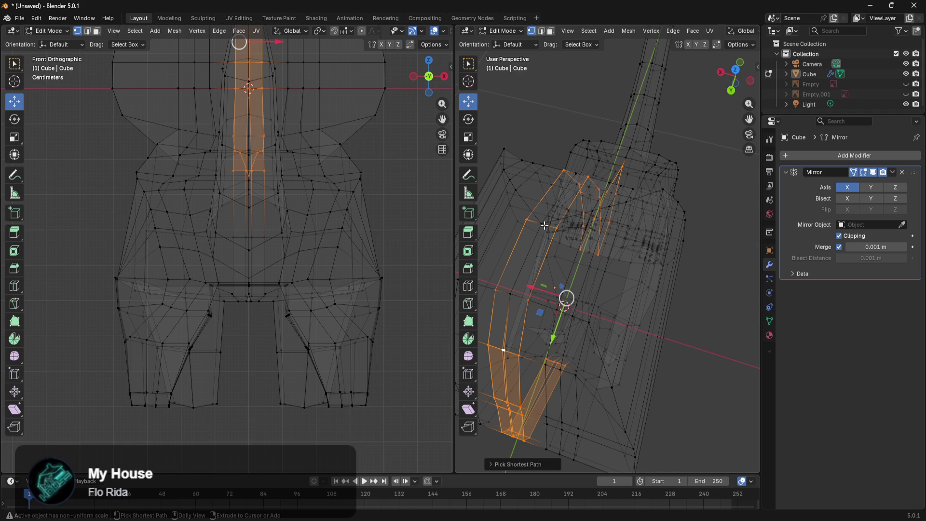
pyautogui.moveTo(544, 225); pyautogui.dragTo(613, 226, button='middle')
# Scale the face strip narrower along X and slide it toward the centre
pyautogui.press('s')
pyautogui.press('x')
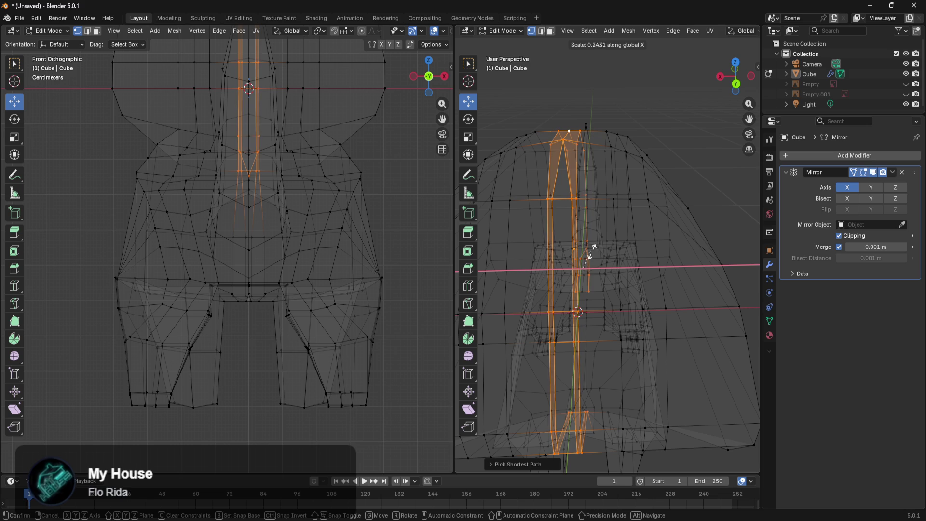
pyautogui.click(665, 254)
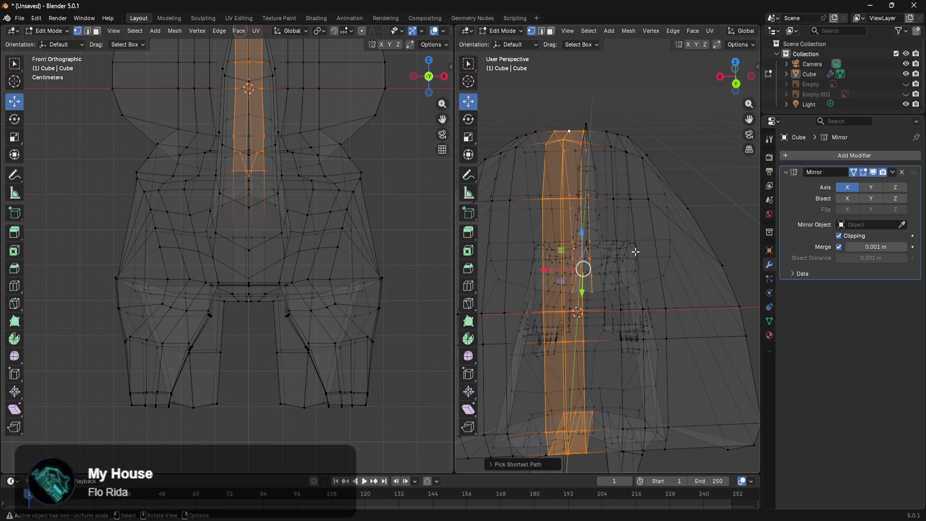
pyautogui.moveTo(636, 261)
pyautogui.mouseDown(button='middle')
pyautogui.moveTo(637, 277)
pyautogui.moveTo(643, 273)
pyautogui.mouseUp(button='middle')
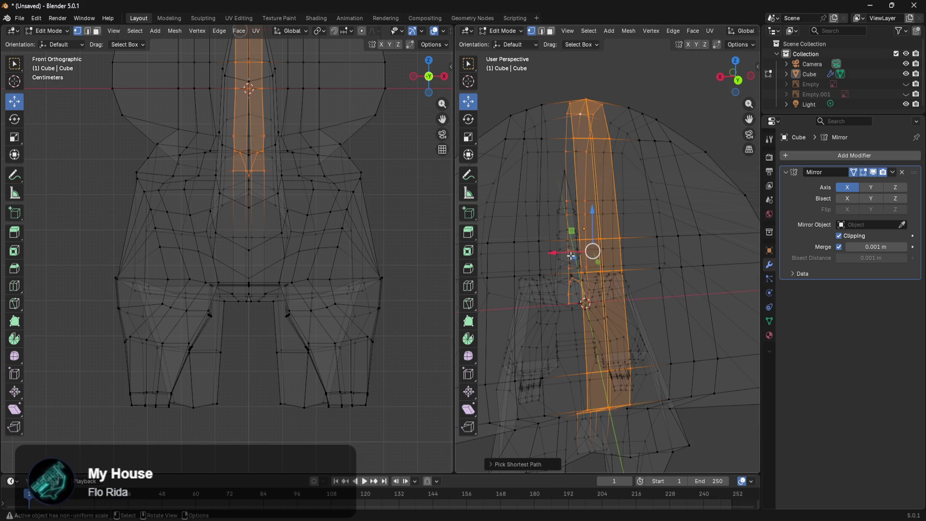
pyautogui.moveTo(555, 253); pyautogui.dragTo(502, 265)
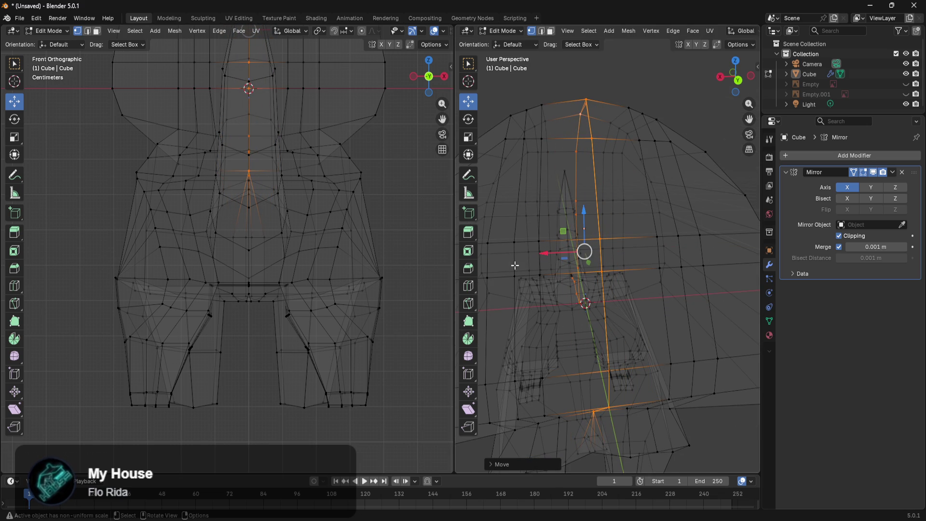
# Clear the selection and move a vertex along X onto the mirror centre line
pyautogui.click(683, 121)
pyautogui.moveTo(633, 358)
pyautogui.mouseDown(button='middle')
pyautogui.moveTo(620, 277)
pyautogui.moveTo(597, 296)
pyautogui.moveTo(554, 271)
pyautogui.moveTo(502, 263)
pyautogui.moveTo(700, 271)
pyautogui.moveTo(672, 281)
pyautogui.moveTo(687, 325)
pyautogui.moveTo(575, 173)
pyautogui.moveTo(568, 341)
pyautogui.moveTo(606, 356)
pyautogui.moveTo(600, 303)
pyautogui.moveTo(614, 302)
pyautogui.moveTo(597, 291)
pyautogui.moveTo(627, 289)
pyautogui.mouseUp(button='middle')
pyautogui.press('s')
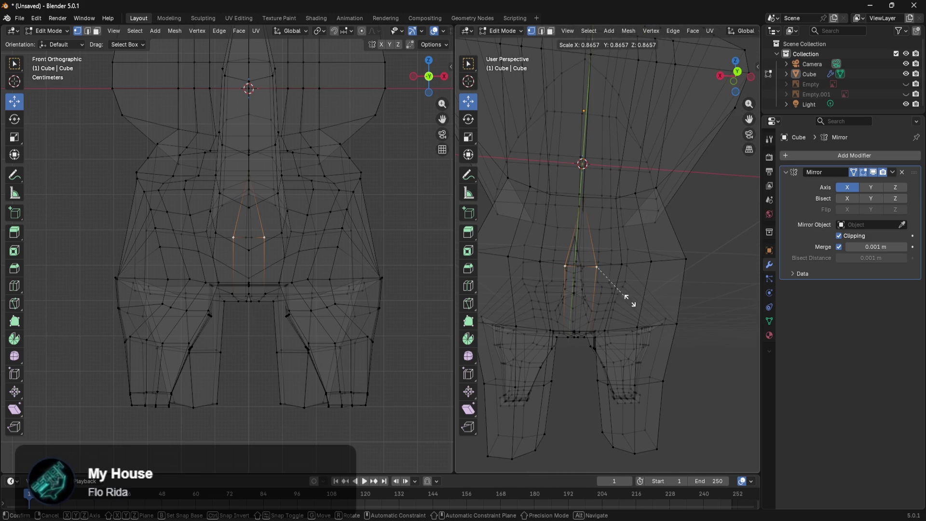
pyautogui.press('Escape')
pyautogui.moveTo(559, 265)
pyautogui.mouseDown()
pyautogui.moveTo(540, 267)
pyautogui.moveTo(575, 317)
pyautogui.mouseUp()
pyautogui.moveTo(574, 317); pyautogui.dragTo(606, 280, button='middle')
pyautogui.scroll(3, 610, 286)
pyautogui.moveTo(553, 302)
pyautogui.mouseDown(button='middle')
pyautogui.moveTo(603, 337)
pyautogui.moveTo(583, 317)
pyautogui.mouseUp(button='middle')
# Slide several seam vertices around the crotch along X toward the mirror plane
pyautogui.click(656, 329)
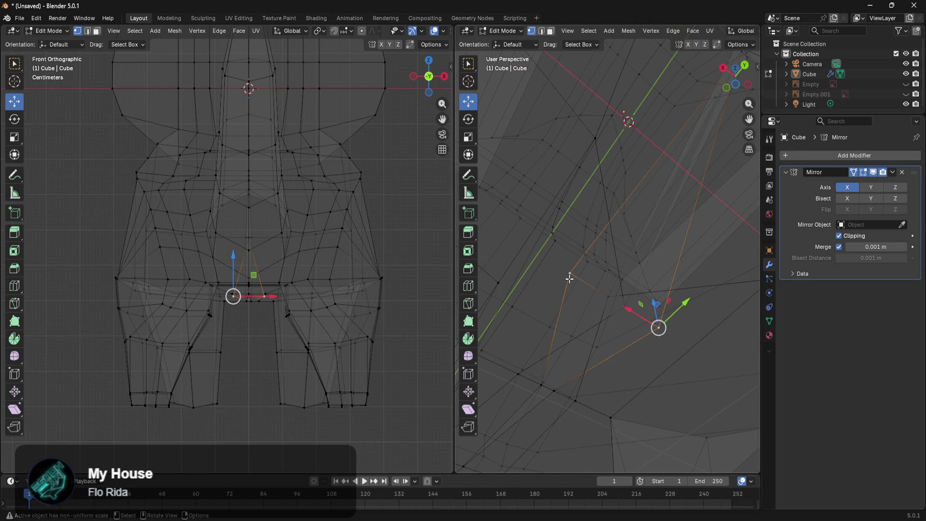
pyautogui.moveTo(640, 314); pyautogui.dragTo(614, 296)
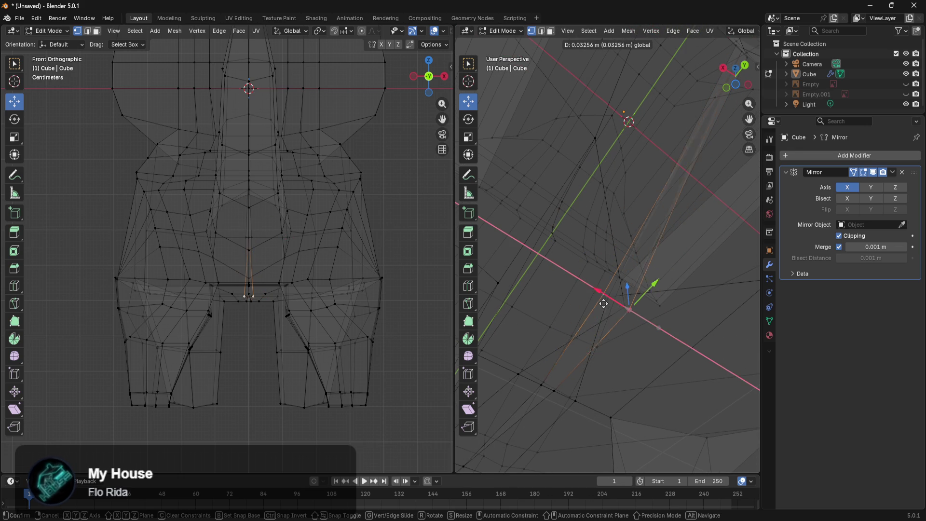
pyautogui.moveTo(605, 304); pyautogui.dragTo(600, 304)
pyautogui.moveTo(599, 304)
pyautogui.mouseDown(button='middle')
pyautogui.moveTo(599, 327)
pyautogui.moveTo(620, 342)
pyautogui.mouseUp(button='middle')
pyautogui.click(606, 338)
pyautogui.click(594, 330)
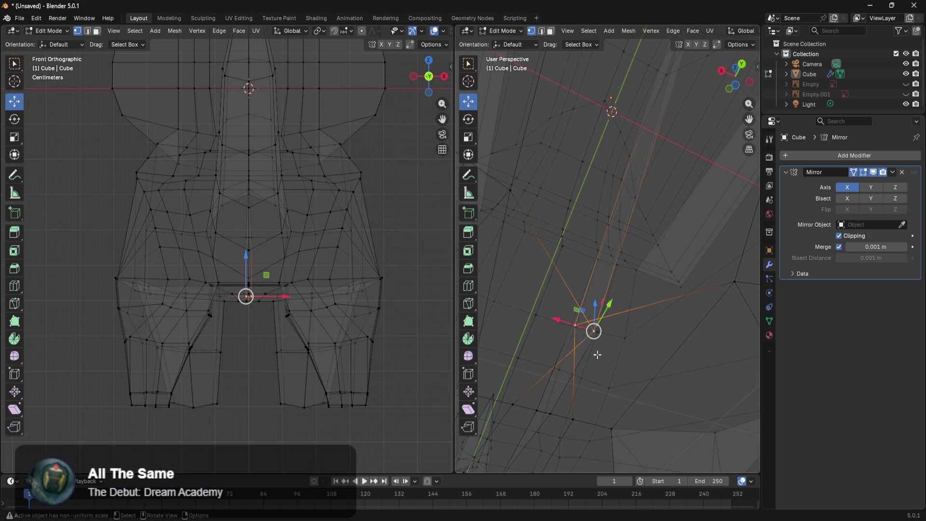
pyautogui.moveTo(557, 323); pyautogui.dragTo(517, 303)
pyautogui.click(590, 334)
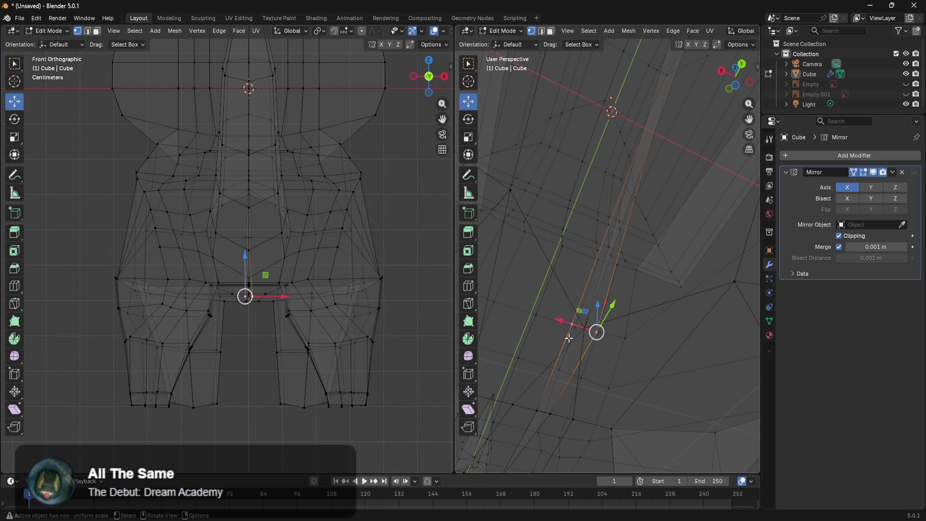
pyautogui.click(551, 415)
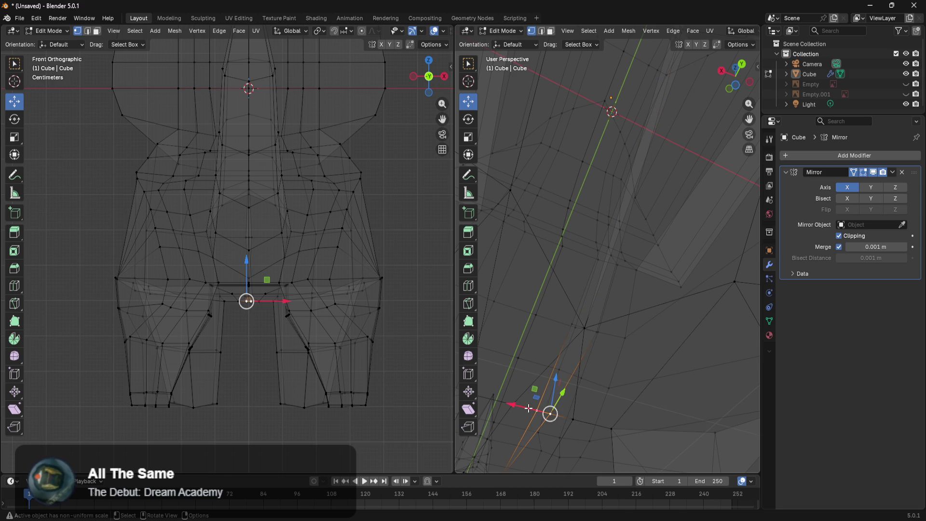
pyautogui.moveTo(515, 408); pyautogui.dragTo(486, 404)
# Move more belly seam vertices along X onto the centre line
pyautogui.moveTo(598, 348)
pyautogui.mouseDown(button='middle')
pyautogui.moveTo(585, 337)
pyautogui.moveTo(591, 316)
pyautogui.moveTo(566, 339)
pyautogui.mouseUp(button='middle')
pyautogui.click(563, 320)
pyautogui.moveTo(567, 338); pyautogui.dragTo(504, 306)
pyautogui.moveTo(504, 307)
pyautogui.mouseDown(button='middle')
pyautogui.moveTo(550, 326)
pyautogui.moveTo(636, 326)
pyautogui.moveTo(628, 260)
pyautogui.mouseUp(button='middle')
pyautogui.click(626, 263)
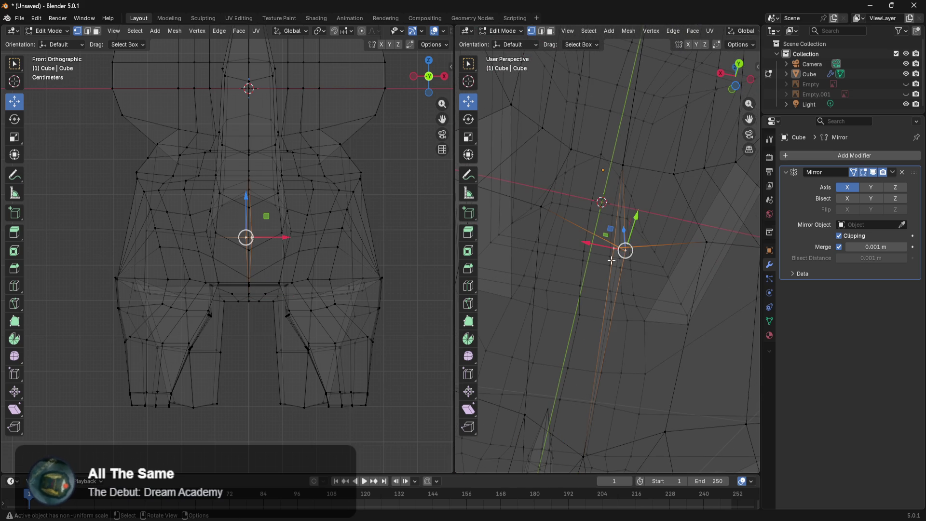
pyautogui.moveTo(597, 252); pyautogui.dragTo(581, 244)
pyautogui.moveTo(679, 233)
pyautogui.mouseDown(button='middle')
pyautogui.moveTo(680, 298)
pyautogui.moveTo(661, 347)
pyautogui.moveTo(680, 289)
pyautogui.moveTo(667, 314)
pyautogui.moveTo(651, 317)
pyautogui.moveTo(606, 291)
pyautogui.moveTo(630, 316)
pyautogui.moveTo(585, 312)
pyautogui.moveTo(528, 268)
pyautogui.mouseUp(button='middle')
pyautogui.click(601, 287)
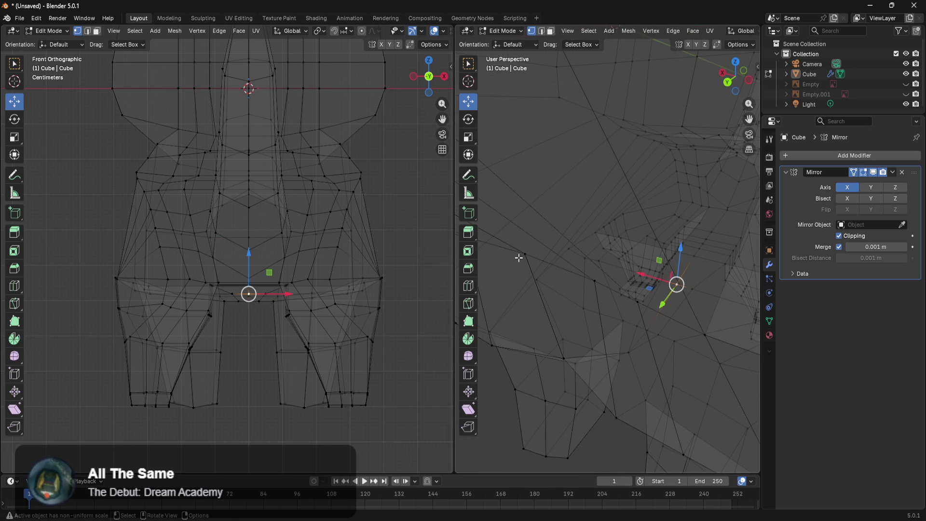
# Select a path of seam vertices running up the torso centre
pyautogui.click(527, 271)
pyautogui.moveTo(546, 301)
pyautogui.mouseDown(button='middle')
pyautogui.moveTo(583, 290)
pyautogui.moveTo(574, 279)
pyautogui.moveTo(582, 272)
pyautogui.mouseUp(button='middle')
pyautogui.scroll(-6, 602, 252)
pyautogui.scroll(4, 607, 254)
pyautogui.keyDown('ctrl'); pyautogui.click(611, 255); pyautogui.keyUp('ctrl')
pyautogui.keyDown('ctrl'); pyautogui.click(606, 252); pyautogui.keyUp('ctrl')
pyautogui.click(606, 252)
pyautogui.scroll(3, 661, 233)
pyautogui.moveTo(637, 248)
pyautogui.mouseDown(button='middle')
pyautogui.moveTo(499, 265)
pyautogui.moveTo(754, 265)
pyautogui.mouseUp(button='middle')
pyautogui.scroll(-2, 700, 279)
# Switch the viewport to solid shading and inspect the torso from a new angle
pyautogui.press('z')
pyautogui.click(697, 271)
pyautogui.moveTo(697, 270)
pyautogui.mouseDown(button='middle')
pyautogui.moveTo(699, 256)
pyautogui.moveTo(647, 270)
pyautogui.moveTo(579, 256)
pyautogui.moveTo(583, 227)
pyautogui.moveTo(637, 219)
pyautogui.moveTo(598, 159)
pyautogui.mouseUp(button='middle')
pyautogui.scroll(6, 566, 231)
pyautogui.keyDown('shift'); pyautogui.moveTo(639, 199); pyautogui.dragTo(626, 266, button='middle'); pyautogui.keyUp('shift')
pyautogui.moveTo(640, 233)
pyautogui.mouseDown(button='middle')
pyautogui.moveTo(599, 209)
pyautogui.moveTo(610, 212)
pyautogui.moveTo(623, 197)
pyautogui.moveTo(615, 213)
pyautogui.moveTo(594, 210)
pyautogui.mouseUp(button='middle')
# View the seam in see-through wireframe, then return to solid shading
pyautogui.press('z')
pyautogui.click(525, 228)
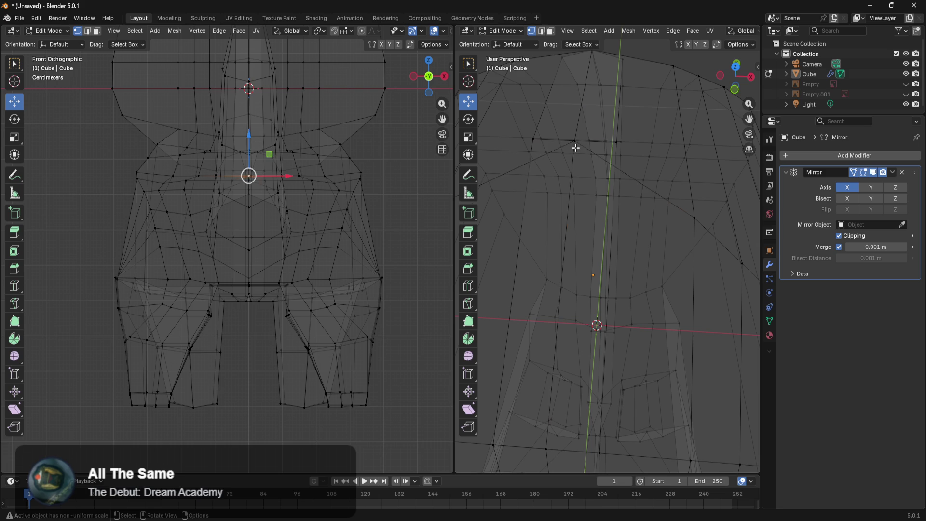
pyautogui.moveTo(605, 202)
pyautogui.mouseDown(button='middle')
pyautogui.moveTo(626, 193)
pyautogui.moveTo(623, 214)
pyautogui.moveTo(637, 197)
pyautogui.mouseUp(button='middle')
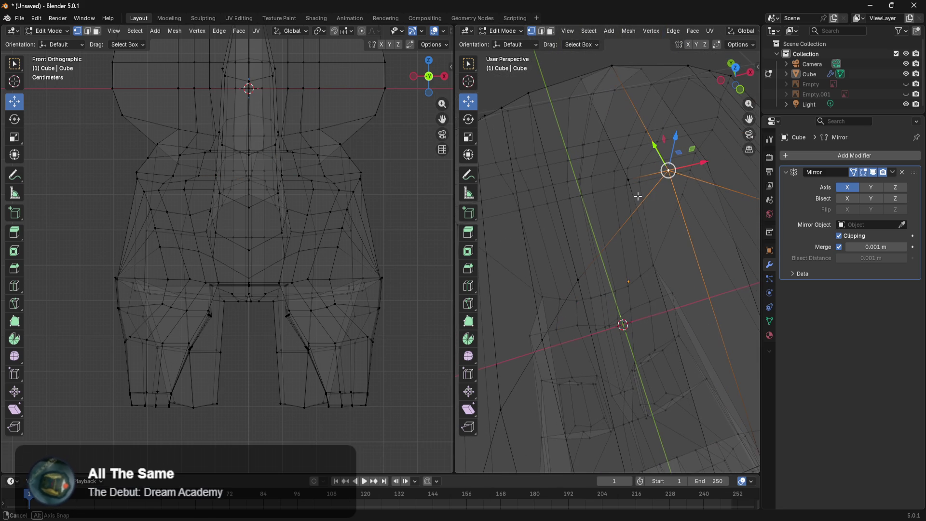
pyautogui.moveTo(684, 220)
pyautogui.mouseDown(button='middle')
pyautogui.moveTo(666, 244)
pyautogui.moveTo(661, 223)
pyautogui.moveTo(633, 261)
pyautogui.moveTo(554, 232)
pyautogui.moveTo(508, 228)
pyautogui.moveTo(571, 189)
pyautogui.mouseUp(button='middle')
pyautogui.press('z')
pyautogui.click(646, 202)
pyautogui.scroll(6, 645, 217)
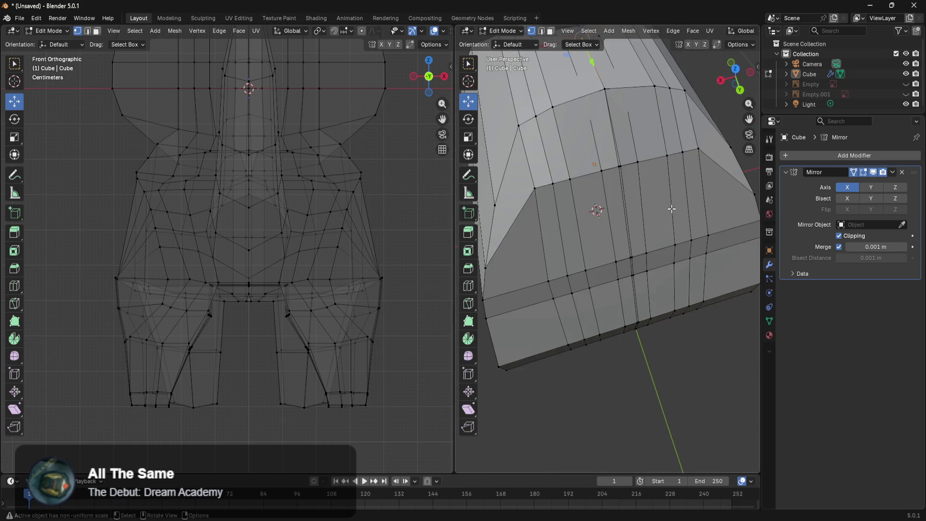
# Switch to wireframe and raise the selected top vertex along Z
pyautogui.scroll(-4, 645, 217)
pyautogui.moveTo(639, 250); pyautogui.dragTo(619, 184, button='middle')
pyautogui.press('z')
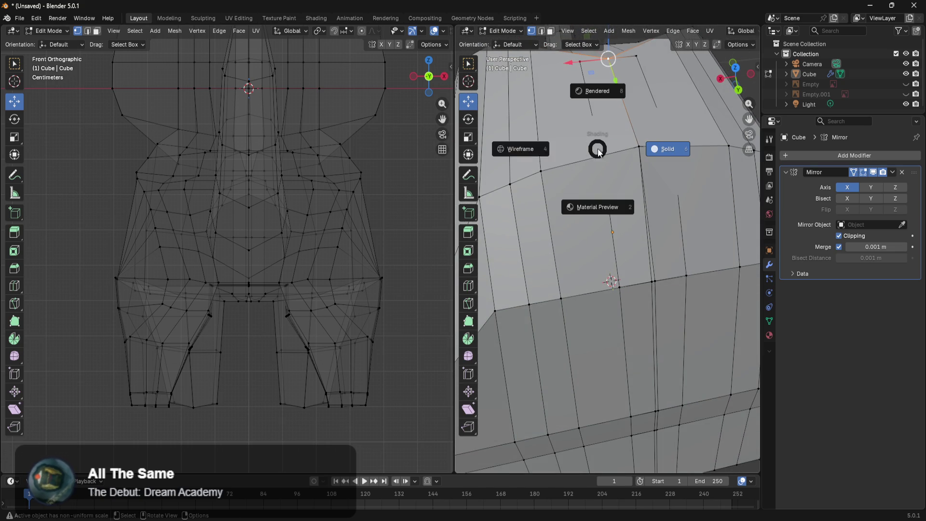
pyautogui.click(530, 154)
pyautogui.moveTo(568, 149); pyautogui.dragTo(624, 195, button='middle')
pyautogui.moveTo(698, 144)
pyautogui.mouseDown()
pyautogui.moveTo(725, 87)
pyautogui.moveTo(697, 164)
pyautogui.mouseUp()
# In solid shading, raise the vertex along Z and shift it along Y
pyautogui.press('z')
pyautogui.click(705, 215)
pyautogui.moveTo(704, 206); pyautogui.dragTo(665, 135, button='middle')
pyautogui.moveTo(652, 124)
pyautogui.mouseDown()
pyautogui.moveTo(670, 53)
pyautogui.moveTo(670, 69)
pyautogui.mouseUp()
pyautogui.moveTo(655, 128)
pyautogui.mouseDown()
pyautogui.moveTo(662, 148)
pyautogui.moveTo(666, 140)
pyautogui.mouseUp()
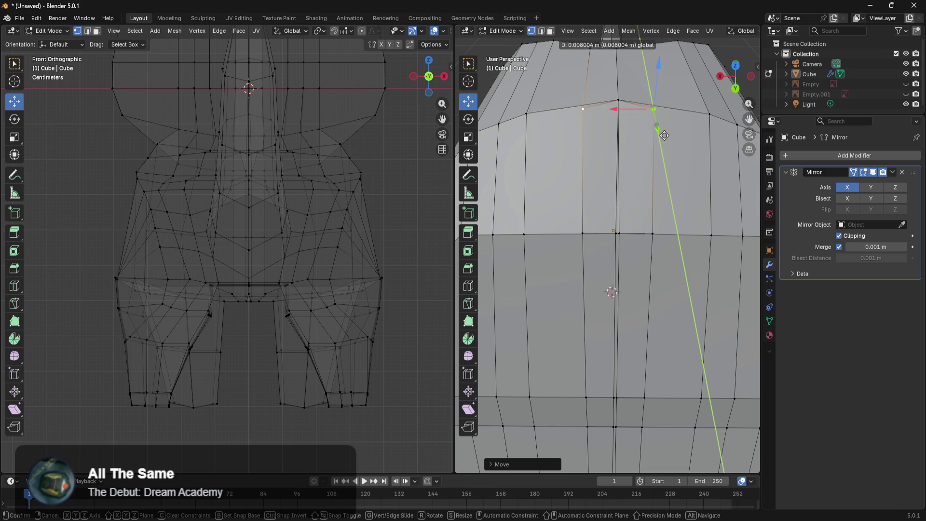
pyautogui.moveTo(664, 133); pyautogui.dragTo(664, 134)
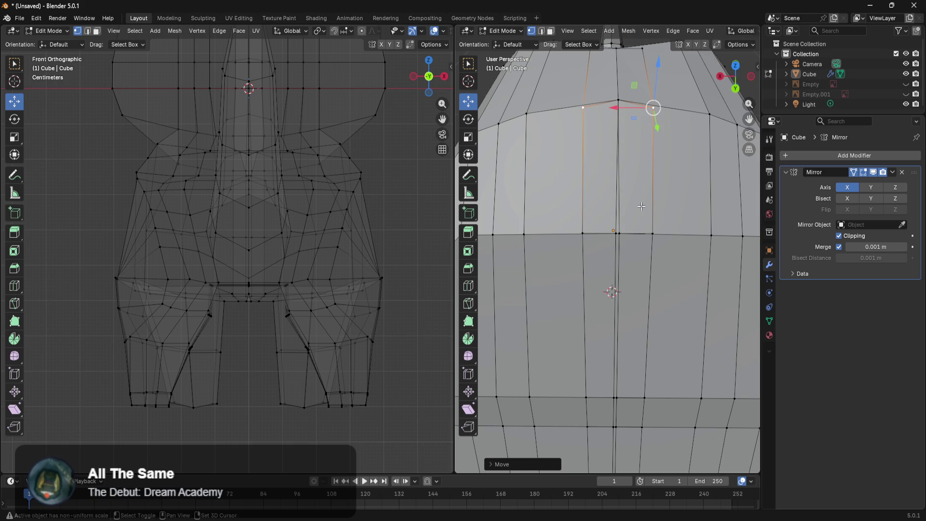
# In wireframe, select a vertex on the top edge and raise it slightly
pyautogui.scroll(-4, 641, 206)
pyautogui.moveTo(641, 207)
pyautogui.mouseDown(button='middle')
pyautogui.moveTo(707, 293)
pyautogui.moveTo(716, 240)
pyautogui.mouseUp(button='middle')
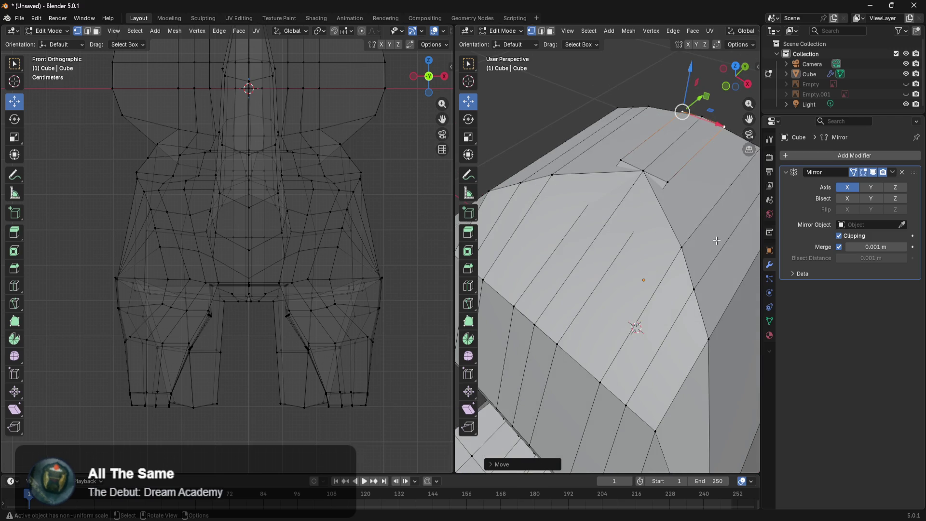
pyautogui.press('z')
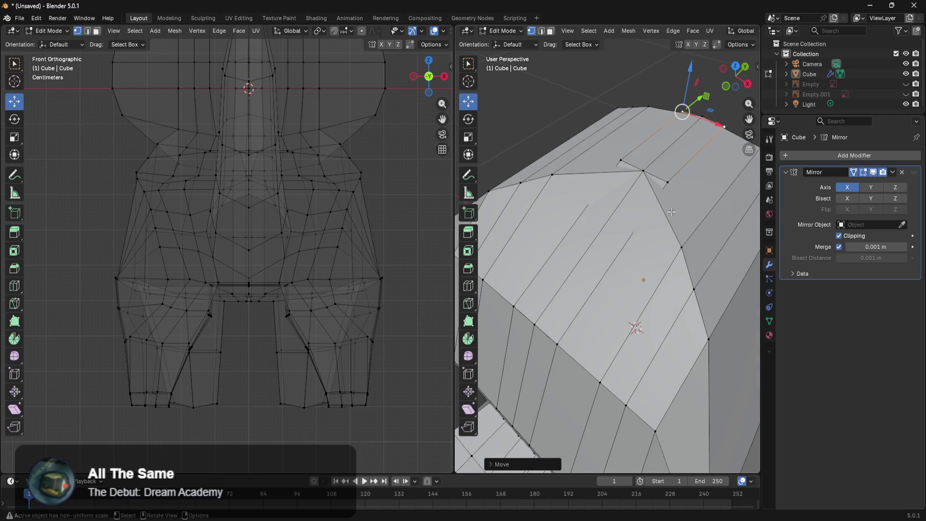
pyautogui.click(553, 215)
pyautogui.moveTo(628, 219); pyautogui.dragTo(618, 225, button='middle')
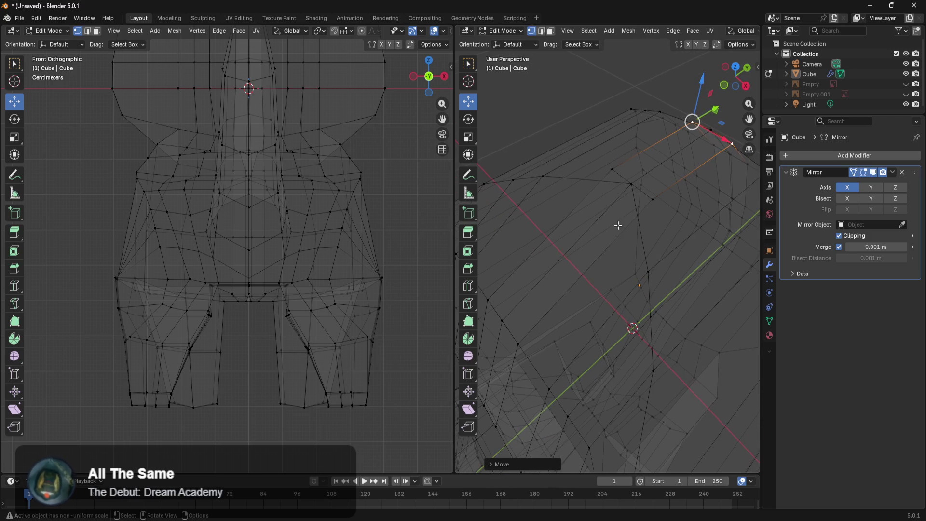
pyautogui.click(655, 200)
pyautogui.click(647, 184)
pyautogui.moveTo(660, 193); pyautogui.dragTo(687, 181, button='middle')
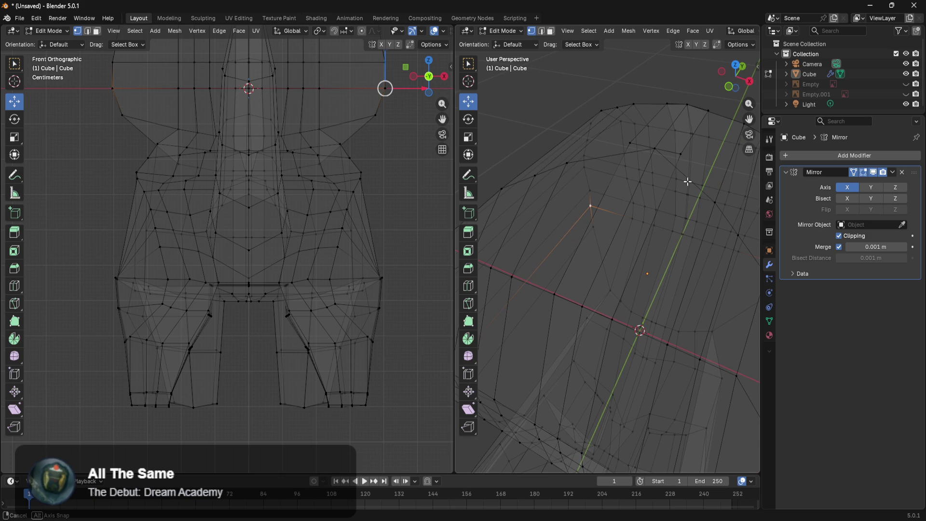
pyautogui.click(656, 146)
pyautogui.moveTo(657, 112); pyautogui.dragTo(660, 98)
# Back in solid shading, lower then raise the vertex to settle its height
pyautogui.press('z')
pyautogui.click(709, 110)
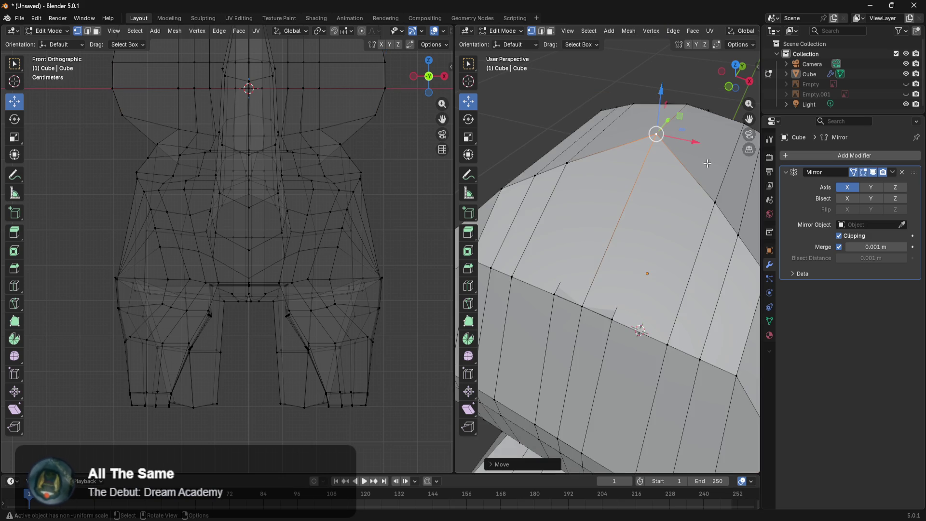
pyautogui.moveTo(678, 159); pyautogui.dragTo(688, 172, button='middle')
pyautogui.moveTo(653, 114)
pyautogui.mouseDown()
pyautogui.moveTo(657, 144)
pyautogui.moveTo(667, 138)
pyautogui.mouseUp()
pyautogui.moveTo(667, 139)
pyautogui.mouseDown(button='middle')
pyautogui.moveTo(614, 289)
pyautogui.moveTo(651, 296)
pyautogui.moveTo(640, 292)
pyautogui.mouseUp(button='middle')
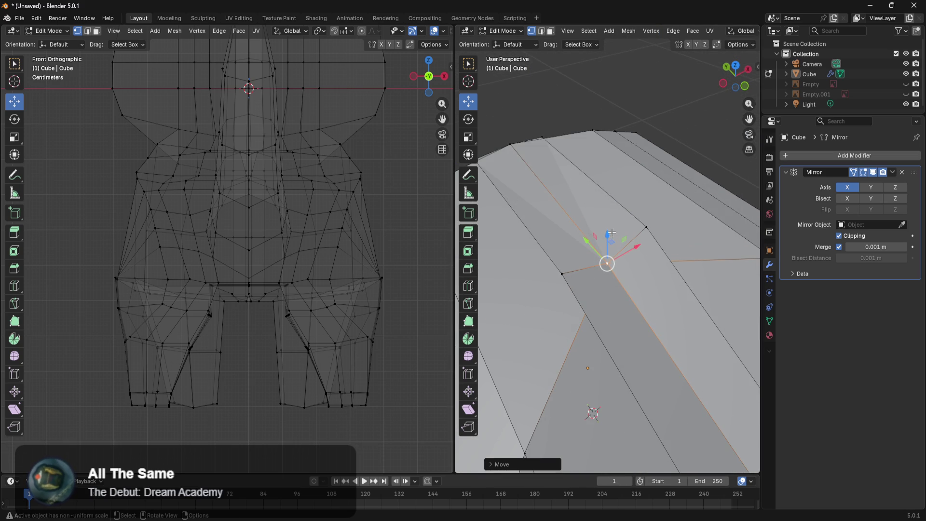
pyautogui.moveTo(605, 236); pyautogui.dragTo(609, 216)
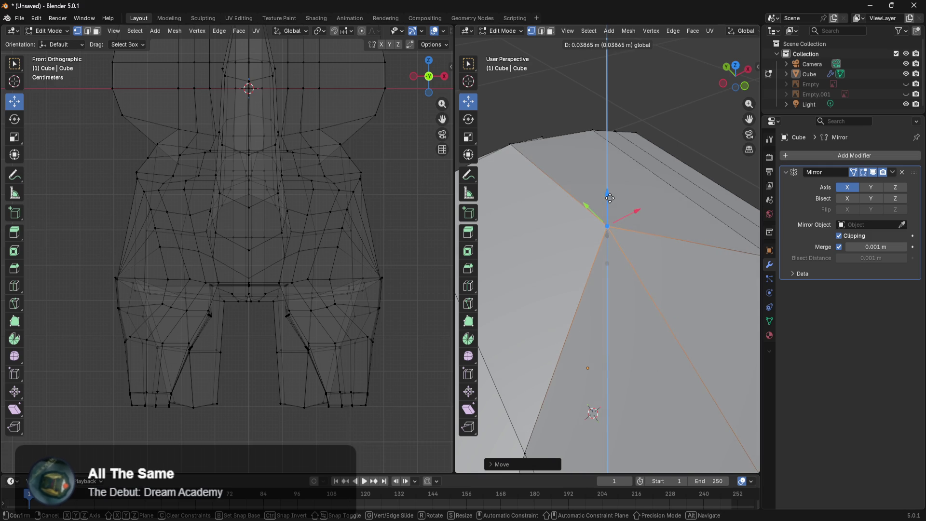
pyautogui.click(609, 198)
# Select a vertex on the edge loop and slide it slightly along Y
pyautogui.moveTo(610, 198)
pyautogui.mouseDown(button='middle')
pyautogui.moveTo(654, 245)
pyautogui.moveTo(622, 236)
pyautogui.mouseUp(button='middle')
pyautogui.press('z')
pyautogui.click(680, 230)
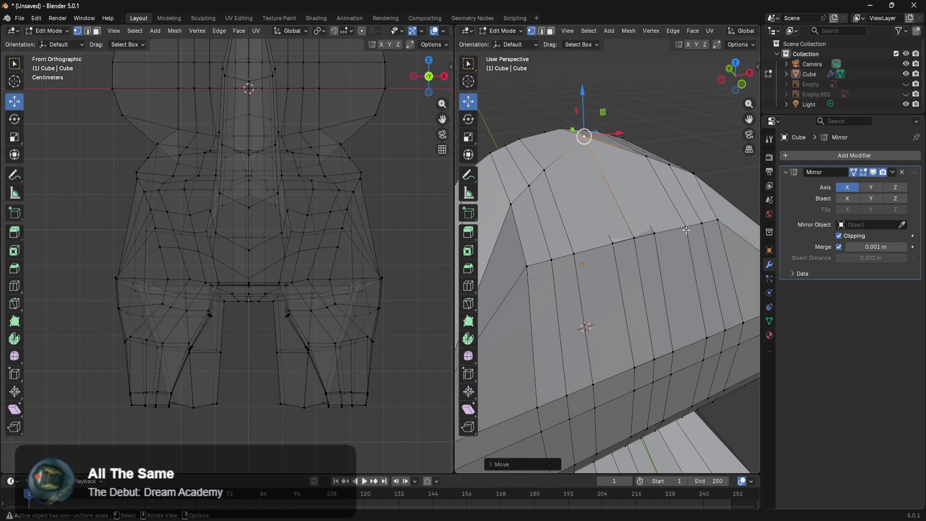
pyautogui.moveTo(683, 236)
pyautogui.mouseDown(button='middle')
pyautogui.moveTo(641, 265)
pyautogui.moveTo(662, 276)
pyautogui.mouseUp(button='middle')
pyautogui.click(616, 261)
pyautogui.moveTo(662, 276); pyautogui.dragTo(666, 282)
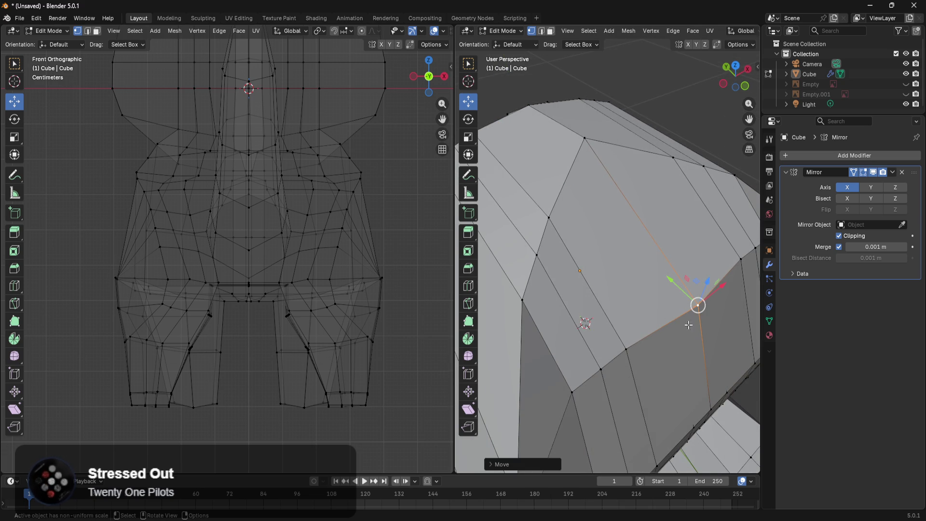
# In see-through wireframe, select a strip of faces beside the mirror seam
pyautogui.click(749, 402)
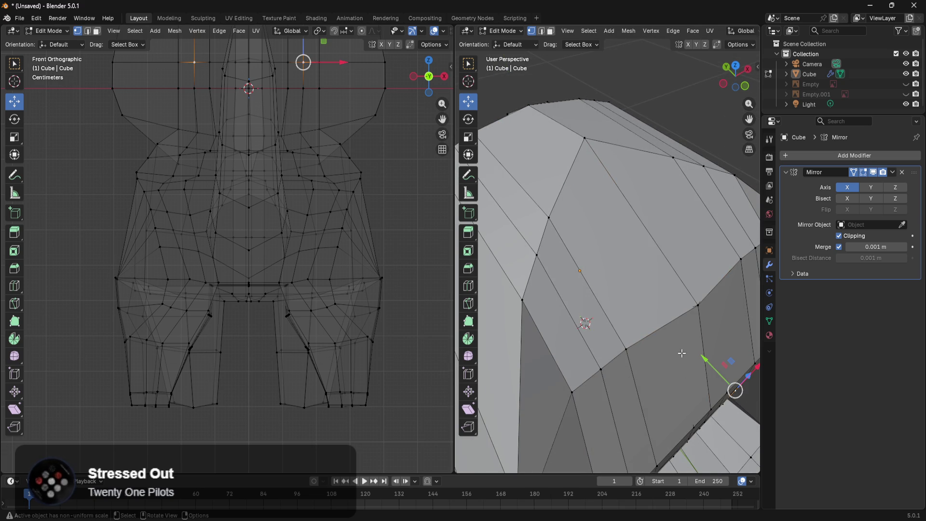
pyautogui.press('z')
pyautogui.click(622, 348)
pyautogui.moveTo(622, 347)
pyautogui.mouseDown(button='middle')
pyautogui.moveTo(627, 320)
pyautogui.moveTo(579, 312)
pyautogui.moveTo(622, 297)
pyautogui.moveTo(624, 317)
pyautogui.mouseUp(button='middle')
pyautogui.click(680, 272)
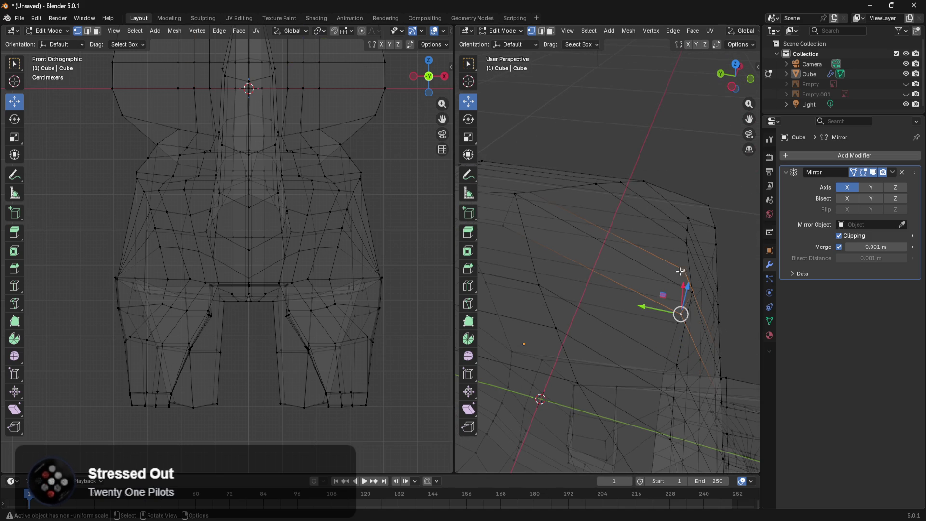
pyautogui.moveTo(554, 261)
pyautogui.mouseDown(button='middle')
pyautogui.moveTo(556, 287)
pyautogui.moveTo(587, 287)
pyautogui.moveTo(597, 252)
pyautogui.moveTo(620, 263)
pyautogui.moveTo(633, 249)
pyautogui.mouseUp(button='middle')
pyautogui.keyDown('ctrl'); pyautogui.click(600, 290); pyautogui.keyUp('ctrl')
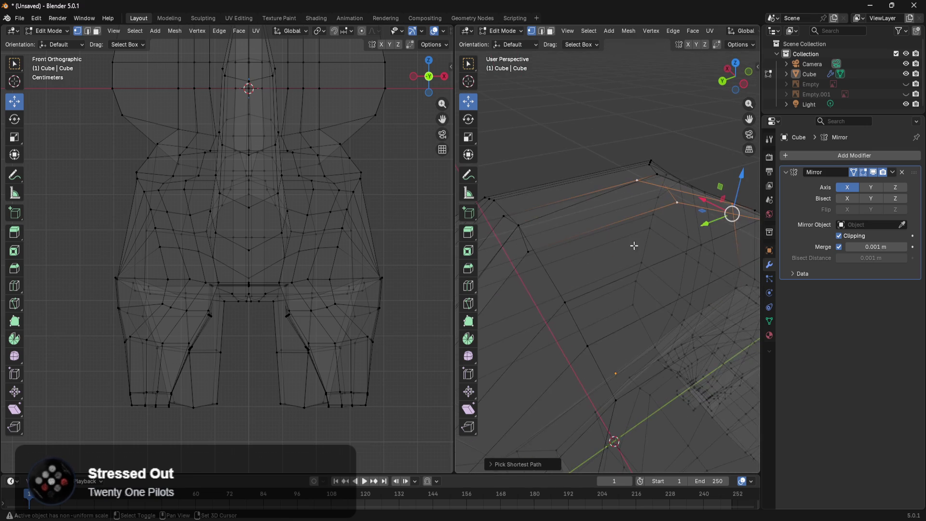
pyautogui.moveTo(651, 188); pyautogui.dragTo(597, 242, button='middle')
pyautogui.keyDown('ctrl'); pyautogui.click(610, 299); pyautogui.keyUp('ctrl')
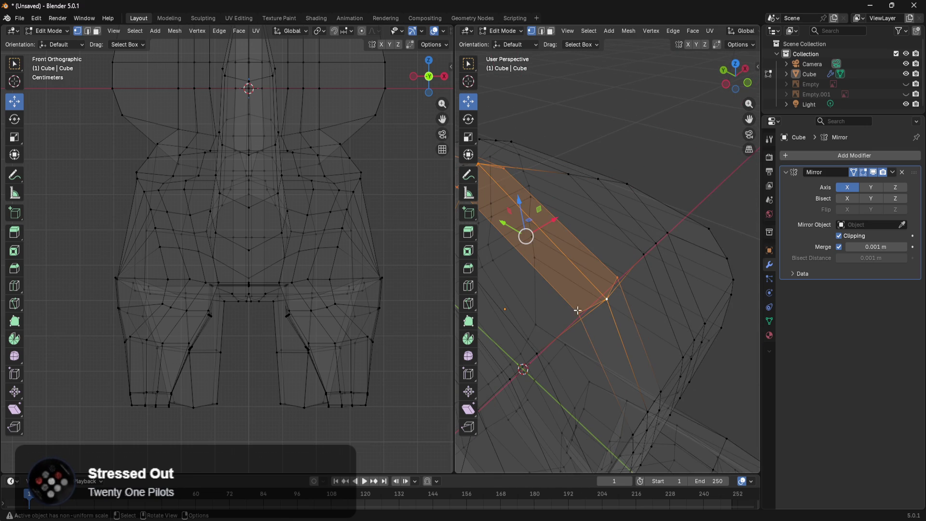
pyautogui.moveTo(534, 311)
pyautogui.mouseDown(button='middle')
pyautogui.moveTo(586, 378)
pyautogui.moveTo(560, 345)
pyautogui.moveTo(638, 363)
pyautogui.moveTo(666, 355)
pyautogui.moveTo(704, 315)
pyautogui.moveTo(701, 304)
pyautogui.moveTo(657, 337)
pyautogui.moveTo(551, 362)
pyautogui.moveTo(554, 369)
pyautogui.moveTo(585, 327)
pyautogui.mouseUp(button='middle')
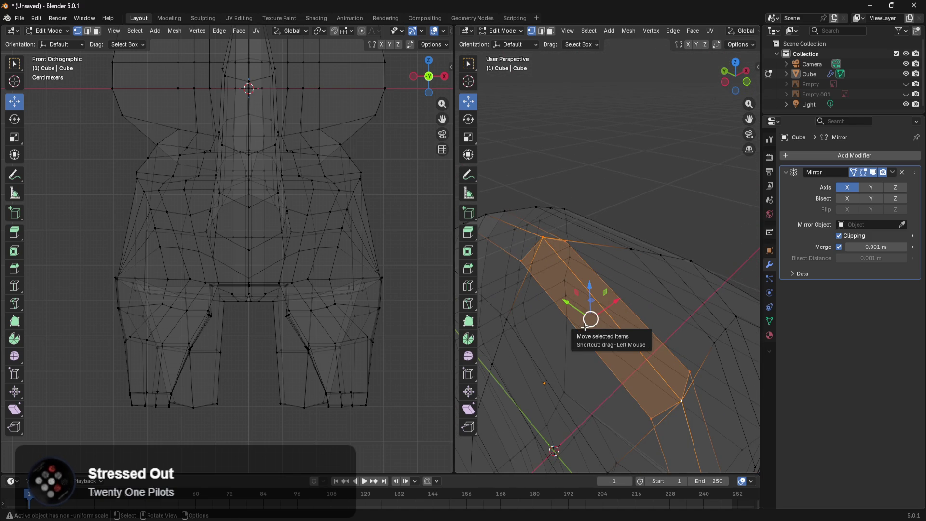
# Delete the selected face strip beside the seam
pyautogui.press('x')
pyautogui.click(569, 331)
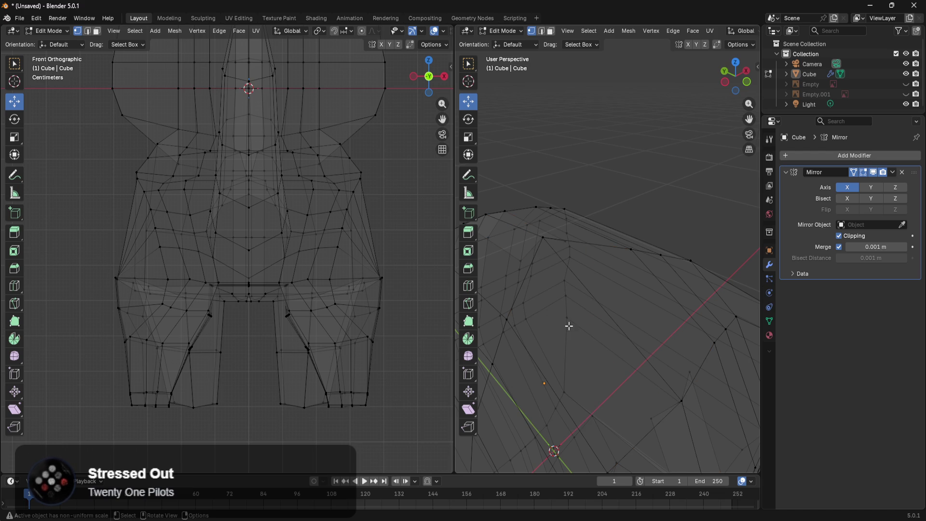
pyautogui.moveTo(562, 358)
pyautogui.mouseDown(button='middle')
pyautogui.moveTo(574, 355)
pyautogui.moveTo(542, 342)
pyautogui.moveTo(657, 355)
pyautogui.moveTo(639, 316)
pyautogui.mouseUp(button='middle')
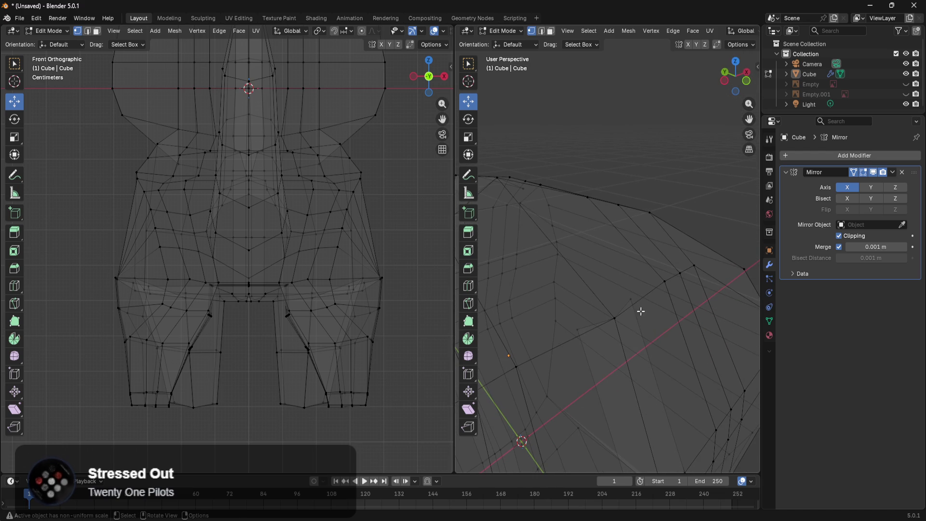
# Slide the edge loop near the seam slightly along Y
pyautogui.keyDown('alt'); pyautogui.click(629, 303); pyautogui.keyUp('alt')
pyautogui.moveTo(560, 316); pyautogui.dragTo(566, 329)
pyautogui.moveTo(704, 348)
pyautogui.keyDown('shift'); pyautogui.mouseDown(button='middle')
pyautogui.moveTo(675, 326)
pyautogui.moveTo(670, 302)
pyautogui.mouseUp(button='middle'); pyautogui.keyUp('shift')
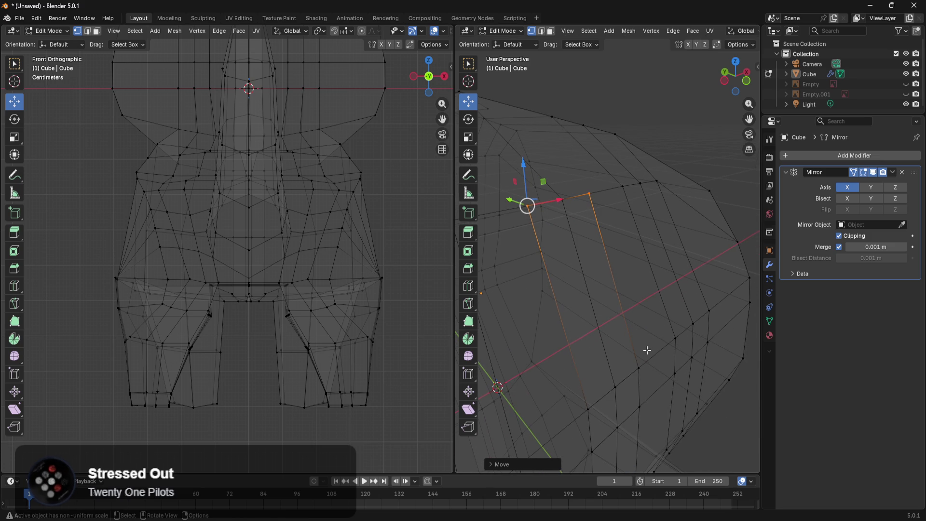
pyautogui.moveTo(647, 350)
pyautogui.mouseDown()
pyautogui.moveTo(570, 423)
pyautogui.moveTo(579, 420)
pyautogui.mouseUp()
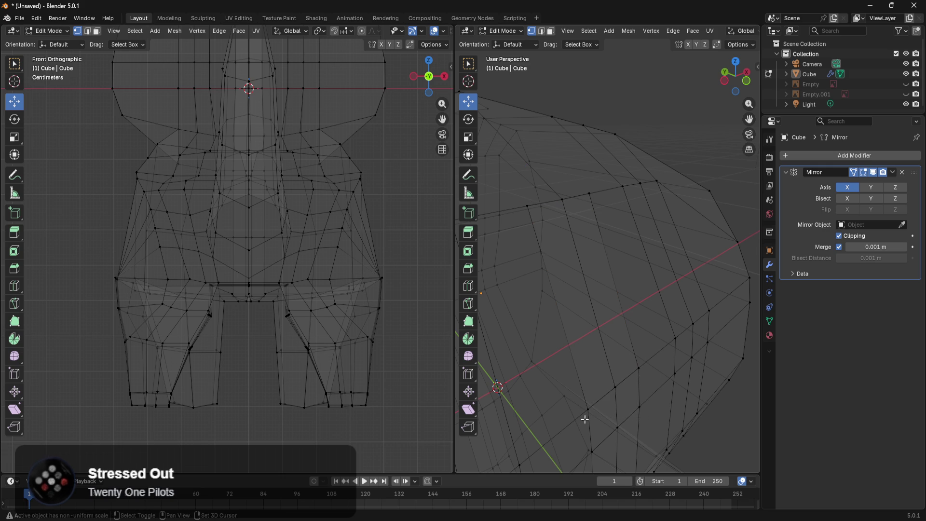
pyautogui.keyDown('alt'); pyautogui.click(601, 230); pyautogui.keyUp('alt')
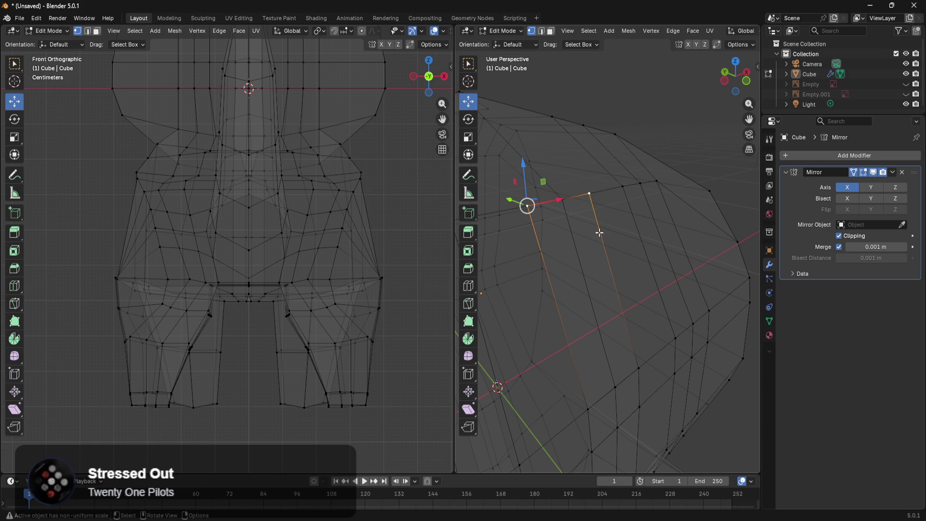
# In solid shading, select surplus edge loops on the side and dissolve them
pyautogui.press('z')
pyautogui.click(666, 246)
pyautogui.moveTo(640, 262)
pyautogui.mouseDown(button='middle')
pyautogui.moveTo(629, 268)
pyautogui.moveTo(627, 321)
pyautogui.mouseUp(button='middle')
pyautogui.keyDown('alt'); pyautogui.keyDown('shift'); pyautogui.click(649, 357); pyautogui.keyUp('shift'); pyautogui.keyUp('alt')
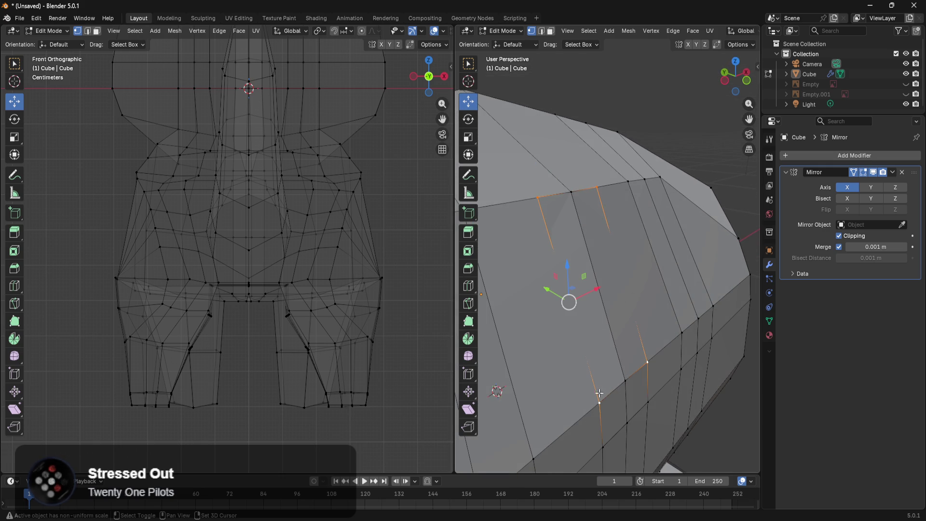
pyautogui.keyDown('alt'); pyautogui.keyDown('shift'); pyautogui.click(623, 384); pyautogui.keyUp('shift'); pyautogui.keyUp('alt')
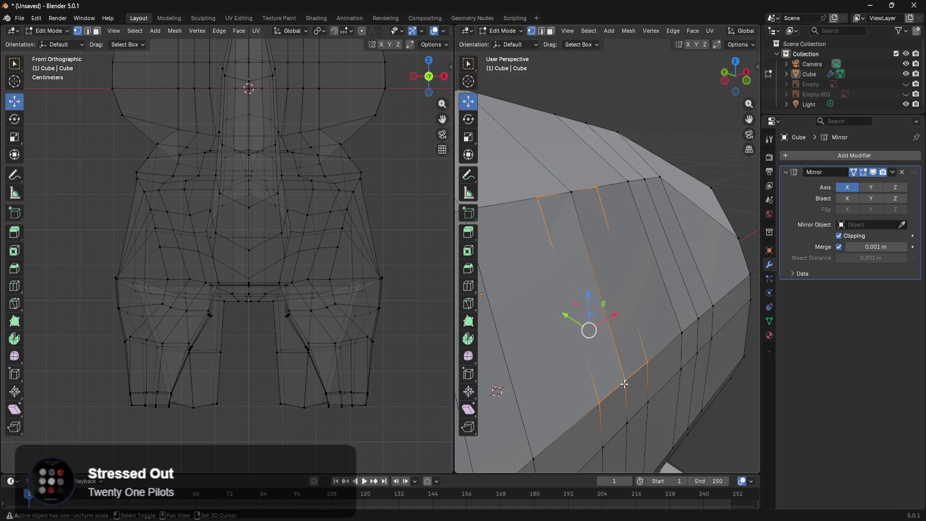
pyautogui.keyDown('shift'); pyautogui.click(572, 200); pyautogui.keyUp('shift')
pyautogui.press('x')
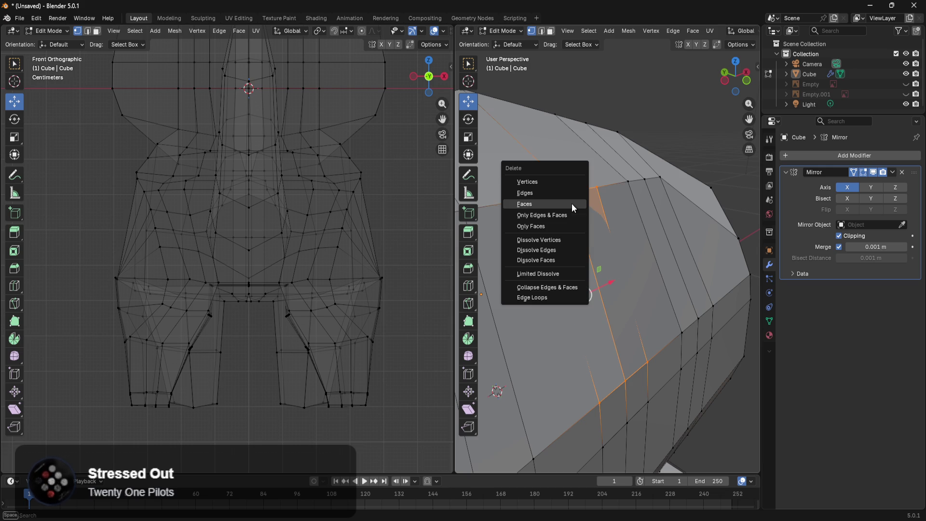
pyautogui.click(569, 200)
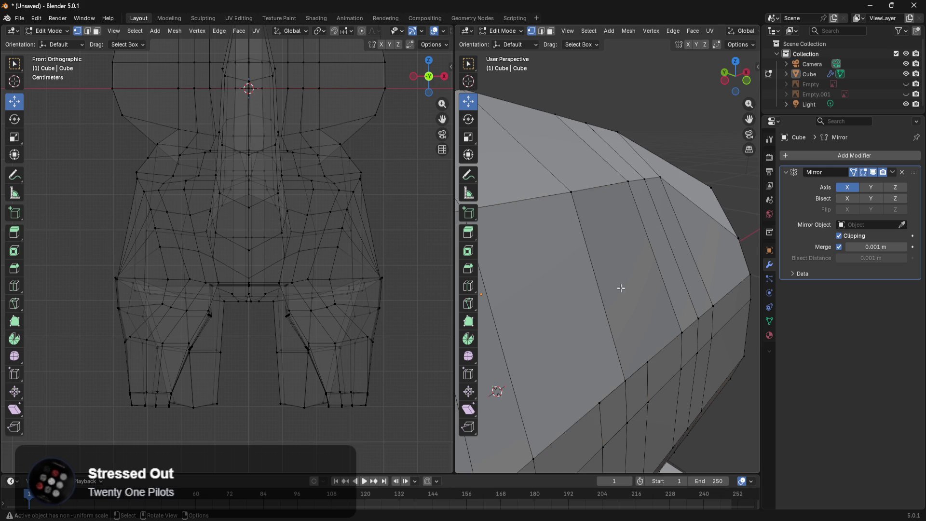
# In wireframe, select the face strip beside the mirror centre and delete it
pyautogui.moveTo(621, 288)
pyautogui.mouseDown(button='middle')
pyautogui.moveTo(575, 333)
pyautogui.moveTo(748, 334)
pyautogui.moveTo(661, 327)
pyautogui.moveTo(710, 319)
pyautogui.moveTo(695, 266)
pyautogui.mouseUp(button='middle')
pyautogui.press('z')
pyautogui.click(611, 249)
pyautogui.moveTo(676, 249); pyautogui.dragTo(608, 234, button='middle')
pyautogui.click(604, 233)
pyautogui.keyDown('alt'); pyautogui.click(568, 204); pyautogui.keyUp('alt')
pyautogui.keyDown('shift'); pyautogui.moveTo(521, 392); pyautogui.dragTo(632, 334, button='middle'); pyautogui.keyUp('shift')
pyautogui.keyDown('alt'); pyautogui.keyDown('shift'); pyautogui.click(624, 331); pyautogui.keyUp('shift'); pyautogui.keyUp('alt')
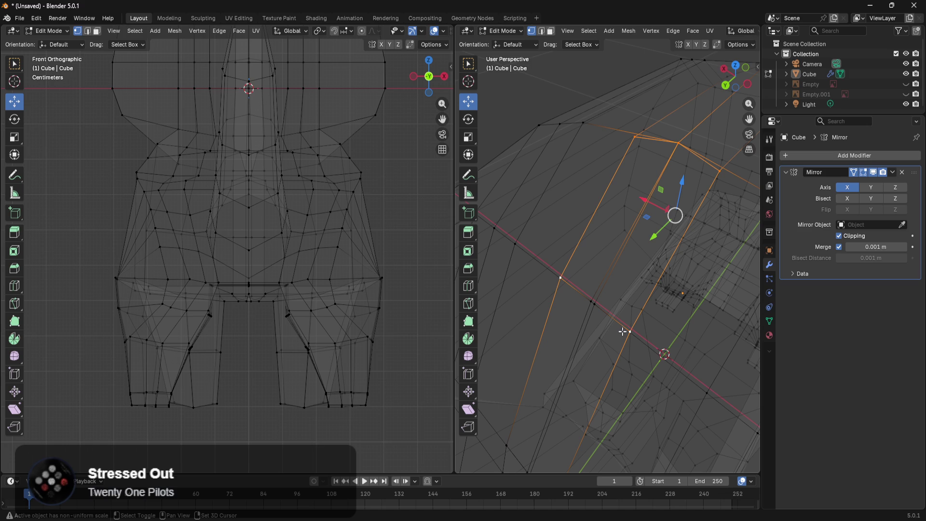
pyautogui.keyDown('alt'); pyautogui.keyDown('shift'); pyautogui.click(590, 303); pyautogui.keyUp('shift'); pyautogui.keyUp('alt')
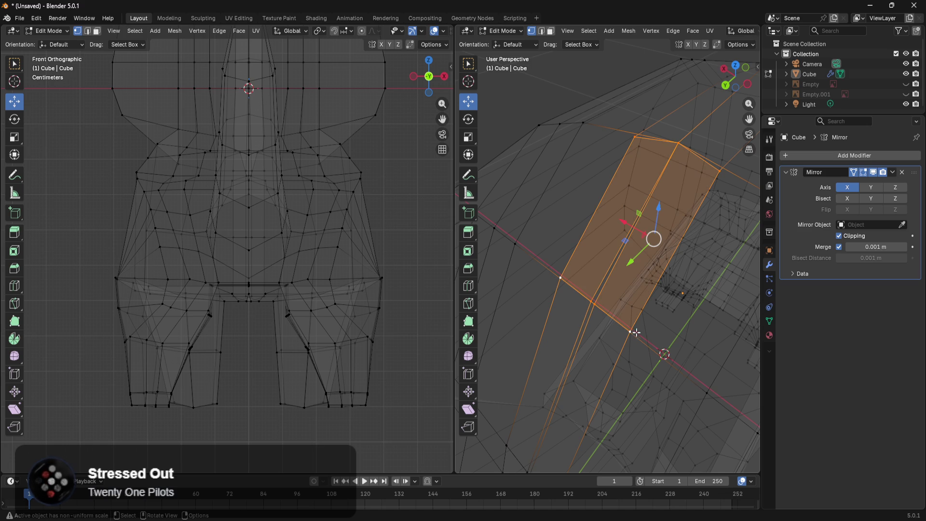
pyautogui.press('x')
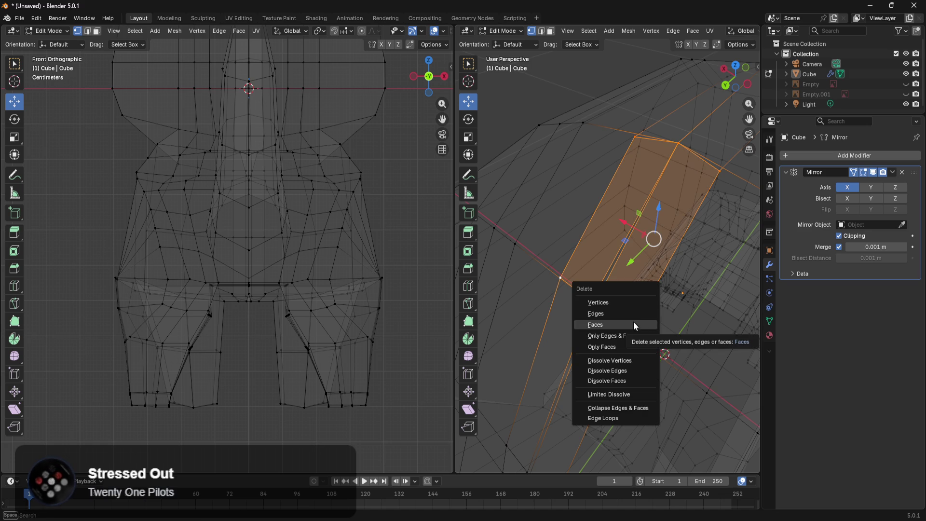
pyautogui.click(632, 321)
# Return to solid shading to check the gap along the centre
pyautogui.press('z')
pyautogui.click(675, 325)
pyautogui.moveTo(675, 328); pyautogui.dragTo(668, 323, button='middle')
pyautogui.scroll(5, 654, 247)
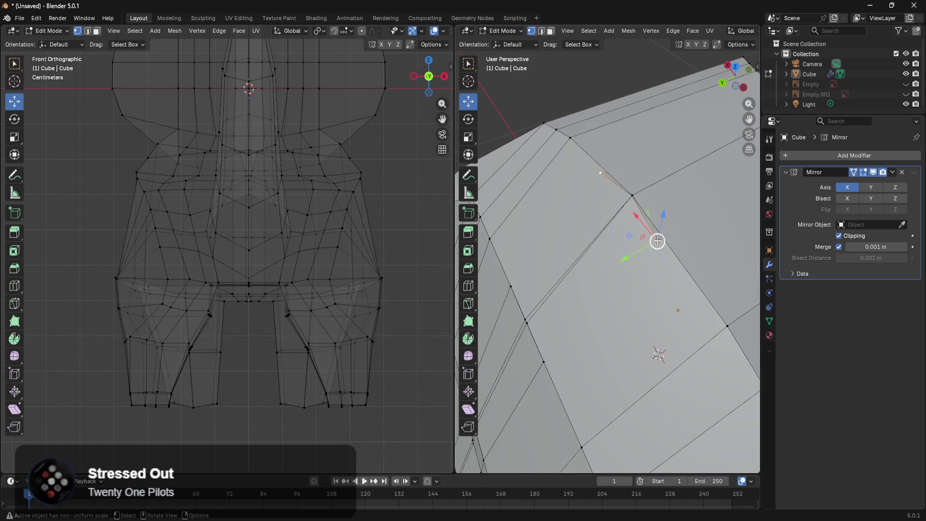
# Select the strip of faces beside the centre seam and delete it
pyautogui.keyDown('ctrl'); pyautogui.click(628, 193); pyautogui.keyUp('ctrl')
pyautogui.scroll(-2, 684, 271)
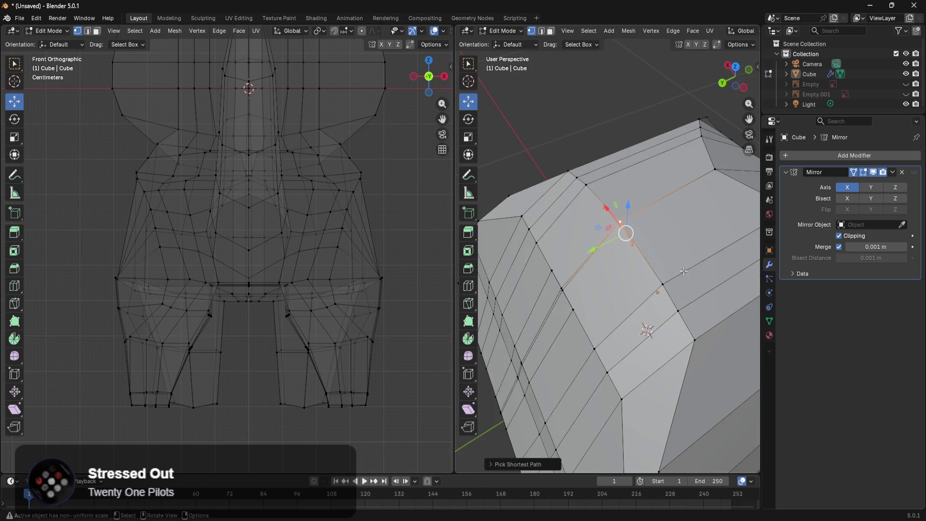
pyautogui.scroll(4, 678, 264)
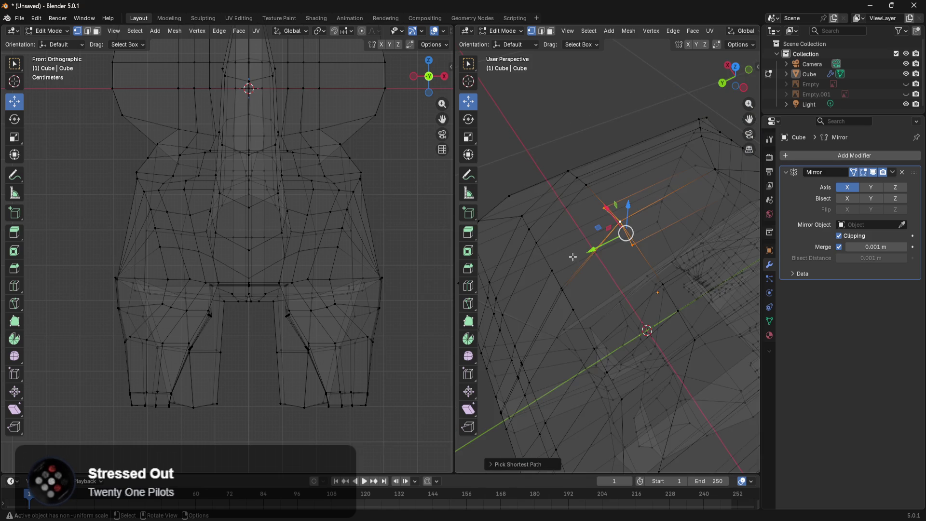
pyautogui.keyDown('shift'); pyautogui.moveTo(703, 262); pyautogui.dragTo(587, 324, button='middle'); pyautogui.keyUp('shift')
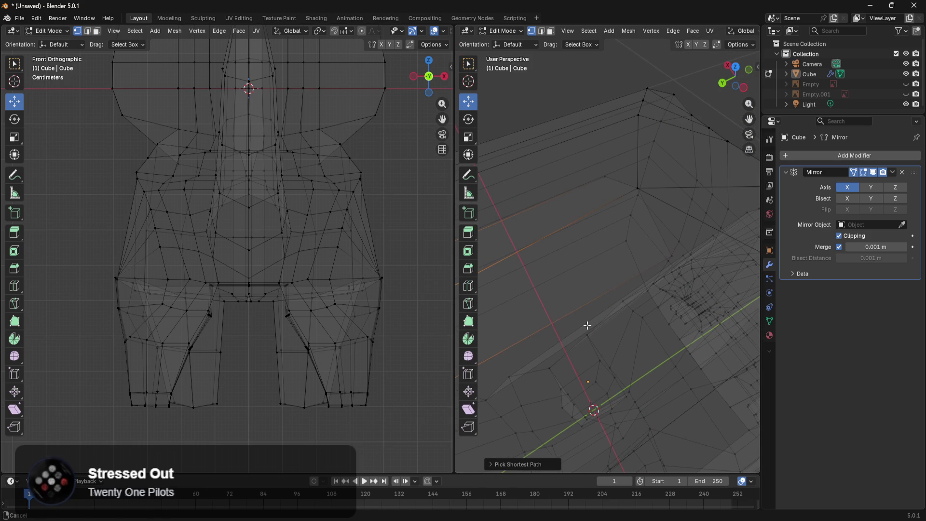
pyautogui.click(611, 183)
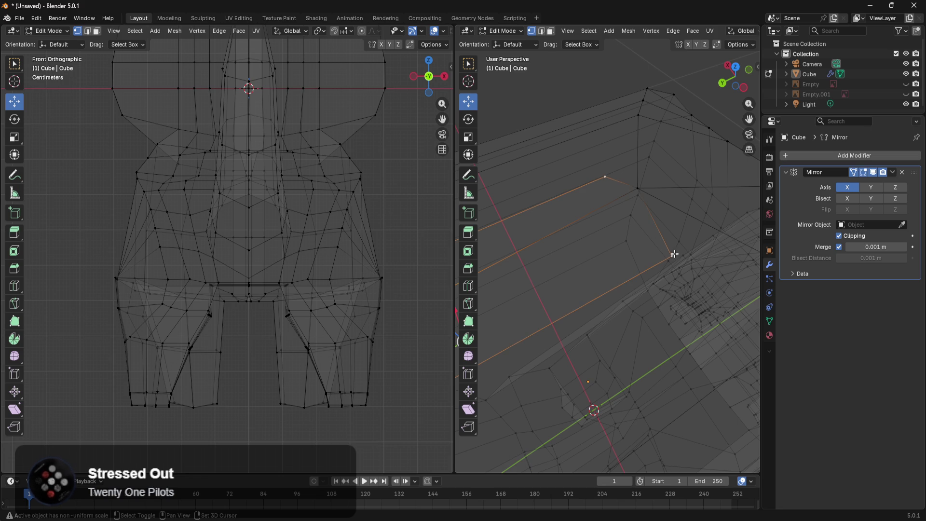
pyautogui.keyDown('shift'); pyautogui.click(641, 192); pyautogui.keyUp('shift')
pyautogui.moveTo(667, 251)
pyautogui.mouseDown(button='middle')
pyautogui.moveTo(662, 267)
pyautogui.moveTo(618, 275)
pyautogui.moveTo(537, 263)
pyautogui.mouseUp(button='middle')
pyautogui.press('x')
pyautogui.click(666, 250)
# Return to solid shading and nudge a head vertex slightly
pyautogui.press('z')
pyautogui.click(613, 266)
pyautogui.moveTo(612, 271)
pyautogui.mouseDown(button='middle')
pyautogui.moveTo(574, 267)
pyautogui.moveTo(599, 314)
pyautogui.mouseUp(button='middle')
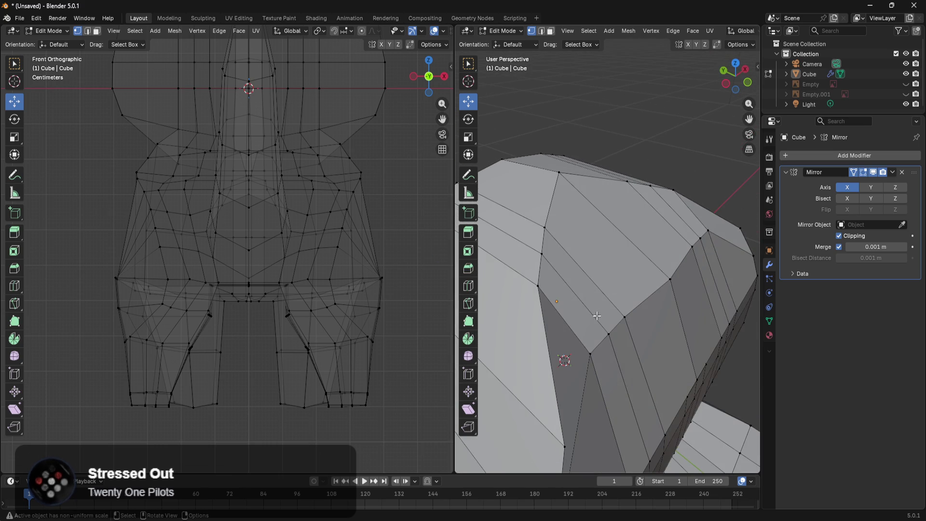
pyautogui.click(584, 353)
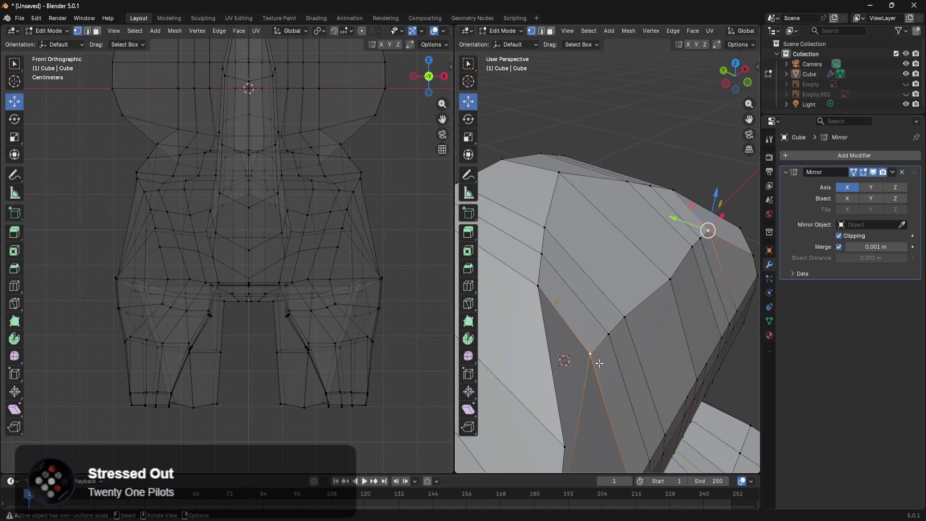
pyautogui.moveTo(674, 220)
pyautogui.mouseDown()
pyautogui.moveTo(682, 236)
pyautogui.moveTo(663, 263)
pyautogui.moveTo(675, 230)
pyautogui.moveTo(672, 268)
pyautogui.moveTo(648, 268)
pyautogui.moveTo(646, 294)
pyautogui.mouseUp()
# Adjust another head vertex and show the reference images again
pyautogui.click(613, 332)
pyautogui.scroll(-1, 646, 294)
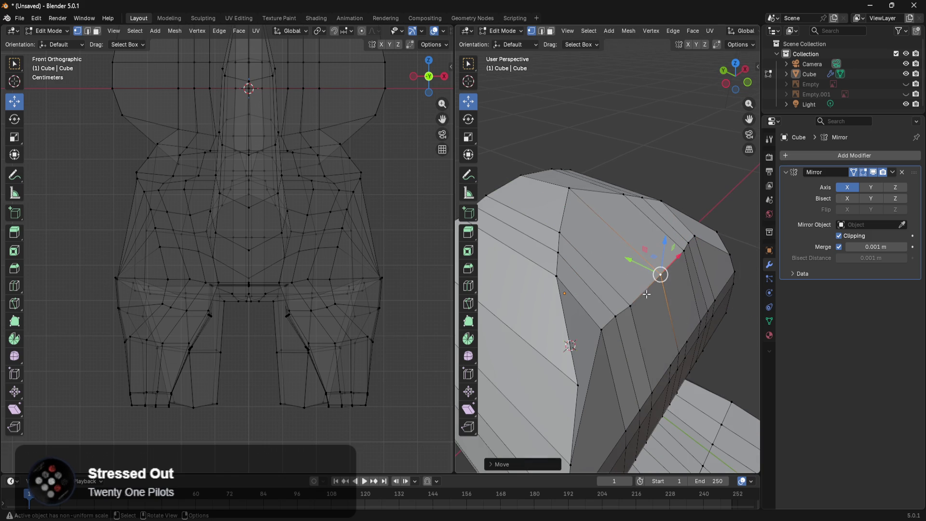
pyautogui.moveTo(662, 161)
pyautogui.mouseDown(button='middle')
pyautogui.moveTo(752, 306)
pyautogui.moveTo(675, 302)
pyautogui.moveTo(491, 321)
pyautogui.moveTo(517, 290)
pyautogui.moveTo(509, 275)
pyautogui.mouseUp(button='middle')
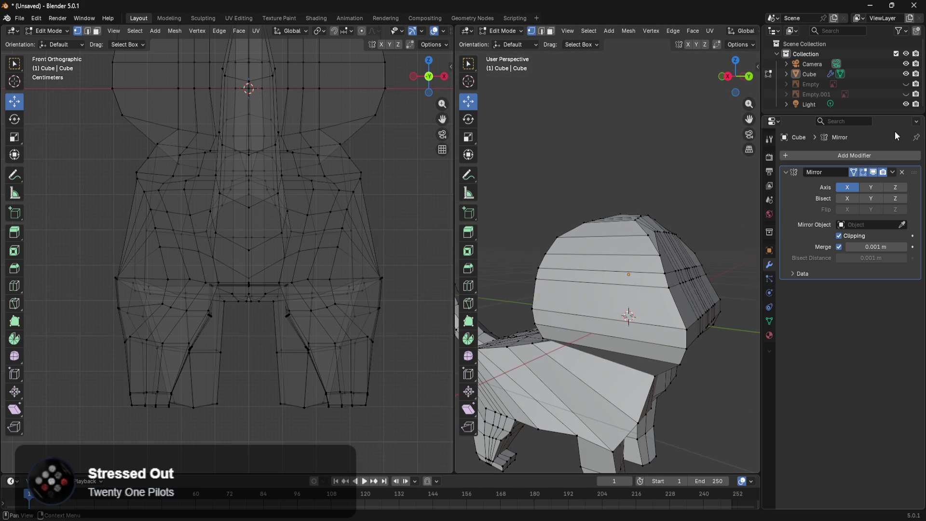
pyautogui.click(906, 94)
# Unhide the second reference image and switch to the right side view (numpad 3)
pyautogui.click(905, 84)
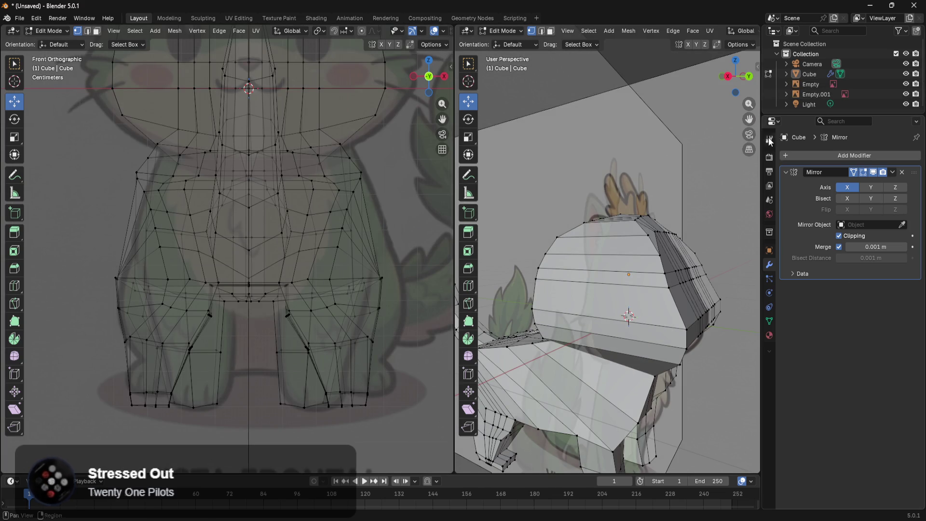
pyautogui.moveTo(646, 265); pyautogui.dragTo(591, 261, button='middle')
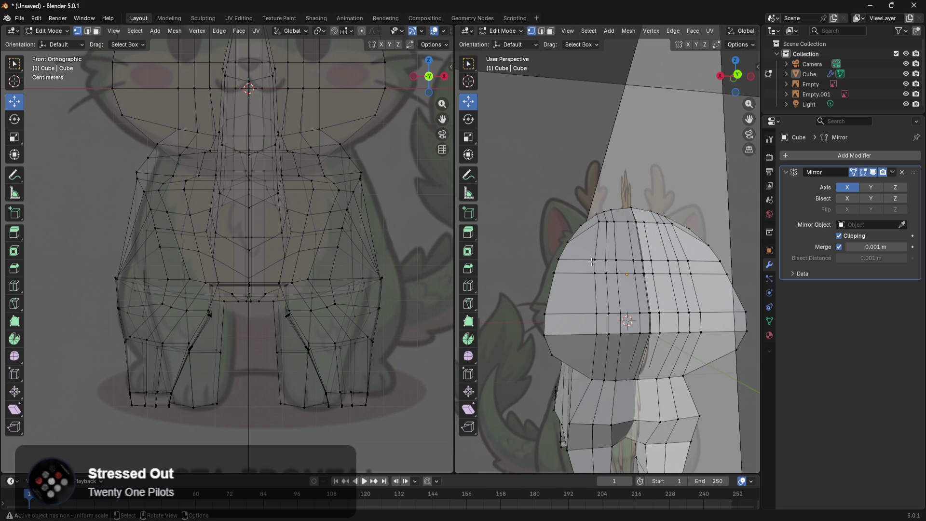
pyautogui.press('KP_1')
pyautogui.press('KP_3')
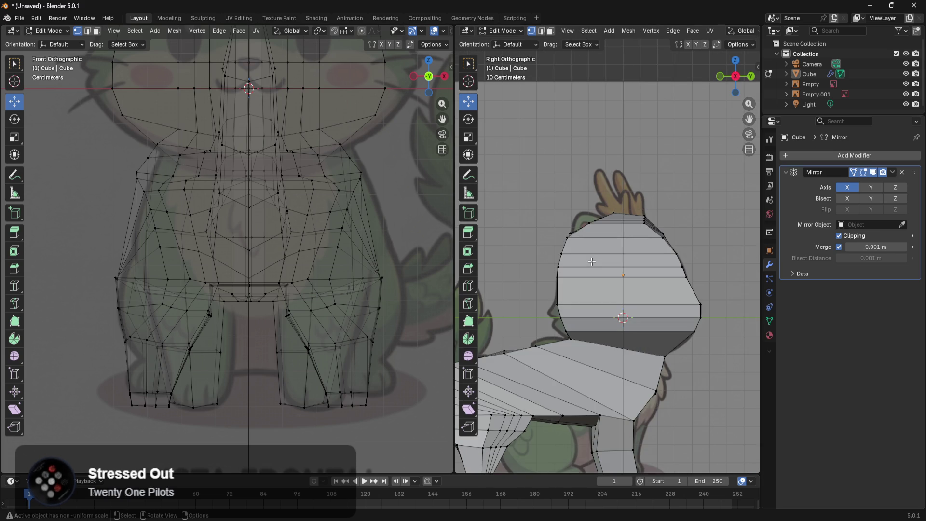
pyautogui.scroll(-5, 349, 284)
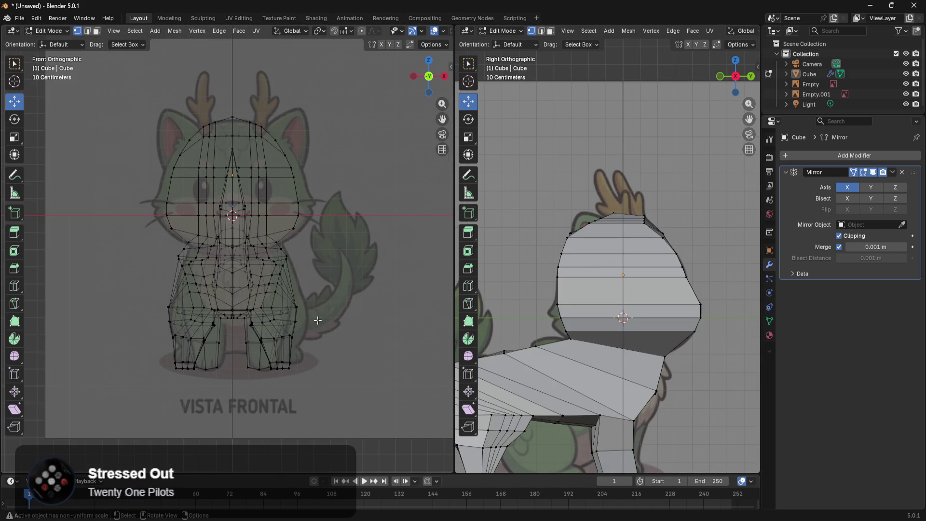
# Turn on X-ray, then move the tail-tip vertices along Y and rotate them to match the reference
pyautogui.press('z')
pyautogui.click(523, 374)
pyautogui.keyDown('shift'); pyautogui.moveTo(694, 352); pyautogui.dragTo(680, 275, button='middle'); pyautogui.keyUp('shift')
pyautogui.scroll(5, 680, 275)
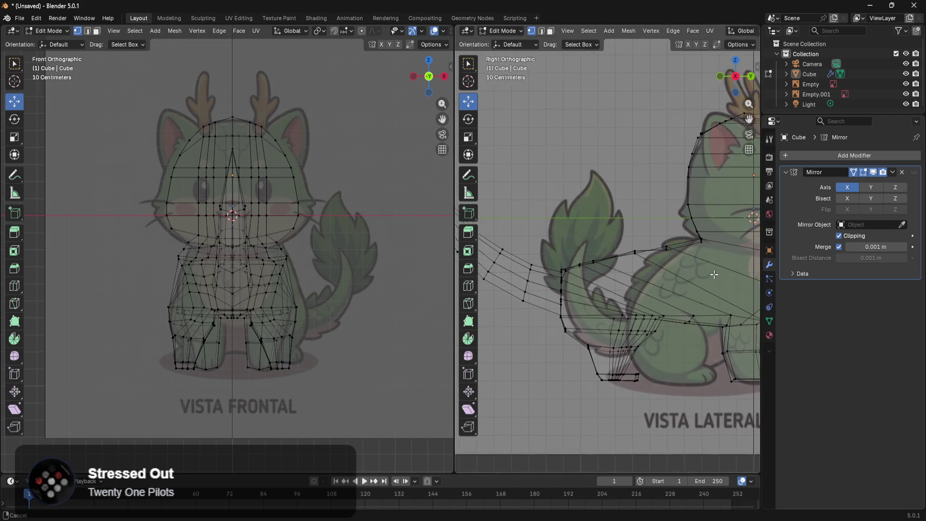
pyautogui.scroll(2, 660, 293)
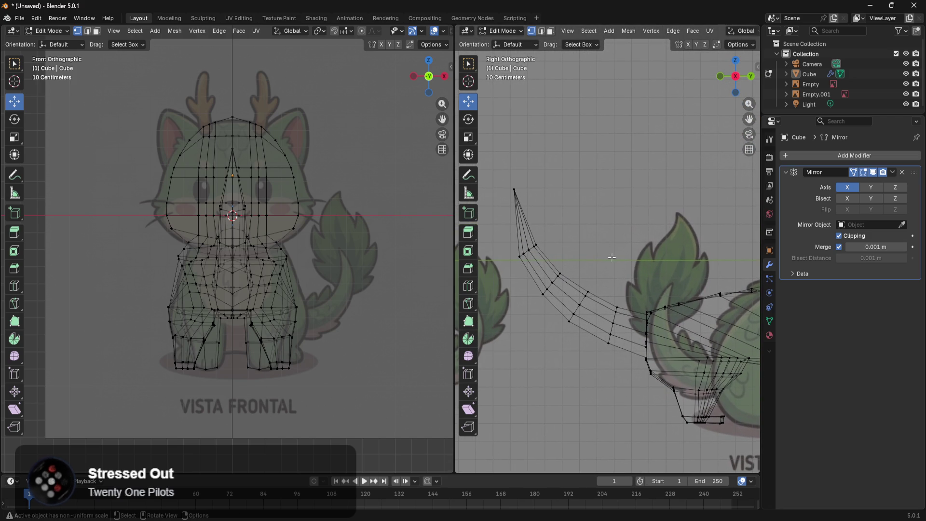
pyautogui.moveTo(508, 290); pyautogui.dragTo(498, 300)
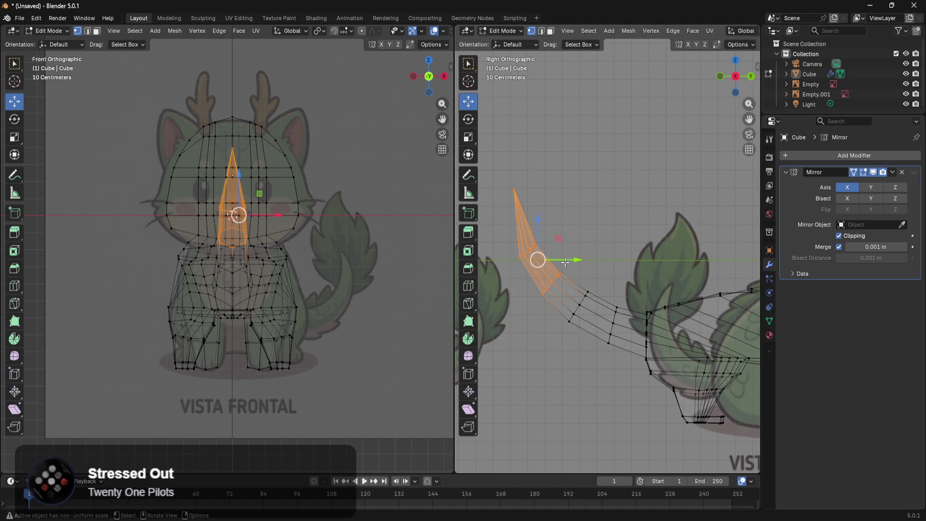
pyautogui.moveTo(565, 261); pyautogui.dragTo(579, 259)
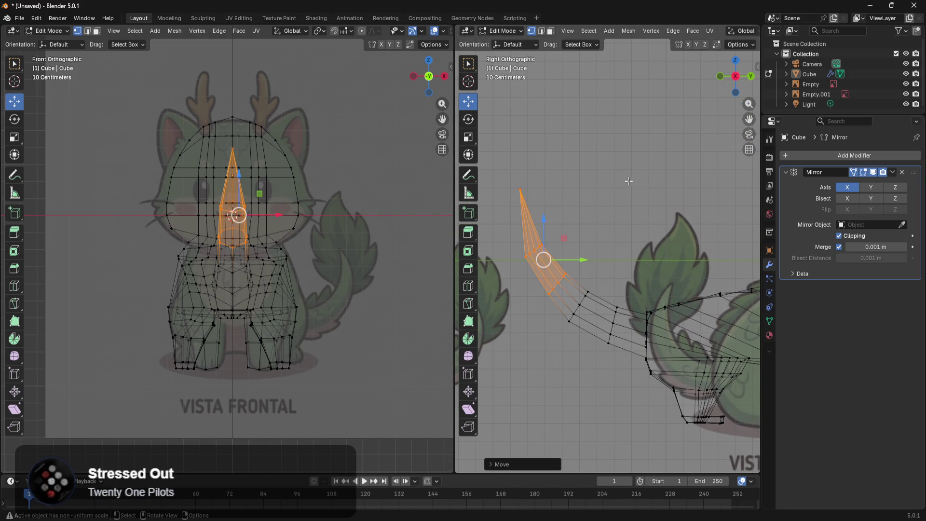
pyautogui.press('r')
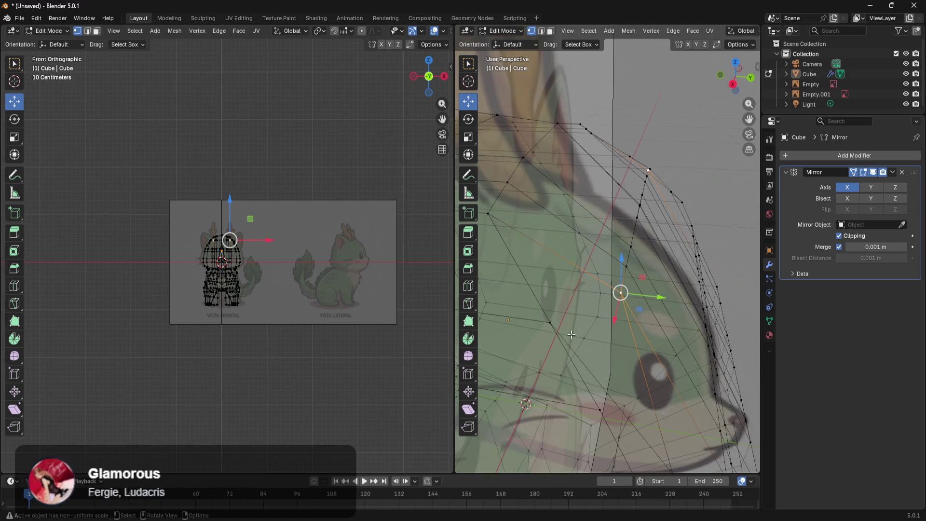
# Move two head-outline vertices along Y onto the reference outline
pyautogui.click(550, 328)
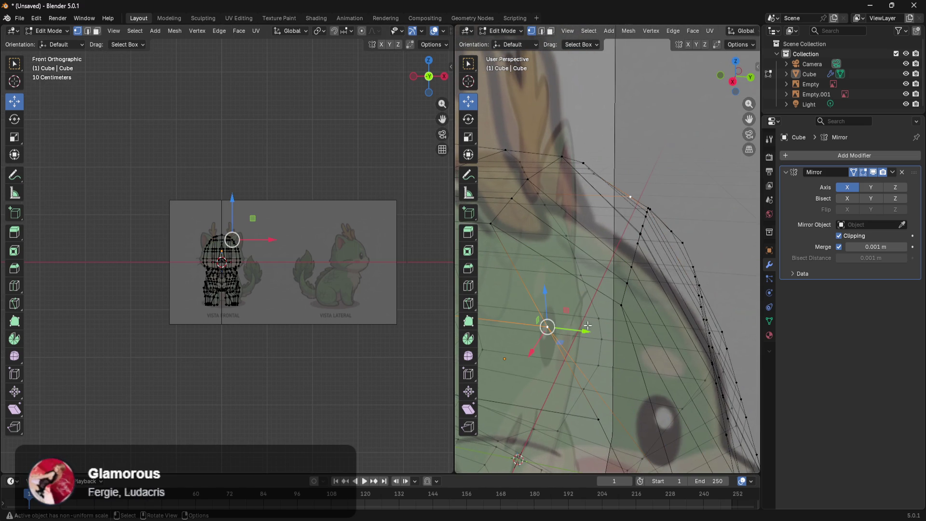
pyautogui.moveTo(588, 331); pyautogui.dragTo(590, 331)
pyautogui.click(599, 331)
pyautogui.keyDown('shift'); pyautogui.moveTo(602, 333); pyautogui.dragTo(660, 296, button='middle'); pyautogui.keyUp('shift')
pyautogui.click(683, 349)
pyautogui.moveTo(716, 353); pyautogui.dragTo(670, 357)
# Move the selected head vertices vertically along Z to match the outline
pyautogui.moveTo(670, 356)
pyautogui.keyDown('shift'); pyautogui.mouseDown(button='middle')
pyautogui.moveTo(690, 366)
pyautogui.moveTo(718, 329)
pyautogui.moveTo(673, 309)
pyautogui.moveTo(686, 303)
pyautogui.moveTo(694, 328)
pyautogui.mouseUp(button='middle'); pyautogui.keyUp('shift')
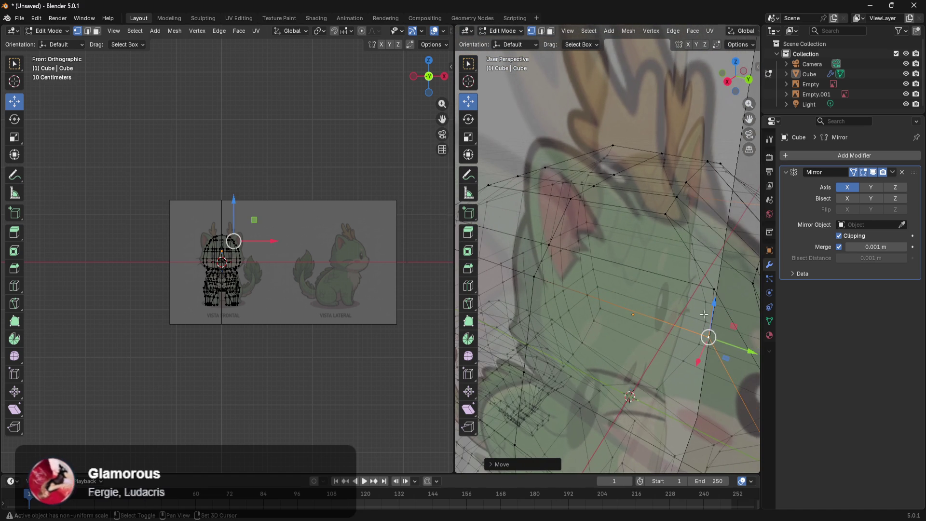
pyautogui.press('g')
pyautogui.press('y')
pyautogui.press('z')
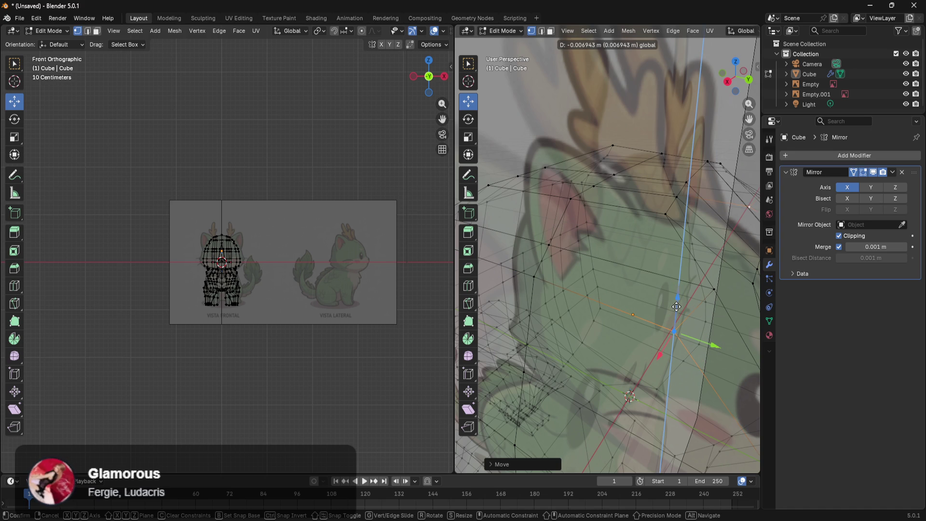
pyautogui.click(676, 307)
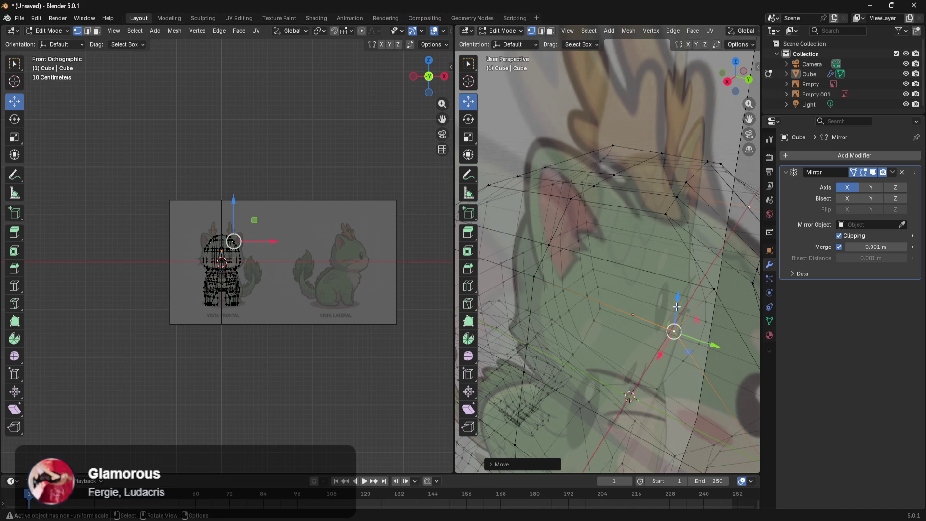
# Shift more head vertices along Y and within the horizontal plane to round the cheek
pyautogui.keyDown('shift'); pyautogui.click(535, 278); pyautogui.keyUp('shift')
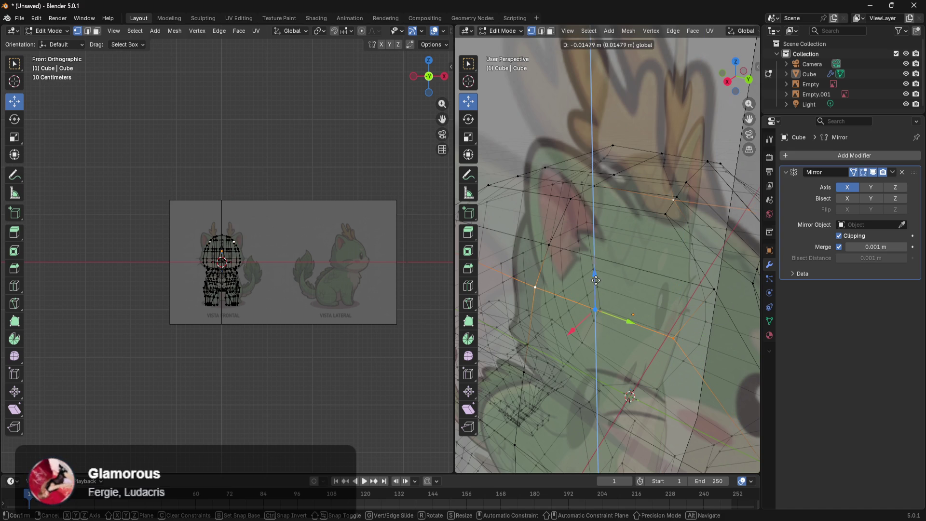
pyautogui.click(712, 288)
pyautogui.moveTo(731, 297); pyautogui.dragTo(716, 298)
pyautogui.moveTo(622, 322); pyautogui.dragTo(655, 328, button='middle')
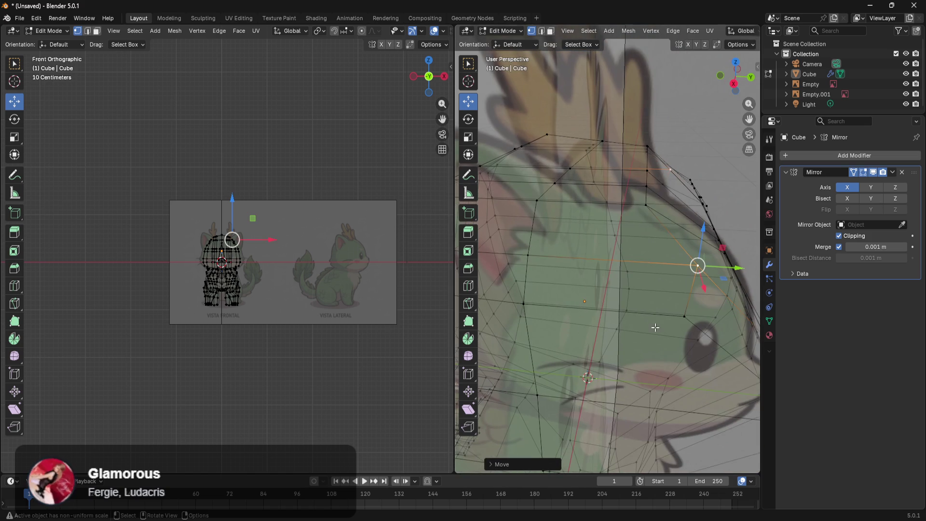
pyautogui.click(526, 266)
pyautogui.moveTo(549, 262); pyautogui.dragTo(531, 261)
pyautogui.moveTo(620, 251)
pyautogui.mouseDown(button='middle')
pyautogui.moveTo(627, 253)
pyautogui.moveTo(601, 266)
pyautogui.mouseUp(button='middle')
pyautogui.hotkey('ctrl', 'r')
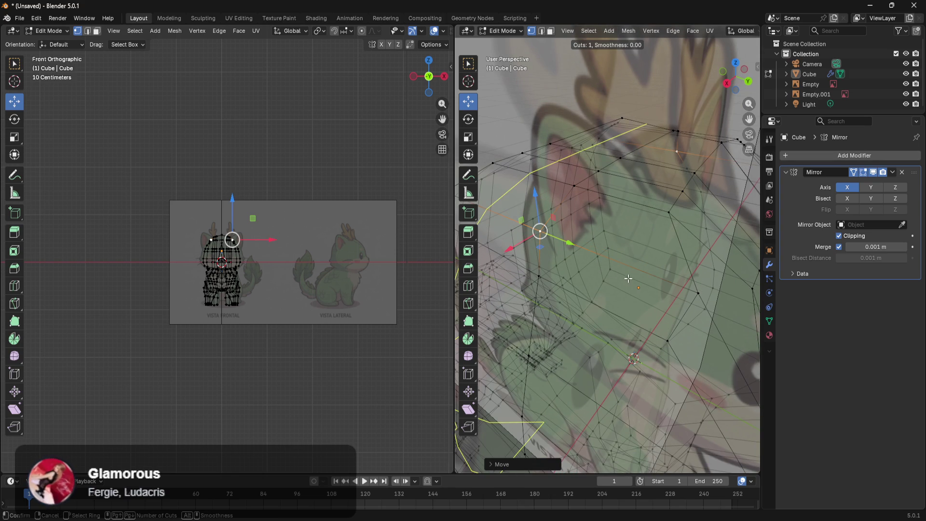
# Add a centred edge loop across the head and raise a vertex on top of the head
pyautogui.click(625, 309)
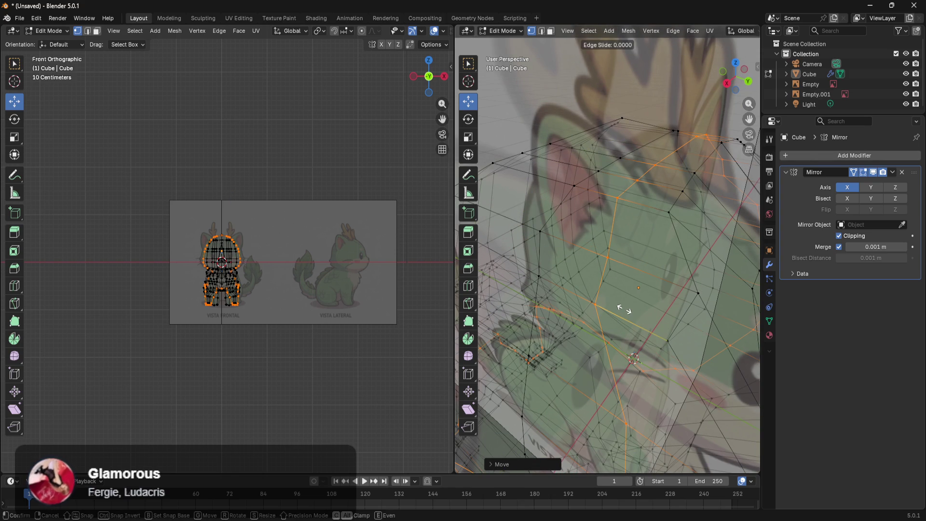
pyautogui.rightClick(629, 306)
pyautogui.click(630, 218)
pyautogui.click(617, 198)
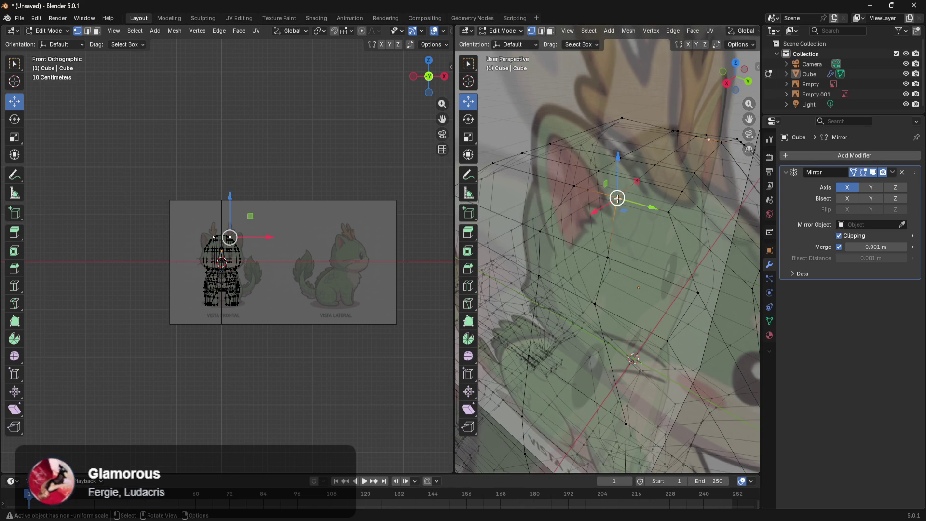
pyautogui.moveTo(610, 290); pyautogui.dragTo(653, 268, button='middle')
pyautogui.moveTo(603, 284); pyautogui.dragTo(601, 283)
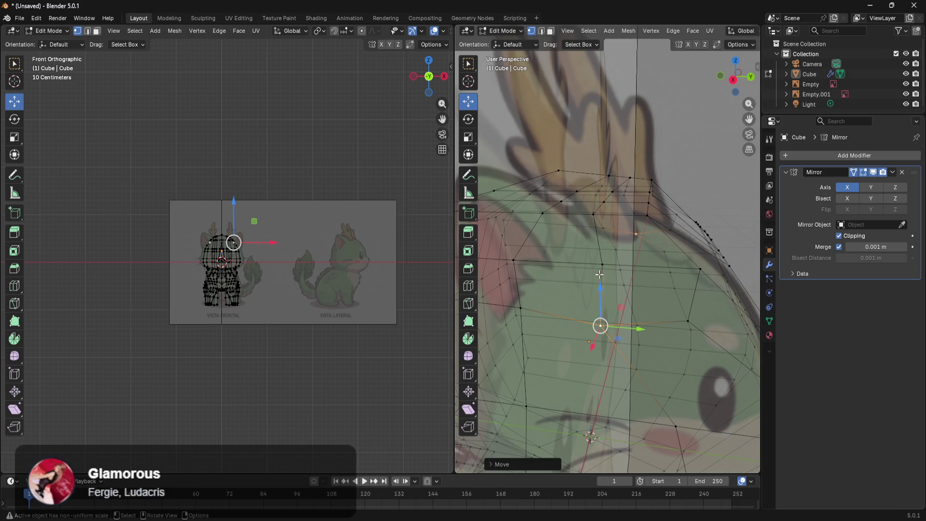
# Shift a nearby head vertex about 0.01 m along X toward the ear outline
pyautogui.click(595, 219)
pyautogui.moveTo(595, 220); pyautogui.dragTo(599, 220, button='middle')
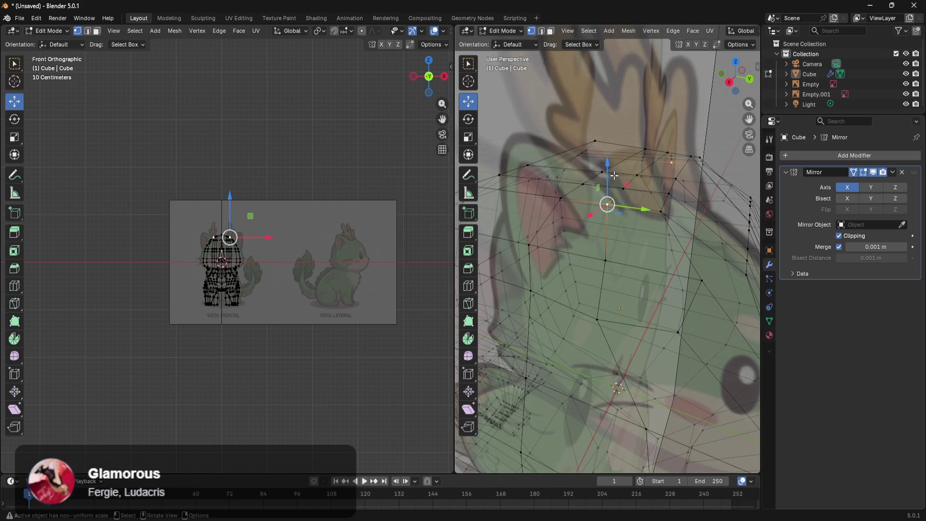
pyautogui.moveTo(593, 216); pyautogui.dragTo(599, 214)
pyautogui.moveTo(598, 214); pyautogui.dragTo(594, 266, button='middle')
pyautogui.keyDown('ctrl'); pyautogui.click(596, 309); pyautogui.keyUp('ctrl')
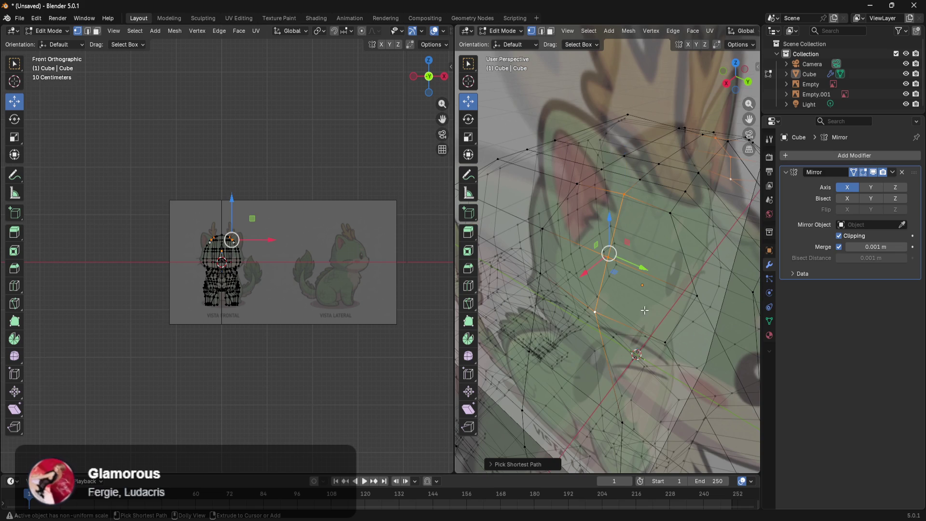
# Select the patch of faces on top of the head where the ear will go
pyautogui.keyDown('ctrl'); pyautogui.click(697, 298); pyautogui.keyUp('ctrl')
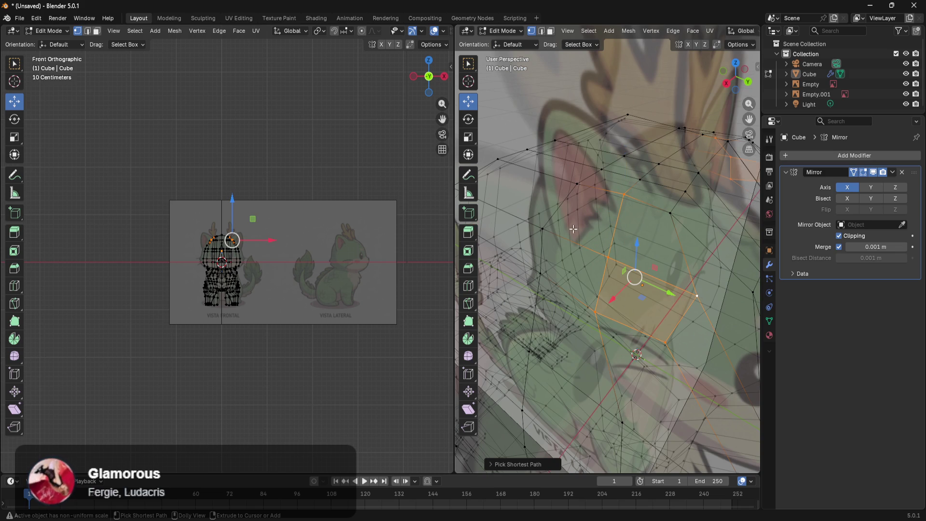
pyautogui.moveTo(548, 237); pyautogui.dragTo(551, 318, button='middle')
pyautogui.keyDown('ctrl'); pyautogui.click(521, 324); pyautogui.keyUp('ctrl')
pyautogui.keyDown('ctrl'); pyautogui.click(517, 218); pyautogui.keyUp('ctrl')
pyautogui.moveTo(558, 243); pyautogui.dragTo(634, 254, button='middle')
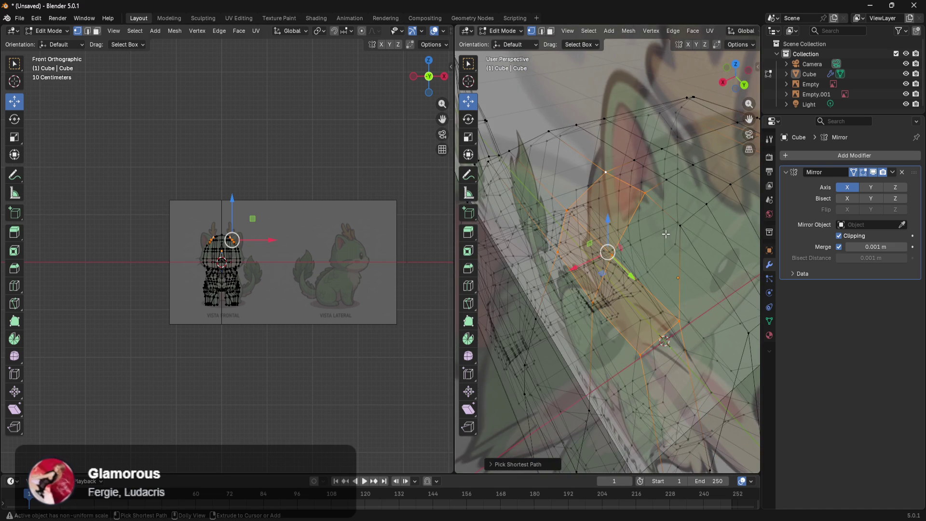
pyautogui.keyDown('ctrl'); pyautogui.click(675, 233); pyautogui.keyUp('ctrl')
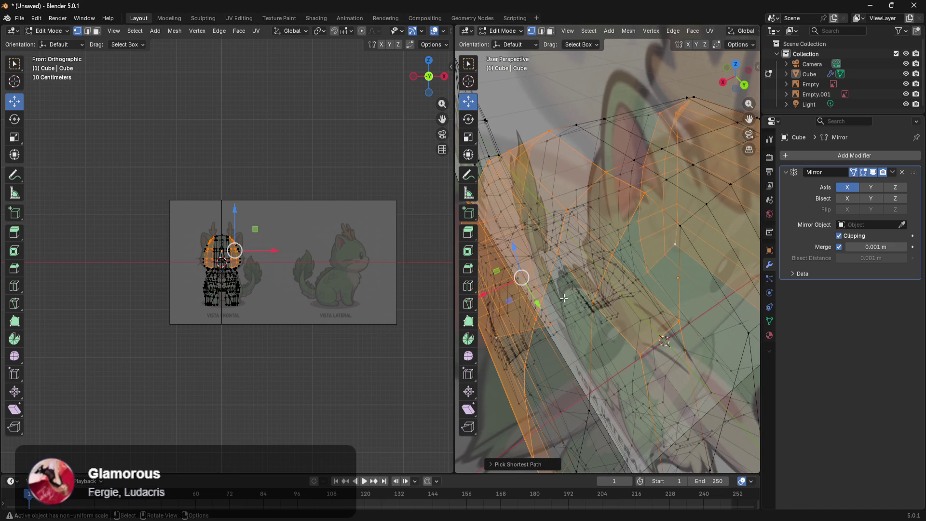
pyautogui.hotkey('ctrl', 'z')
pyautogui.moveTo(681, 260)
pyautogui.mouseDown(button='middle')
pyautogui.moveTo(686, 251)
pyautogui.moveTo(690, 274)
pyautogui.mouseUp(button='middle')
pyautogui.keyDown('ctrl'); pyautogui.click(687, 256); pyautogui.keyUp('ctrl')
pyautogui.scroll(-6, 689, 274)
pyautogui.moveTo(626, 260); pyautogui.dragTo(661, 247, button='middle')
pyautogui.scroll(4, 666, 245)
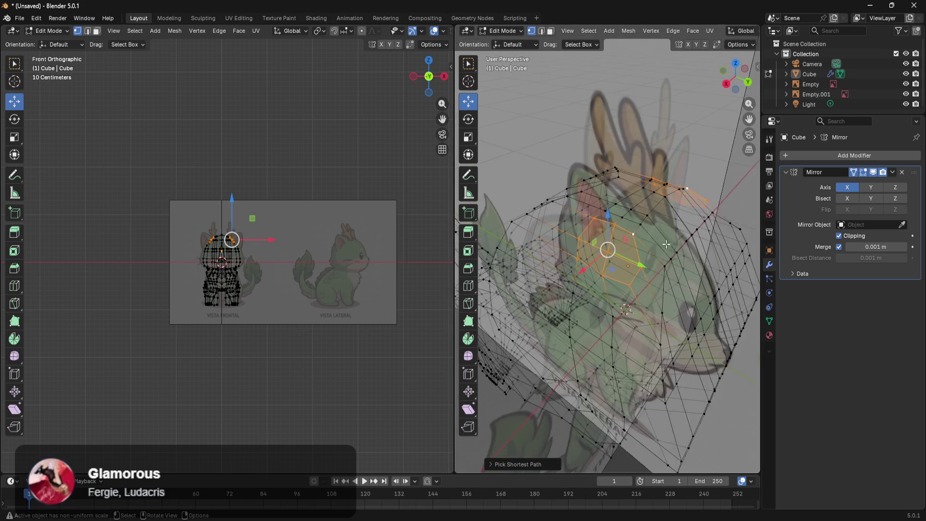
pyautogui.scroll(2, 666, 245)
# Delete those faces and select the opening's rim loop, viewed from the side
pyautogui.press('x')
pyautogui.click(660, 257)
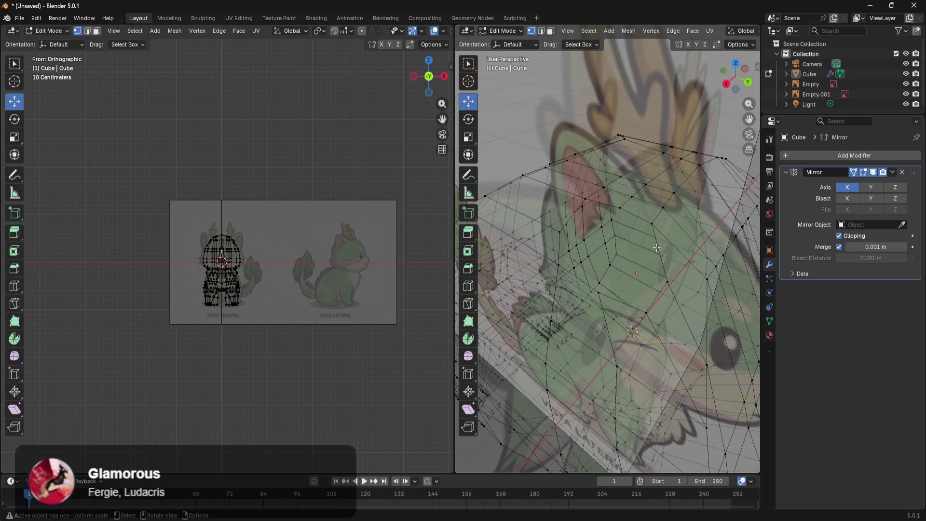
pyautogui.click(652, 222)
pyautogui.moveTo(651, 223)
pyautogui.mouseDown(button='middle')
pyautogui.moveTo(666, 304)
pyautogui.moveTo(625, 301)
pyautogui.moveTo(642, 267)
pyautogui.moveTo(683, 255)
pyautogui.moveTo(676, 275)
pyautogui.moveTo(686, 294)
pyautogui.moveTo(562, 298)
pyautogui.mouseUp(button='middle')
pyautogui.keyDown('ctrl'); pyautogui.click(603, 293); pyautogui.keyUp('ctrl')
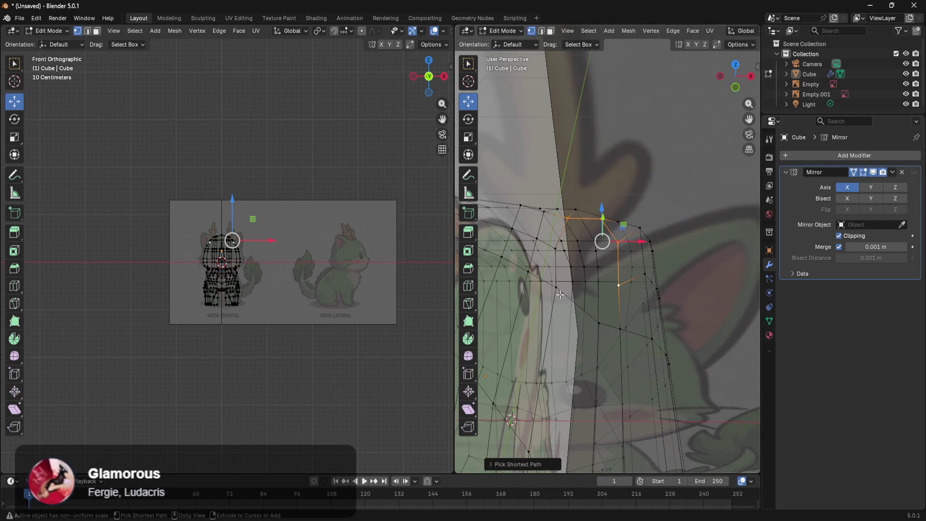
pyautogui.keyDown('ctrl'); pyautogui.click(559, 287); pyautogui.keyUp('ctrl')
pyautogui.moveTo(574, 256)
pyautogui.mouseDown(button='middle')
pyautogui.moveTo(656, 256)
pyautogui.moveTo(725, 237)
pyautogui.mouseUp(button='middle')
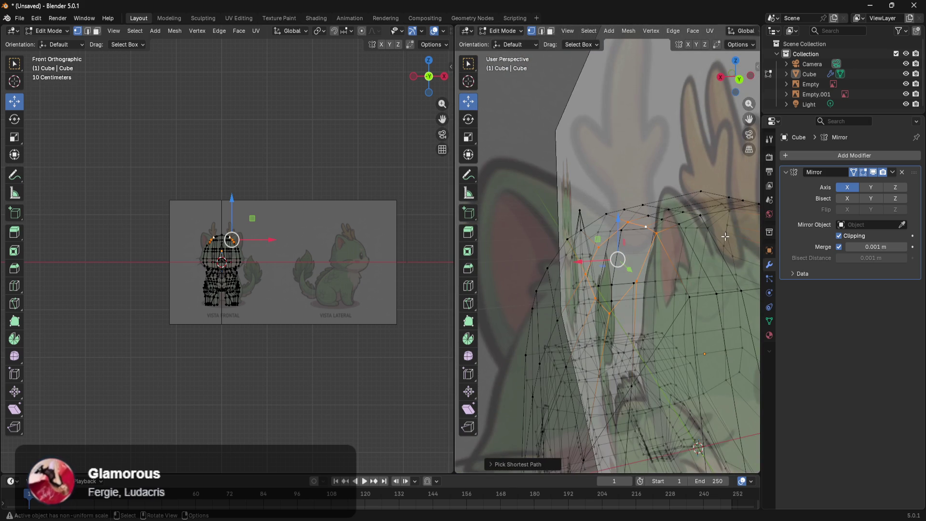
pyautogui.press('KP_3')
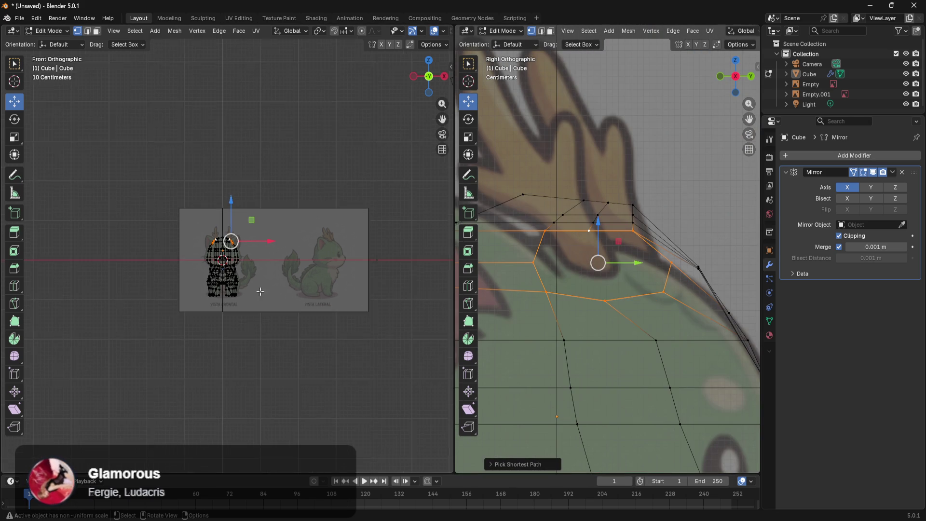
# Extrude the rim upward, shift it outward along X, then lower it along Z
pyautogui.scroll(10, 297, 228)
pyautogui.scroll(-5, 298, 228)
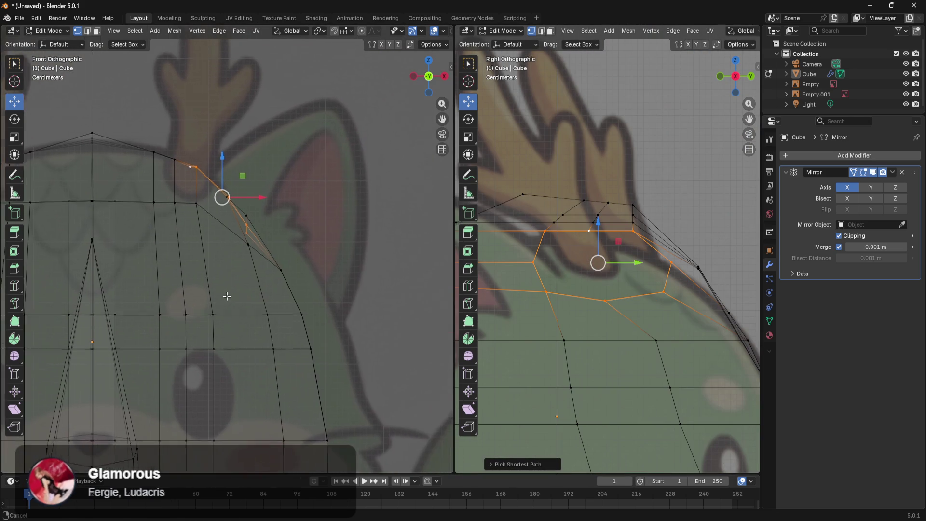
pyautogui.press('e')
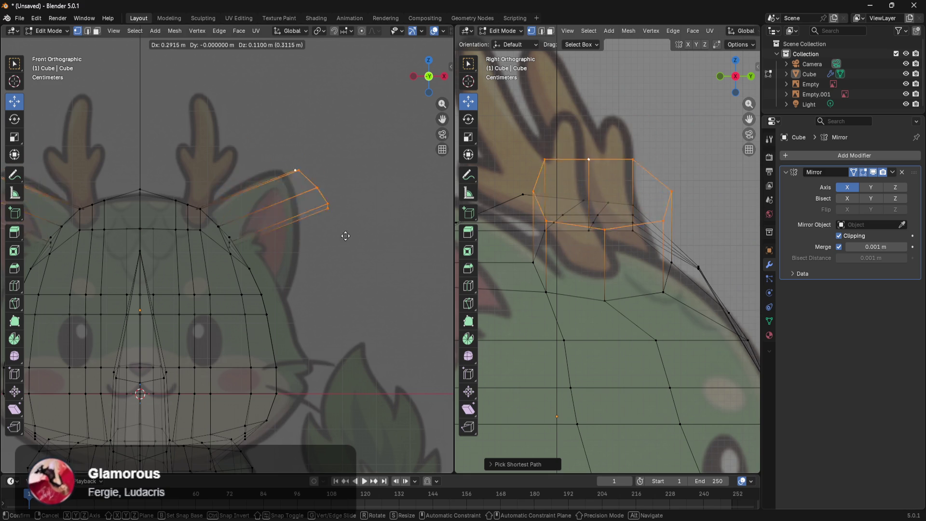
pyautogui.press('z')
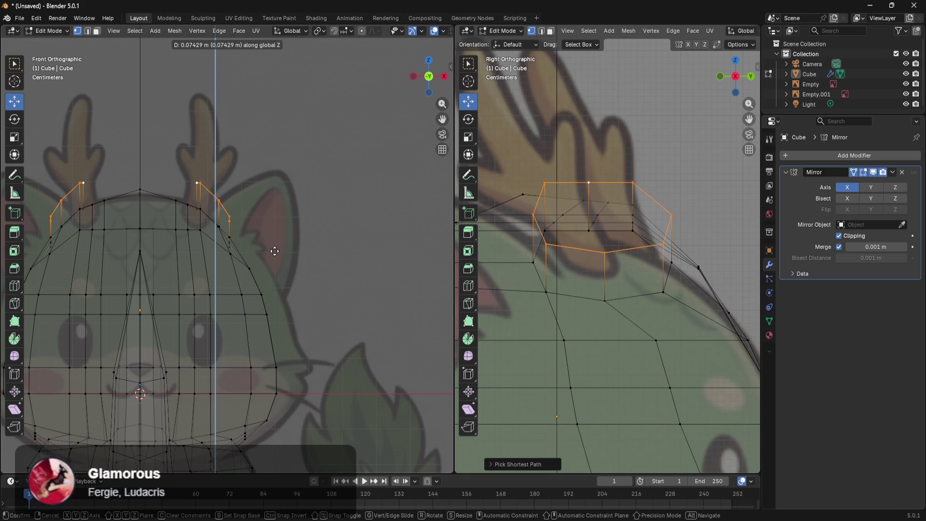
pyautogui.click(288, 205)
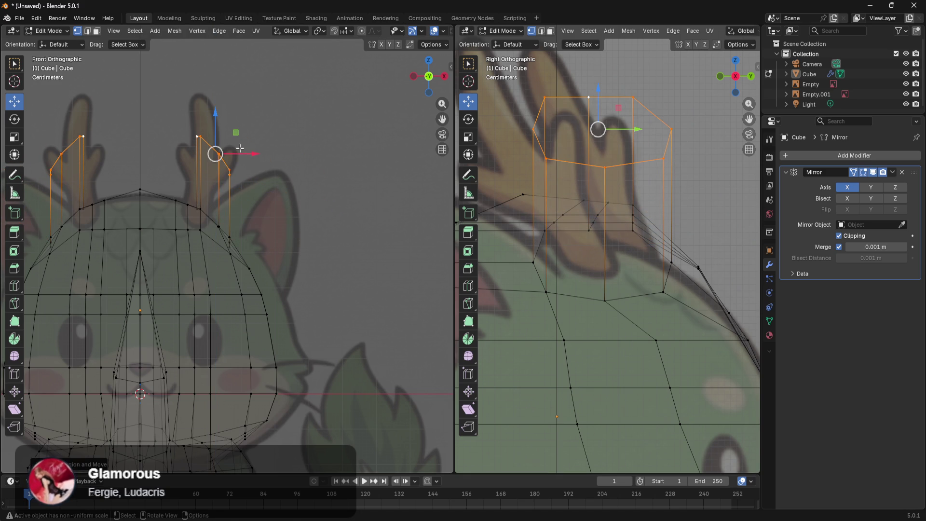
pyautogui.press('g')
pyautogui.press('x')
pyautogui.click(307, 194)
pyautogui.press('g')
pyautogui.press('z')
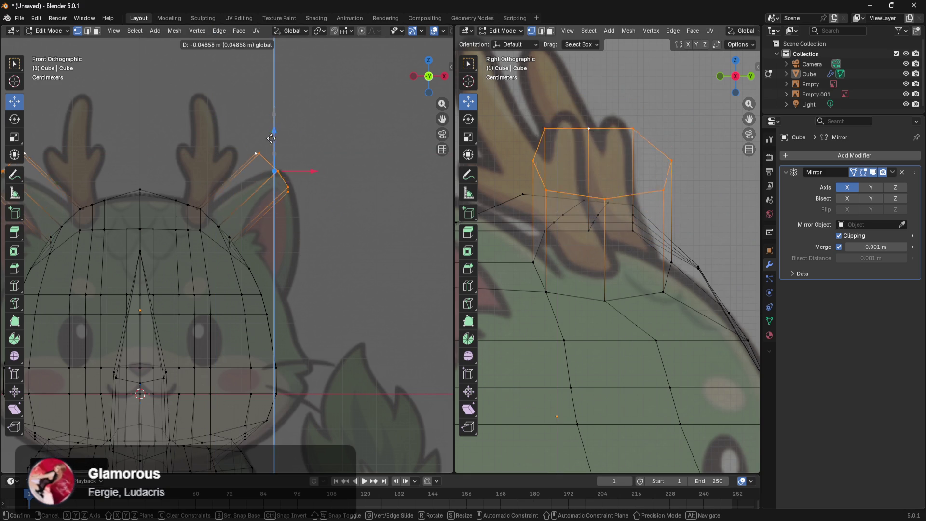
pyautogui.click(275, 162)
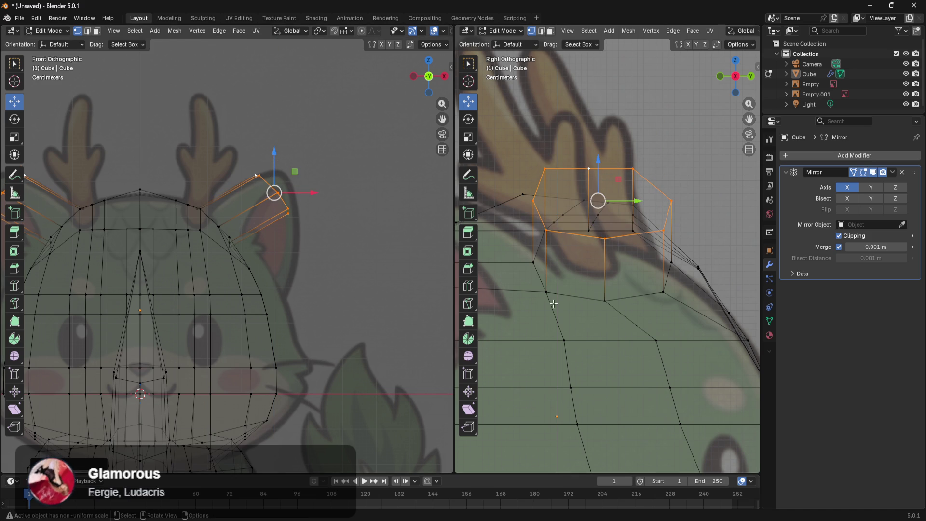
pyautogui.moveTo(549, 310); pyautogui.dragTo(529, 312)
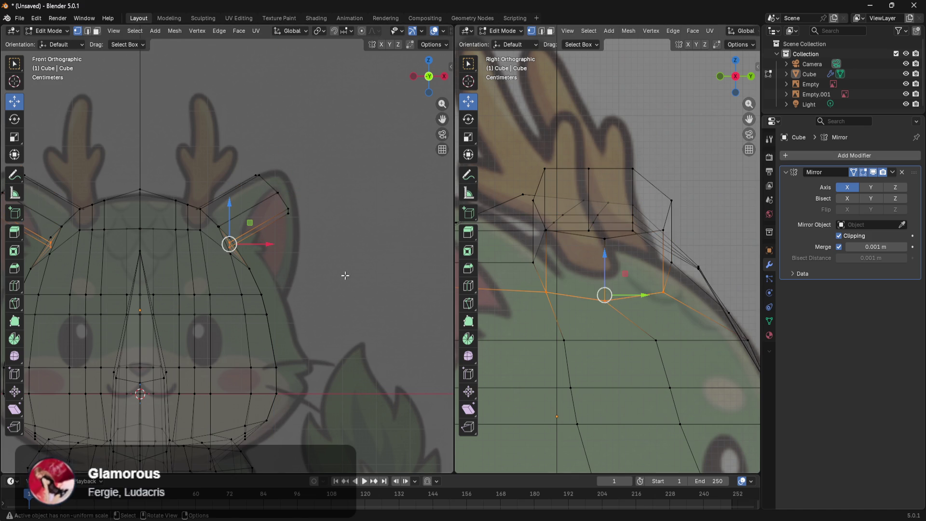
# Lower the ear edge ring and shift it outward, then lower the ear faces and push the ear vertices out
pyautogui.moveTo(229, 211); pyautogui.dragTo(229, 216)
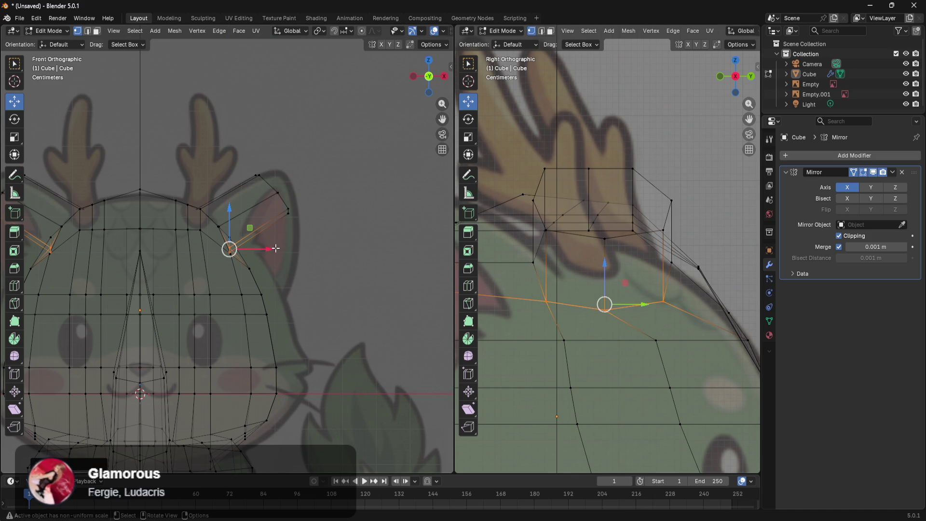
pyautogui.moveTo(273, 249); pyautogui.dragTo(280, 250)
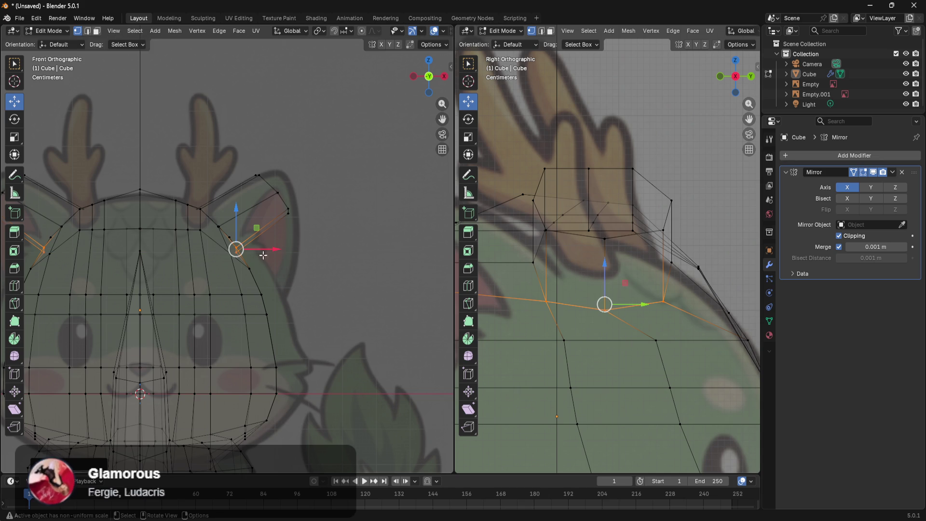
pyautogui.moveTo(220, 238); pyautogui.dragTo(267, 280)
pyautogui.moveTo(227, 219); pyautogui.dragTo(352, 239)
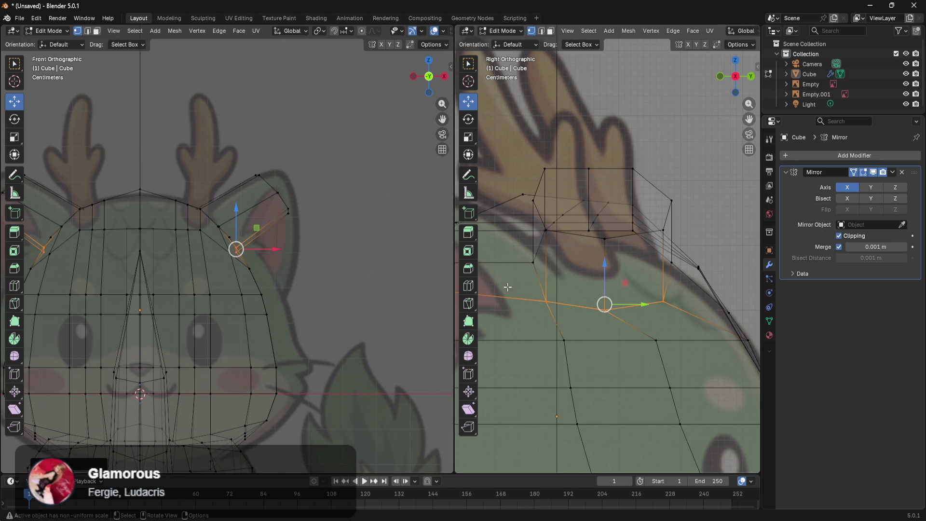
pyautogui.keyDown('shift'); pyautogui.moveTo(691, 327); pyautogui.dragTo(535, 350); pyautogui.keyUp('shift')
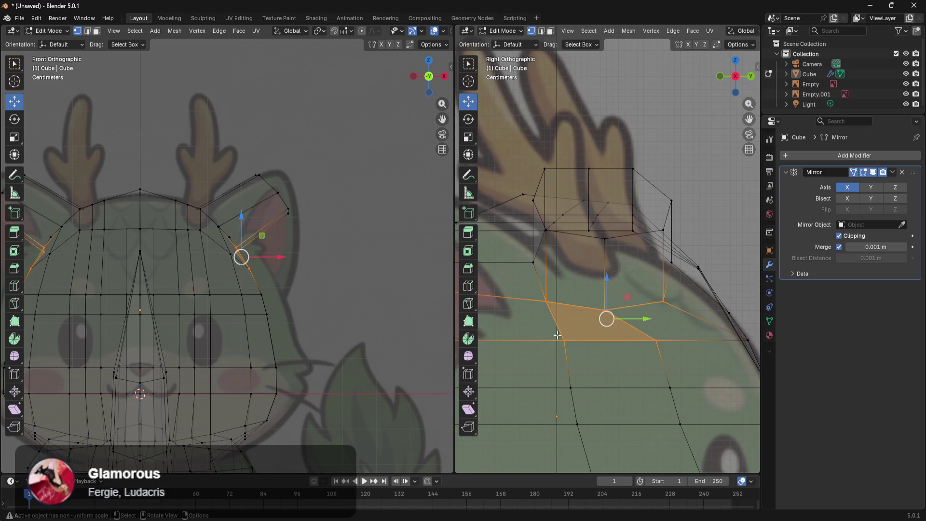
pyautogui.moveTo(606, 288); pyautogui.dragTo(618, 308)
pyautogui.moveTo(284, 265); pyautogui.dragTo(291, 273)
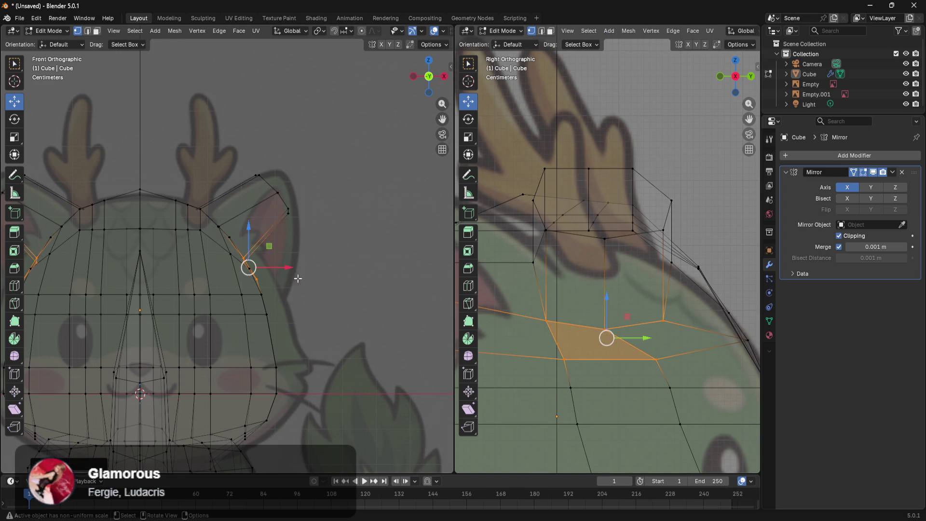
# Reframe the front view on the ear, reselect the ear vertices and lower them
pyautogui.click(331, 293)
pyautogui.moveTo(356, 300)
pyautogui.keyDown('shift'); pyautogui.mouseDown(button='middle')
pyautogui.moveTo(398, 335)
pyautogui.moveTo(304, 267)
pyautogui.mouseUp(button='middle'); pyautogui.keyUp('shift')
pyautogui.scroll(1, 372, 311)
pyautogui.scroll(2, 373, 311)
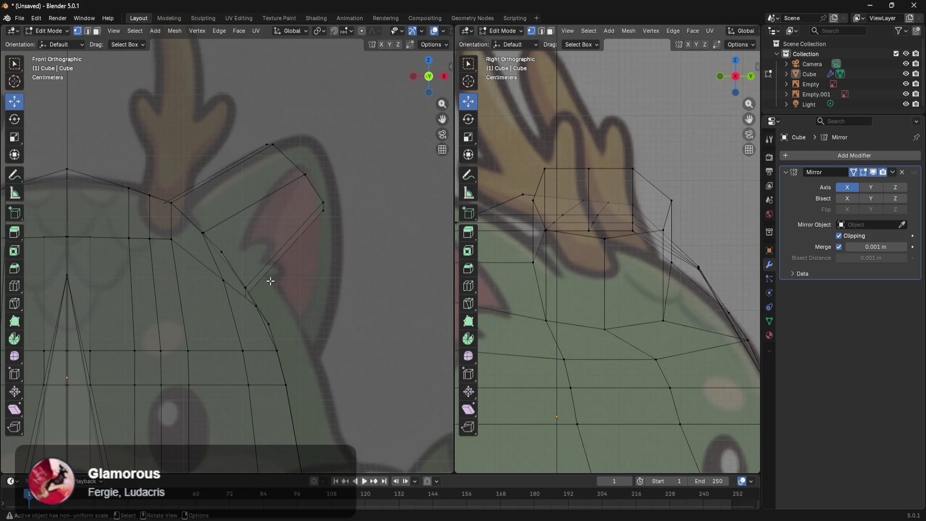
pyautogui.moveTo(236, 327); pyautogui.dragTo(236, 327)
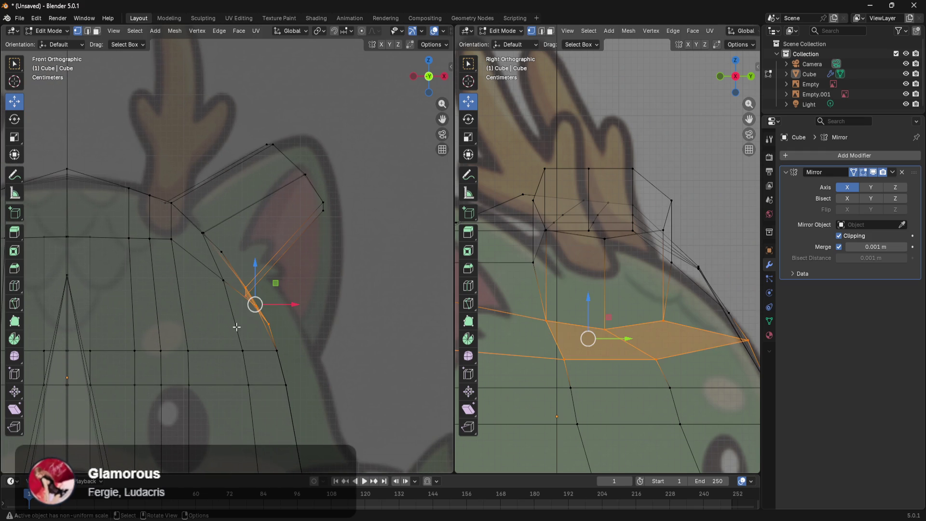
pyautogui.scroll(-6, 576, 348)
pyautogui.scroll(4, 575, 349)
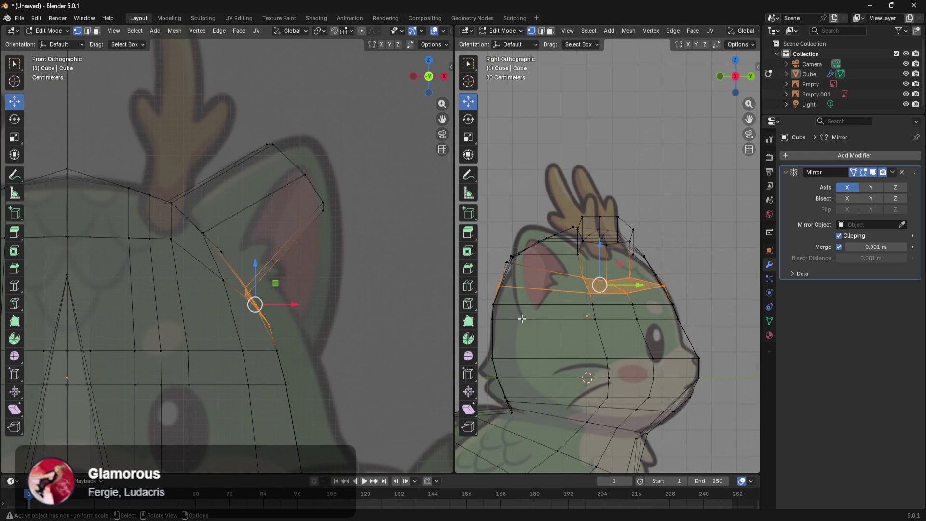
pyautogui.hotkey('ctrl', 'z')
pyautogui.hotkey('ctrl', 'z')
pyautogui.hotkey('ctrl', 'z')
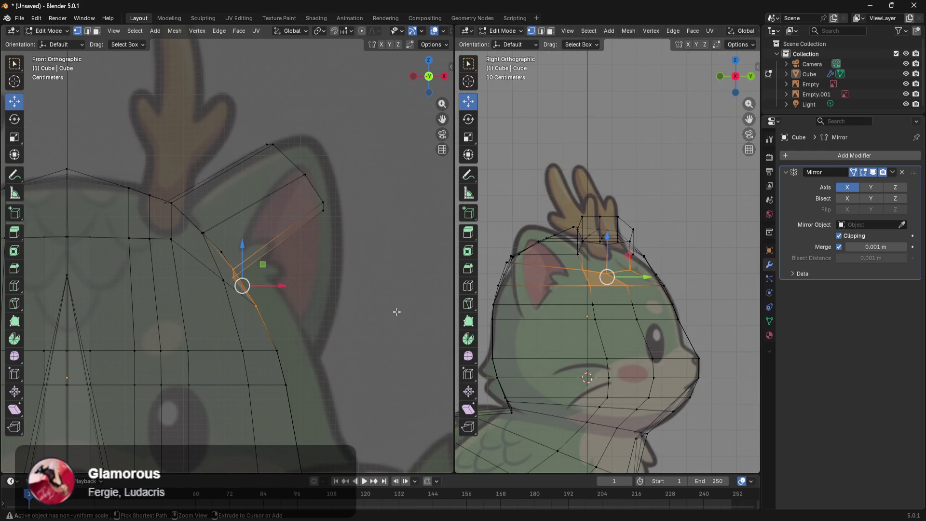
pyautogui.hotkey('ctrl', 'z')
pyautogui.hotkey('ctrl', 'z')
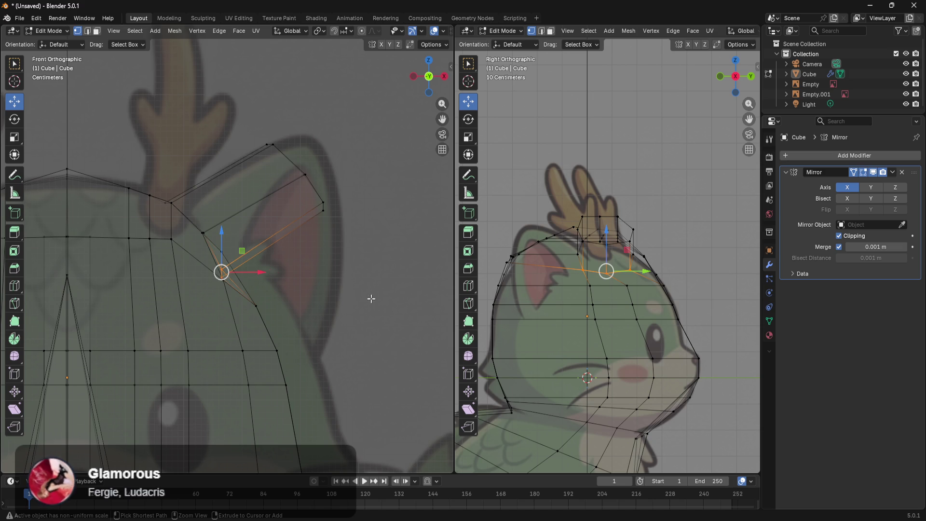
pyautogui.hotkey('ctrl', 'z')
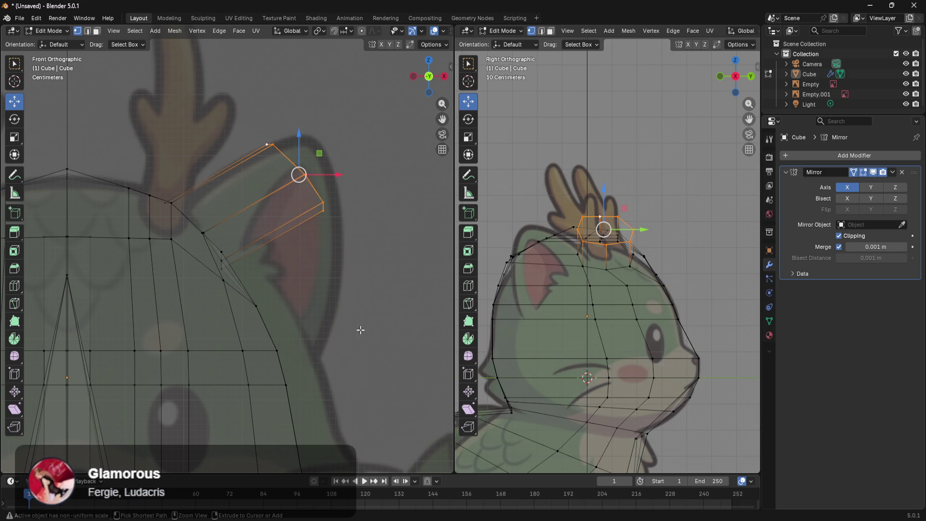
pyautogui.click(308, 257)
pyautogui.moveTo(309, 248)
pyautogui.mouseDown()
pyautogui.moveTo(238, 279)
pyautogui.moveTo(200, 313)
pyautogui.mouseUp()
pyautogui.moveTo(236, 279)
pyautogui.mouseDown()
pyautogui.moveTo(240, 268)
pyautogui.moveTo(236, 304)
pyautogui.moveTo(300, 310)
pyautogui.moveTo(281, 317)
pyautogui.mouseUp()
# Lower a face further down the head and the vertices just below the ear
pyautogui.moveTo(340, 326); pyautogui.dragTo(234, 400)
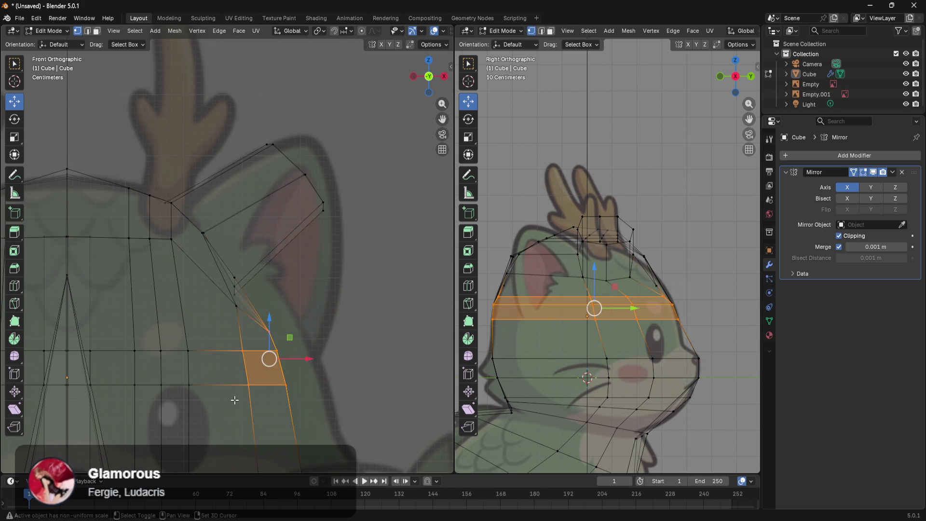
pyautogui.moveTo(269, 332); pyautogui.dragTo(270, 350)
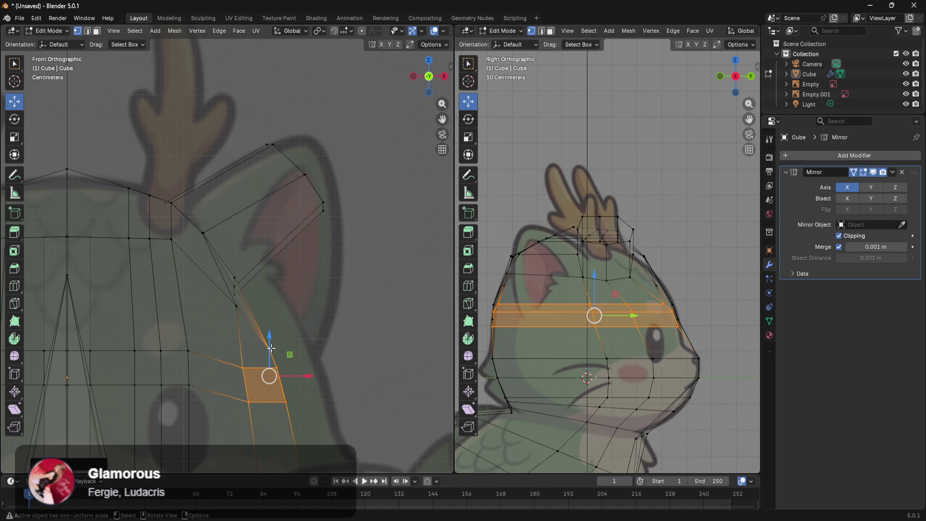
pyautogui.moveTo(280, 277); pyautogui.dragTo(226, 343)
pyautogui.moveTo(242, 269)
pyautogui.mouseDown()
pyautogui.moveTo(245, 291)
pyautogui.moveTo(304, 318)
pyautogui.moveTo(290, 318)
pyautogui.mouseUp()
# Lower the triangular face and the quad beneath it on the head side, then move them outward
pyautogui.moveTo(367, 278)
pyautogui.mouseDown()
pyautogui.moveTo(232, 376)
pyautogui.moveTo(240, 390)
pyautogui.mouseUp()
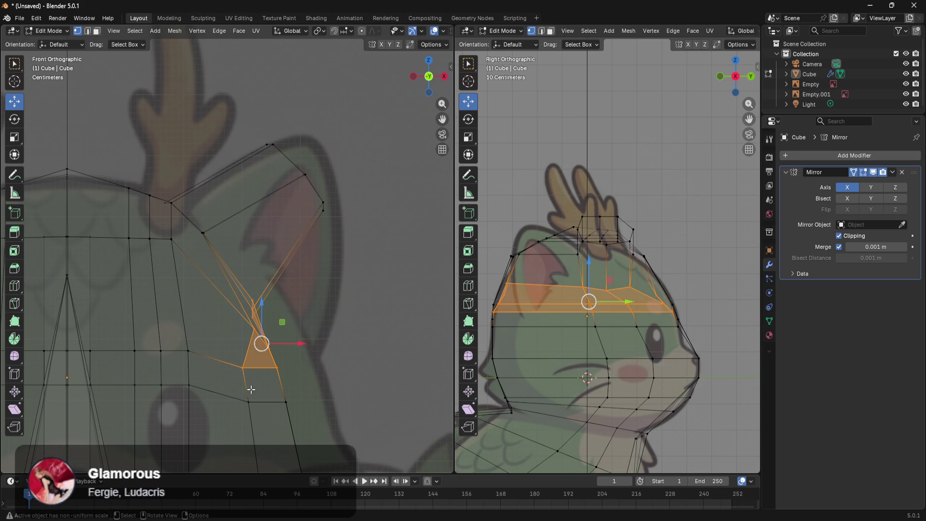
pyautogui.moveTo(298, 339)
pyautogui.mouseDown()
pyautogui.moveTo(314, 338)
pyautogui.moveTo(297, 339)
pyautogui.mouseUp()
pyautogui.moveTo(371, 268); pyautogui.dragTo(239, 425)
pyautogui.moveTo(265, 316); pyautogui.dragTo(265, 336)
pyautogui.moveTo(299, 379); pyautogui.dragTo(339, 370)
pyautogui.keyDown('shift'); pyautogui.moveTo(374, 364); pyautogui.dragTo(358, 183, button='middle'); pyautogui.keyUp('shift')
# Slide the head-side faces outward and lower the edge loop beneath them
pyautogui.moveTo(330, 264); pyautogui.dragTo(220, 391)
pyautogui.moveTo(295, 328); pyautogui.dragTo(333, 331)
pyautogui.moveTo(247, 391); pyautogui.dragTo(213, 421)
pyautogui.moveTo(227, 375); pyautogui.dragTo(232, 389)
pyautogui.click(380, 293)
# Move the vertices along the lower ear edge outward and slightly down
pyautogui.moveTo(375, 201)
pyautogui.keyDown('shift'); pyautogui.mouseDown(button='middle')
pyautogui.moveTo(390, 297)
pyautogui.moveTo(314, 269)
pyautogui.mouseUp(button='middle'); pyautogui.keyUp('shift')
pyautogui.scroll(3, 390, 297)
pyautogui.moveTo(321, 243); pyautogui.dragTo(256, 327)
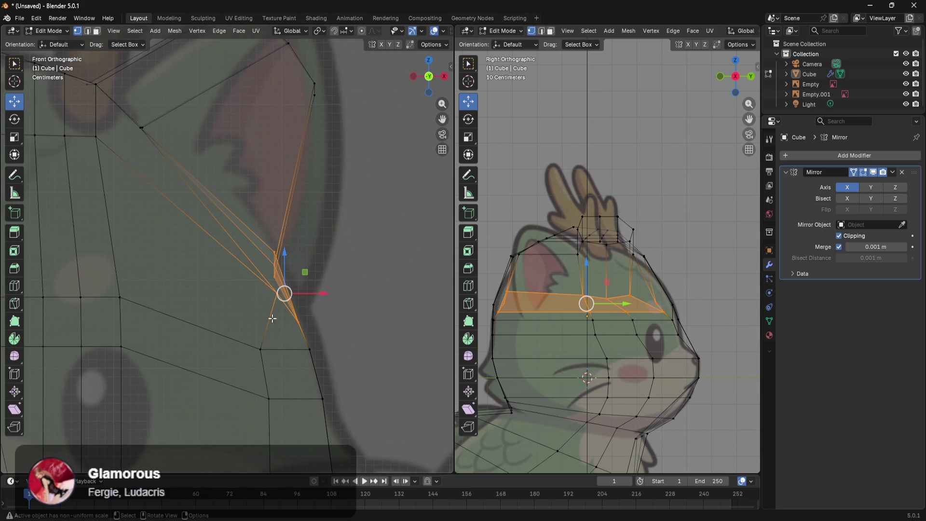
pyautogui.moveTo(306, 294)
pyautogui.mouseDown()
pyautogui.moveTo(320, 295)
pyautogui.moveTo(312, 298)
pyautogui.mouseUp()
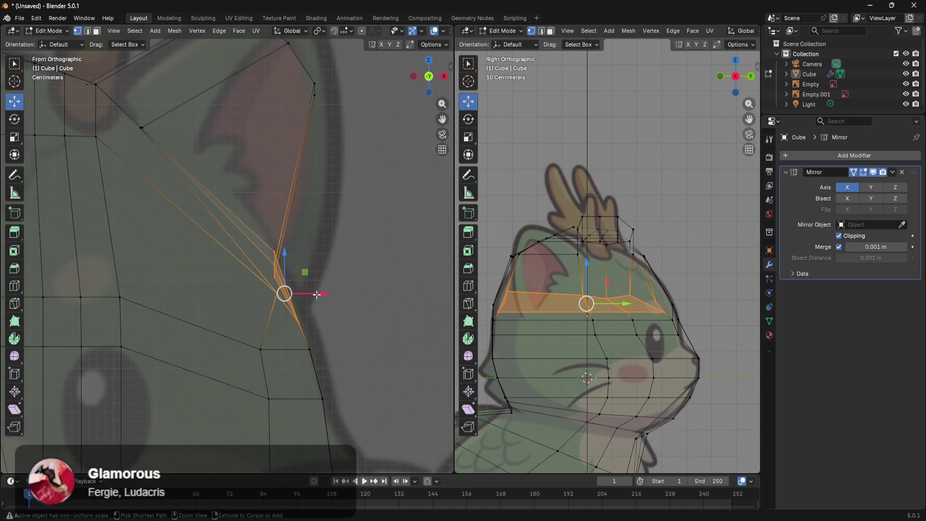
pyautogui.moveTo(284, 253); pyautogui.dragTo(286, 267)
pyautogui.moveTo(313, 304); pyautogui.dragTo(319, 305)
# Select the ring of vertices at the top of the ear
pyautogui.keyDown('shift'); pyautogui.moveTo(366, 256); pyautogui.dragTo(382, 346, button='middle'); pyautogui.keyUp('shift')
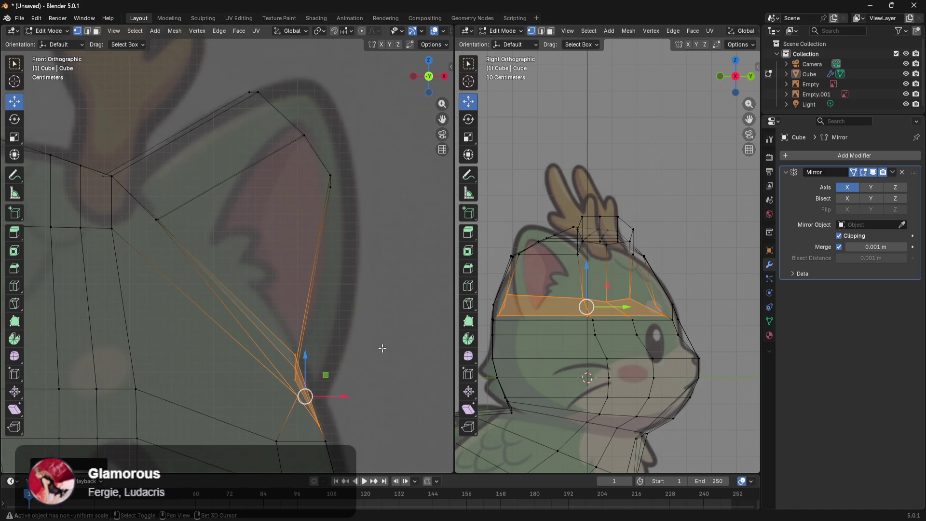
pyautogui.scroll(-4, 371, 302)
pyautogui.click(351, 249)
pyautogui.moveTo(324, 153)
pyautogui.mouseDown()
pyautogui.moveTo(234, 216)
pyautogui.moveTo(245, 242)
pyautogui.mouseUp()
pyautogui.hotkey('ctrl', 'z')
pyautogui.moveTo(236, 132)
pyautogui.mouseDown()
pyautogui.moveTo(310, 202)
pyautogui.moveTo(328, 201)
pyautogui.mouseUp()
# Rotate and lower the ear-top ring, then merge it At Center into one vertex
pyautogui.press('r')
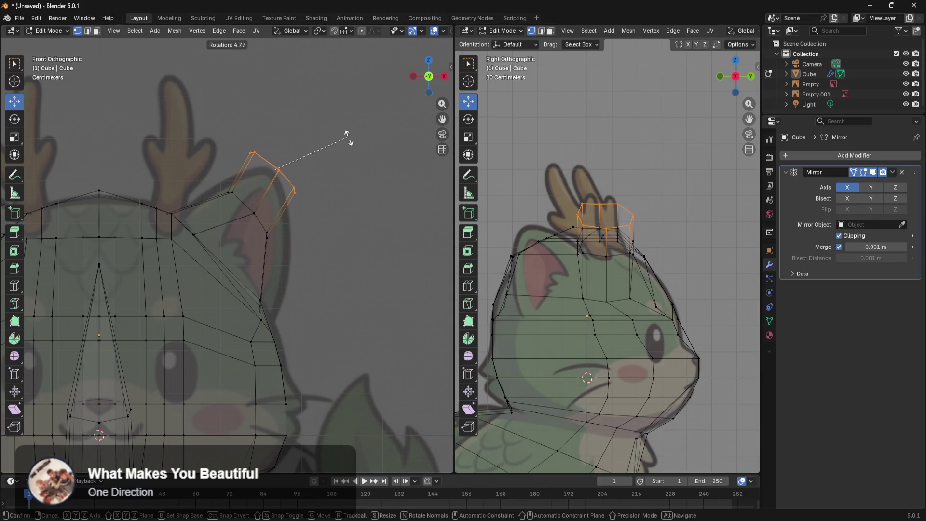
pyautogui.click(350, 140)
pyautogui.moveTo(279, 130); pyautogui.dragTo(278, 138)
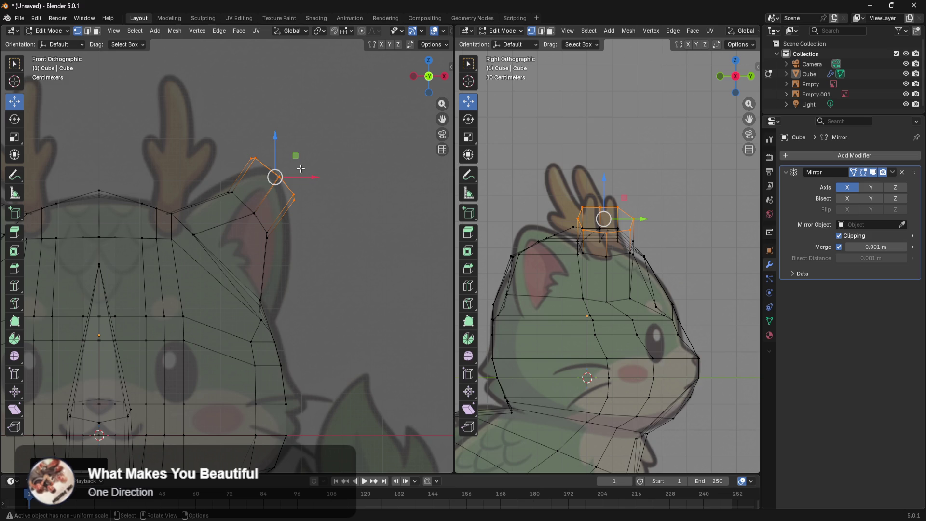
pyautogui.press('m')
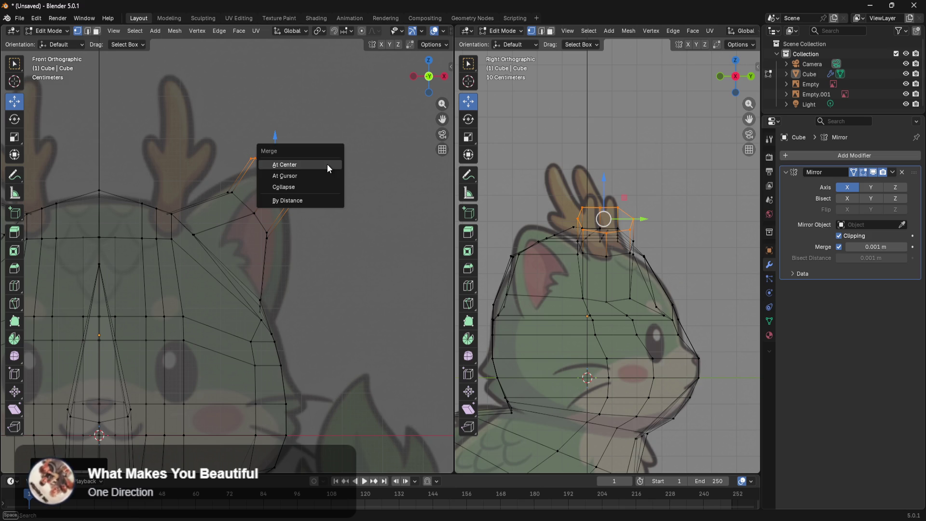
pyautogui.click(326, 164)
# Raise the merged ear-tip vertex
pyautogui.click(333, 233)
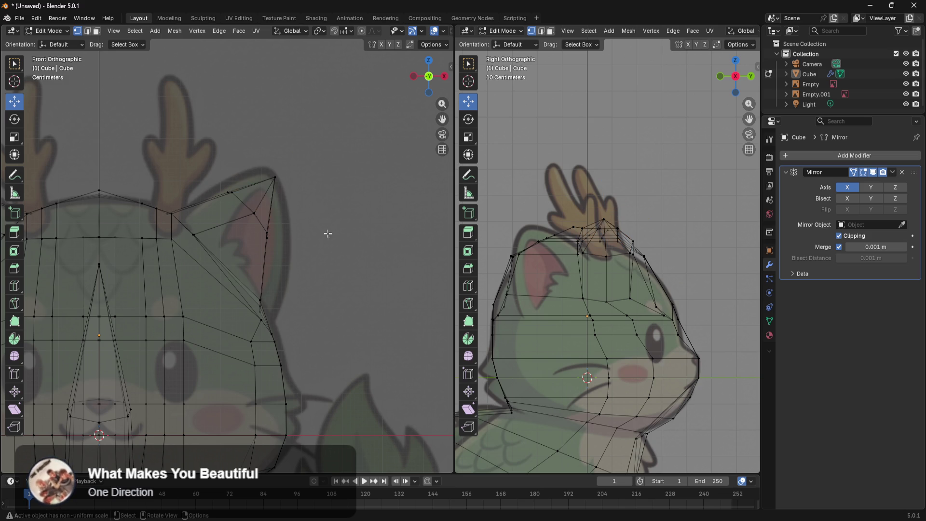
pyautogui.moveTo(314, 148); pyautogui.dragTo(257, 196)
pyautogui.moveTo(281, 155)
pyautogui.mouseDown()
pyautogui.moveTo(283, 143)
pyautogui.moveTo(282, 170)
pyautogui.mouseUp()
pyautogui.click(283, 143)
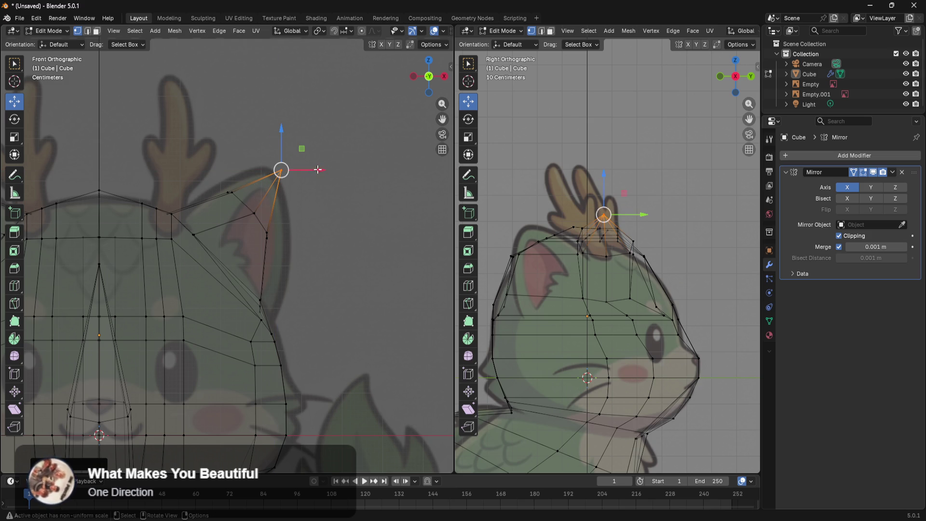
# Move the ear edge loop outward and down, and raise a vertex on the ear's top edge
pyautogui.keyDown('alt'); pyautogui.click(271, 244); pyautogui.keyUp('alt')
pyautogui.moveTo(299, 241); pyautogui.dragTo(318, 248)
pyautogui.moveTo(280, 206); pyautogui.dragTo(275, 240)
pyautogui.moveTo(322, 272); pyautogui.dragTo(315, 271)
pyautogui.click(230, 192)
pyautogui.moveTo(233, 180)
pyautogui.mouseDown()
pyautogui.moveTo(228, 160)
pyautogui.moveTo(231, 175)
pyautogui.mouseUp()
# Lower the ear tip slightly and pick the lower ear vertex
pyautogui.click(339, 228)
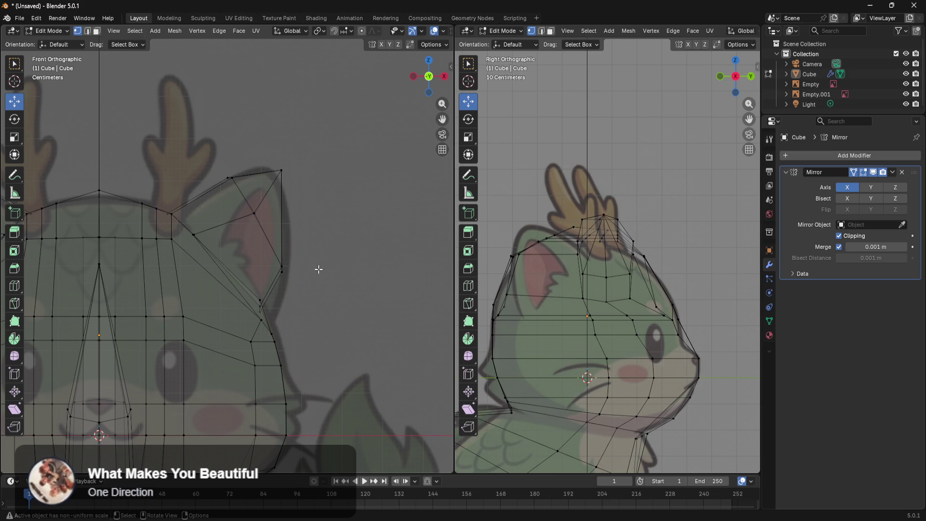
pyautogui.click(272, 183)
pyautogui.moveTo(281, 152)
pyautogui.mouseDown()
pyautogui.moveTo(325, 185)
pyautogui.moveTo(289, 160)
pyautogui.mouseUp()
pyautogui.moveTo(320, 258)
pyautogui.mouseDown()
pyautogui.moveTo(269, 283)
pyautogui.moveTo(266, 319)
pyautogui.mouseUp()
# Move the lower ear vertex and the ear vertex loop outward along X
pyautogui.press('g')
pyautogui.press('x')
pyautogui.click(327, 276)
pyautogui.moveTo(245, 289); pyautogui.dragTo(271, 326)
pyautogui.press('g')
pyautogui.press('x')
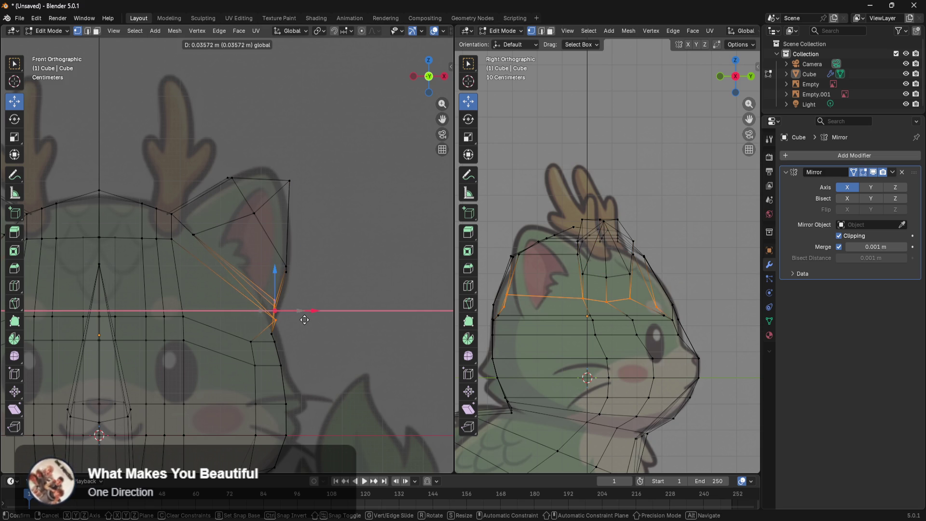
pyautogui.click(299, 318)
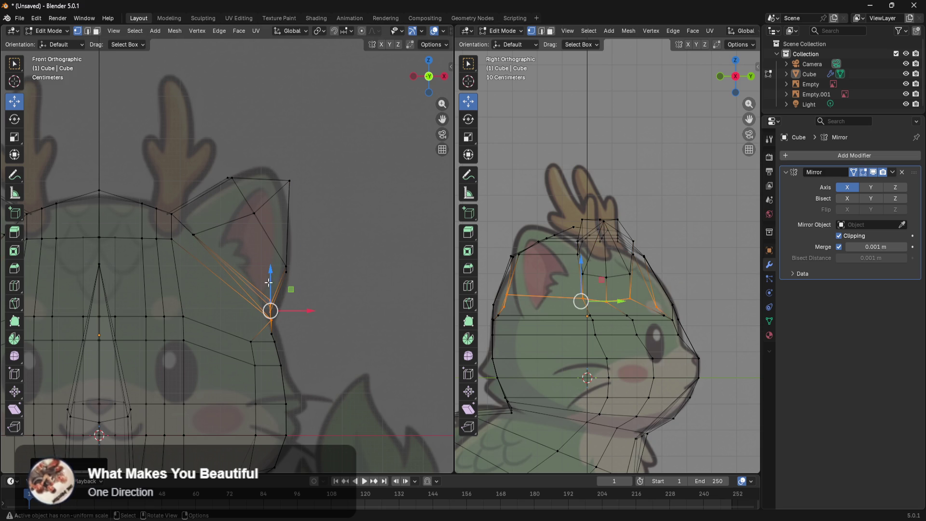
# Lower a band of faces, then shift the ear-side vertices along X
pyautogui.moveTo(310, 322)
pyautogui.keyDown('shift'); pyautogui.mouseDown()
pyautogui.moveTo(269, 343)
pyautogui.moveTo(239, 378)
pyautogui.mouseUp(); pyautogui.keyUp('shift')
pyautogui.moveTo(271, 306); pyautogui.dragTo(271, 316)
pyautogui.click(362, 299)
pyautogui.moveTo(347, 297); pyautogui.dragTo(234, 340)
pyautogui.press('g')
pyautogui.press('x')
pyautogui.click(301, 323)
# Nudge the vertices at the ear's lower edge sideways
pyautogui.moveTo(339, 291); pyautogui.dragTo(250, 348)
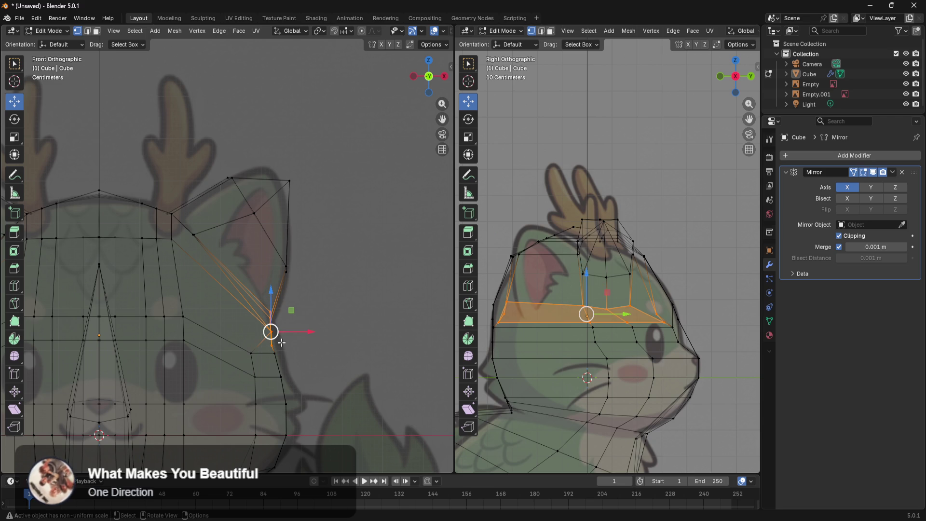
pyautogui.click(307, 336)
pyautogui.moveTo(302, 306); pyautogui.dragTo(246, 346)
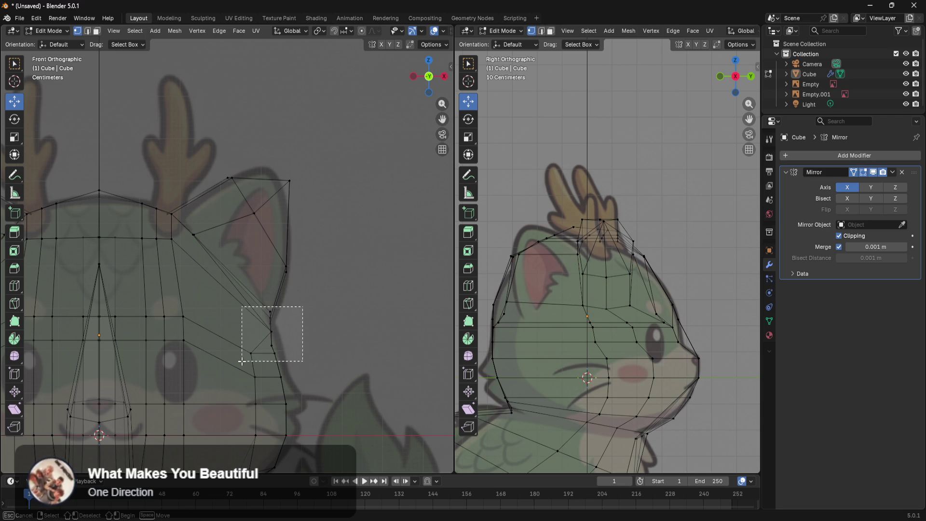
pyautogui.moveTo(242, 361); pyautogui.dragTo(242, 361)
pyautogui.moveTo(308, 340); pyautogui.dragTo(272, 386)
pyautogui.click(396, 259)
pyautogui.moveTo(310, 358); pyautogui.dragTo(315, 357)
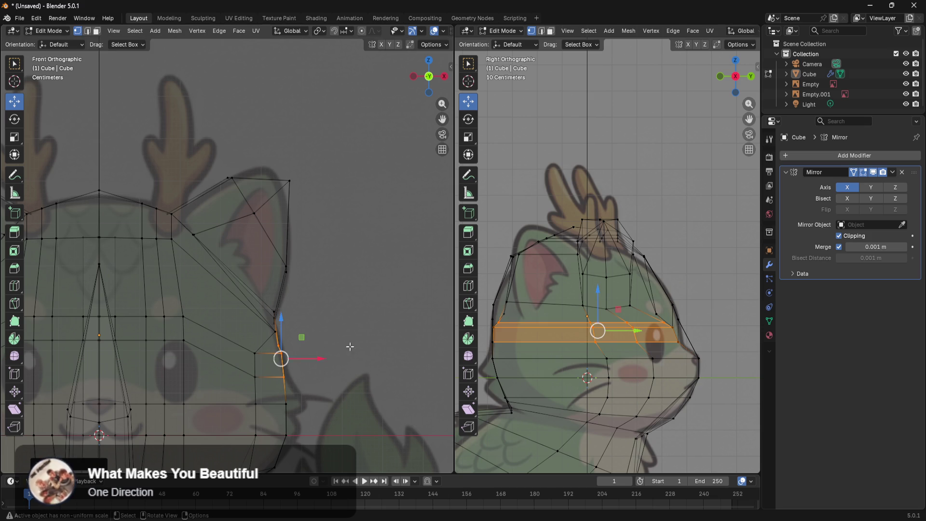
pyautogui.click(375, 303)
# Lower the ear-tip vertex and a nearby ear vertex, and raise the right-edge vertex to the drawing
pyautogui.keyDown('shift'); pyautogui.moveTo(361, 229); pyautogui.dragTo(386, 256, button='middle'); pyautogui.keyUp('shift')
pyautogui.moveTo(343, 214)
pyautogui.mouseDown()
pyautogui.moveTo(300, 195)
pyautogui.moveTo(333, 209)
pyautogui.moveTo(313, 168)
pyautogui.moveTo(333, 194)
pyautogui.mouseUp()
pyautogui.moveTo(300, 160)
pyautogui.mouseDown()
pyautogui.moveTo(236, 219)
pyautogui.moveTo(271, 209)
pyautogui.mouseUp()
pyautogui.moveTo(246, 177); pyautogui.dragTo(241, 188)
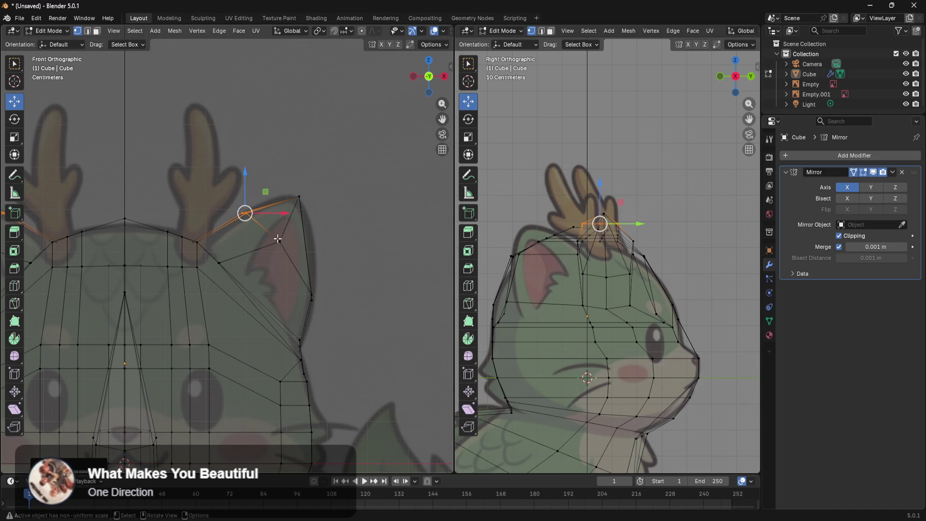
pyautogui.click(375, 277)
pyautogui.click(312, 295)
pyautogui.moveTo(312, 265)
pyautogui.mouseDown()
pyautogui.moveTo(315, 255)
pyautogui.moveTo(338, 283)
pyautogui.mouseUp()
# Move three ear vertices down and slightly left to fit the outline
pyautogui.click(383, 217)
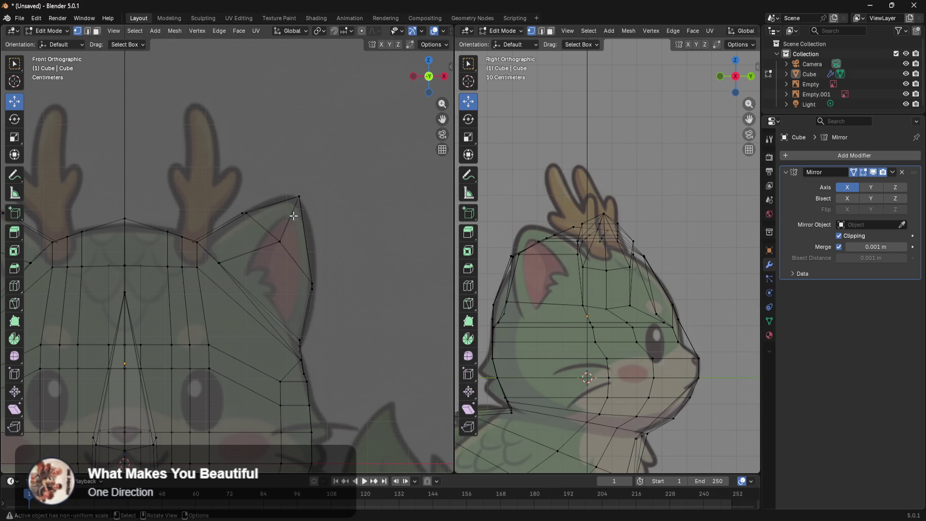
pyautogui.click(246, 212)
pyautogui.keyDown('shift'); pyautogui.click(280, 241); pyautogui.keyUp('shift')
pyautogui.keyDown('shift'); pyautogui.click(312, 288); pyautogui.keyUp('shift')
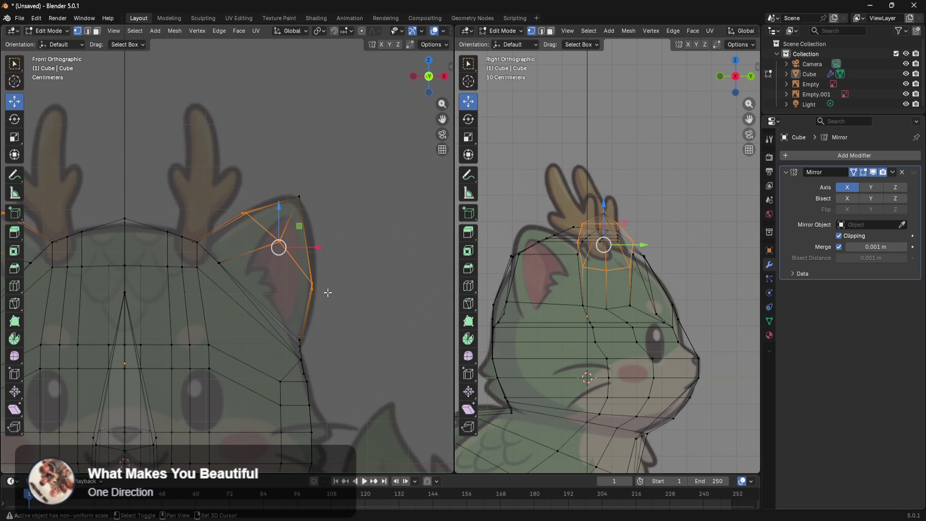
pyautogui.moveTo(280, 224); pyautogui.dragTo(280, 232)
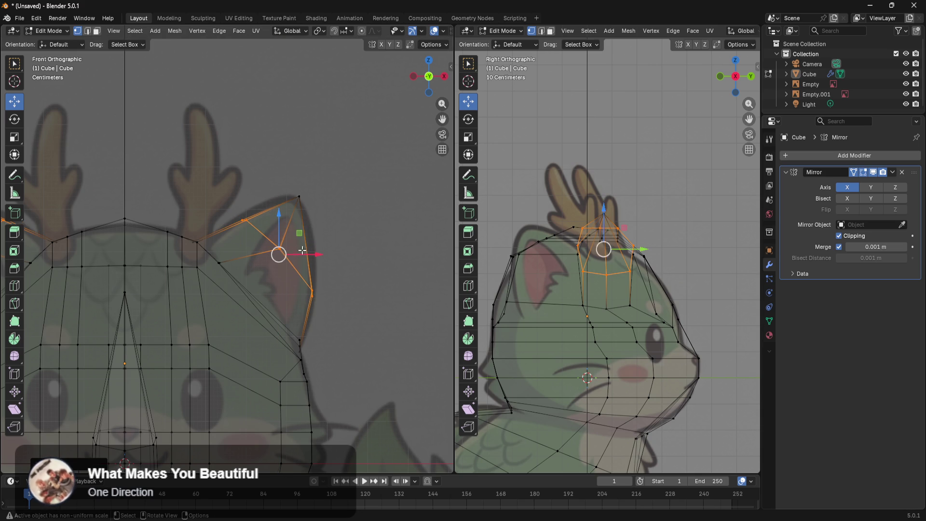
pyautogui.moveTo(316, 256); pyautogui.dragTo(309, 256)
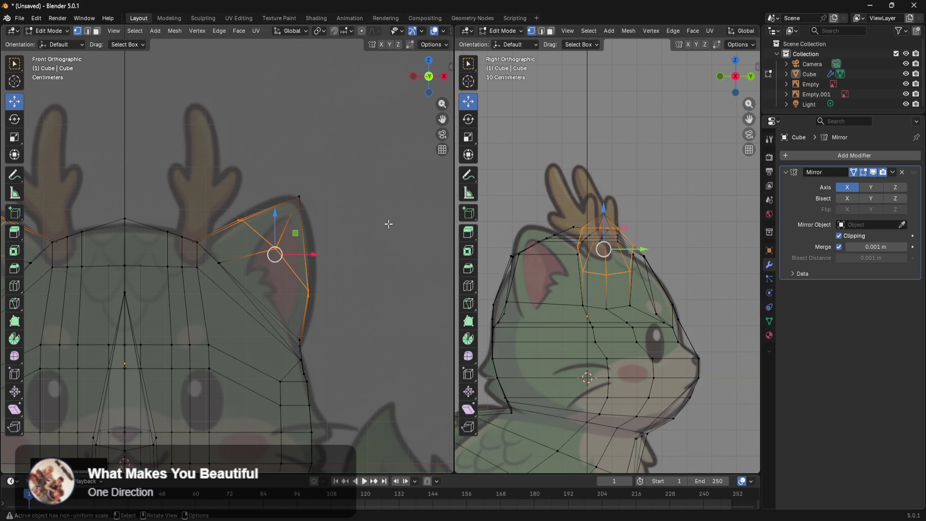
pyautogui.click(388, 224)
# Knife-cut a new edge across the ear to its right edge
pyautogui.hotkey('ctrl', 'r')
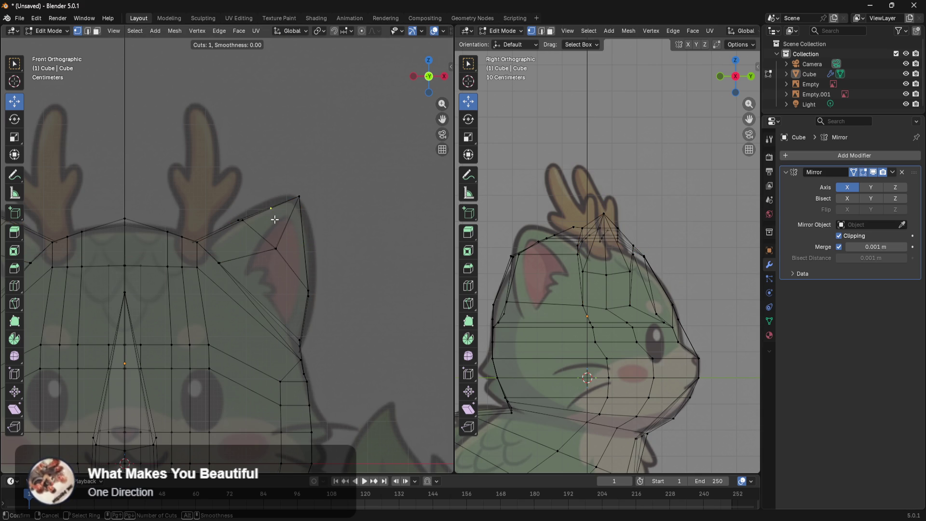
pyautogui.press('Escape')
pyautogui.scroll(5, 343, 261)
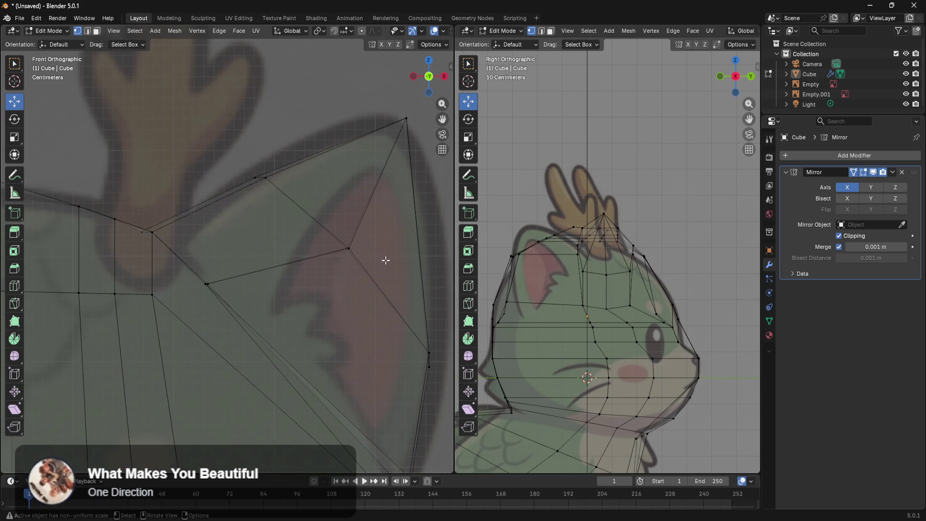
pyautogui.keyDown('shift'); pyautogui.moveTo(322, 243); pyautogui.dragTo(290, 234, button='middle'); pyautogui.keyUp('shift')
pyautogui.press('k')
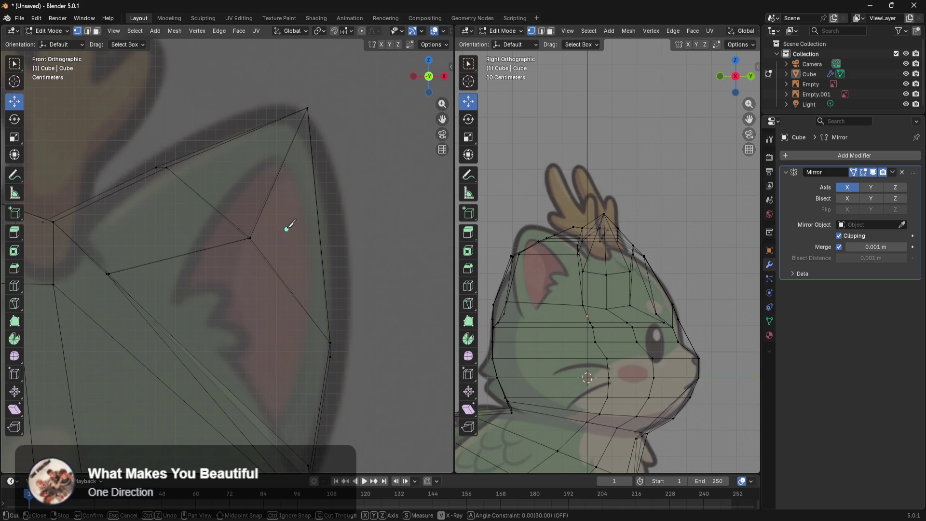
pyautogui.click(272, 189)
pyautogui.click(320, 232)
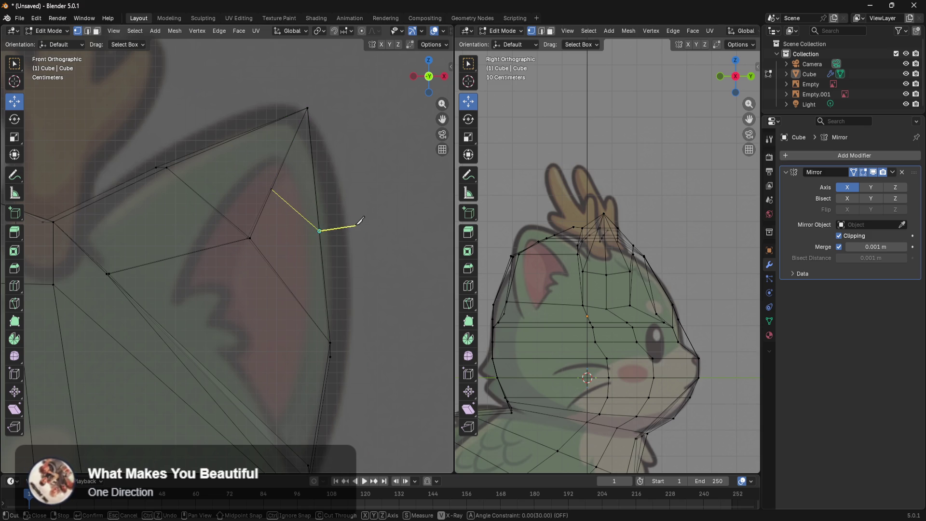
pyautogui.press('Return')
pyautogui.click(363, 186)
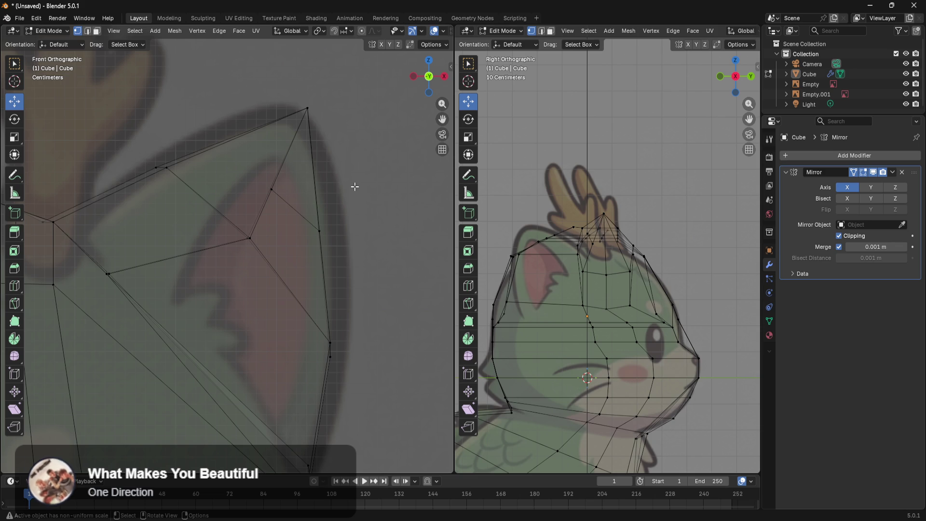
# Knife-cut a second edge from the new vertex up to the ear's top edge
pyautogui.press('k')
pyautogui.click(271, 189)
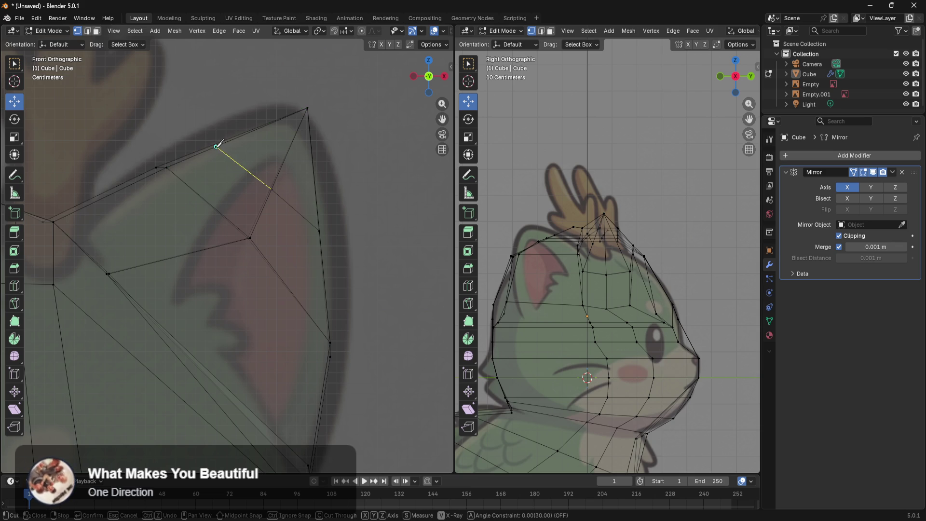
pyautogui.click(207, 147)
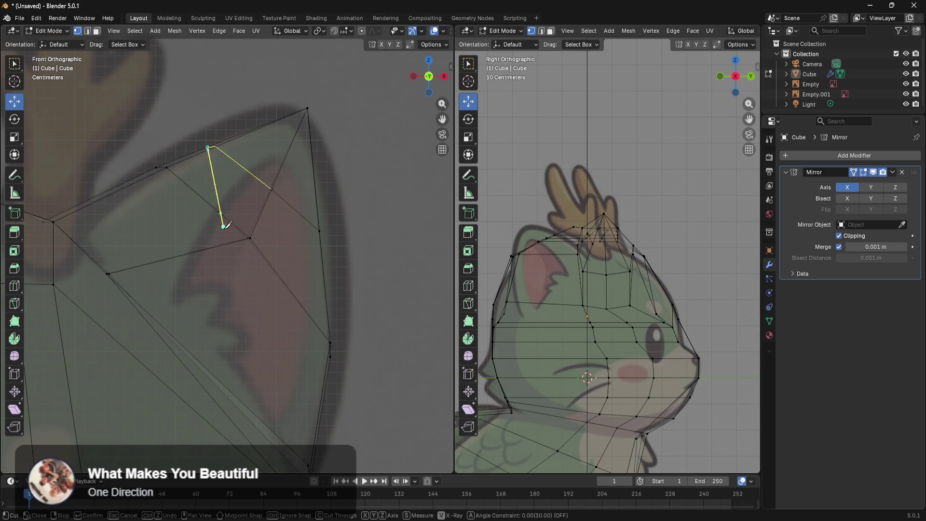
pyautogui.press('Return')
pyautogui.click(349, 168)
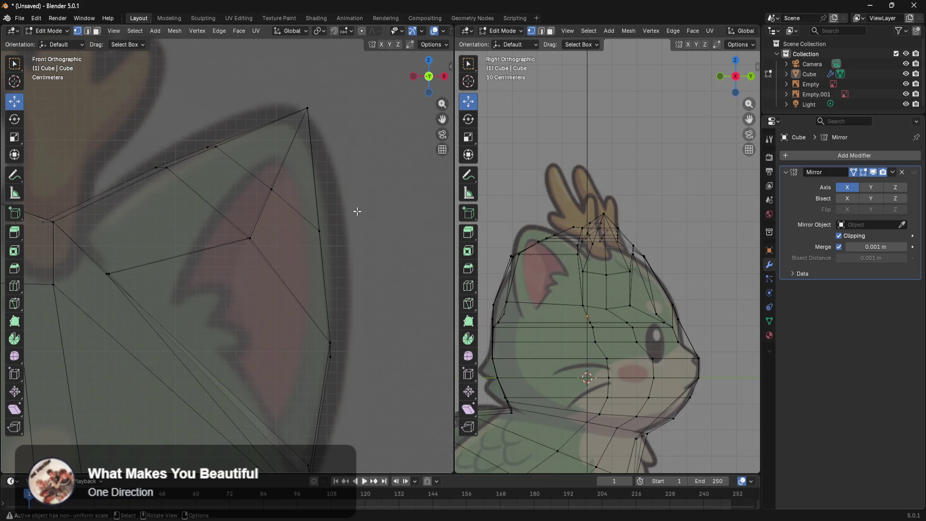
# Flatten the new top-edge and middle cut vertices by scaling them to 0 on Y
pyautogui.click(208, 147)
pyautogui.keyDown('shift'); pyautogui.moveTo(254, 175); pyautogui.dragTo(347, 256); pyautogui.keyUp('shift')
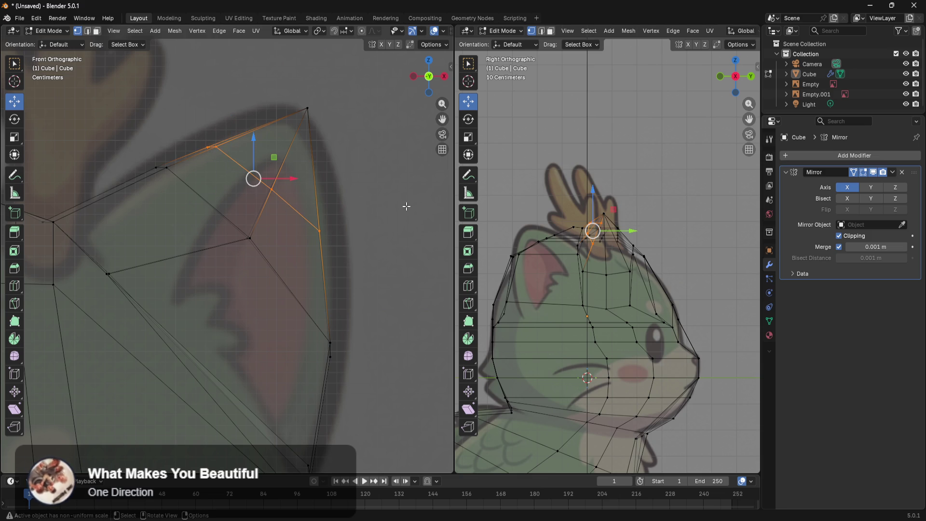
pyautogui.press('k')
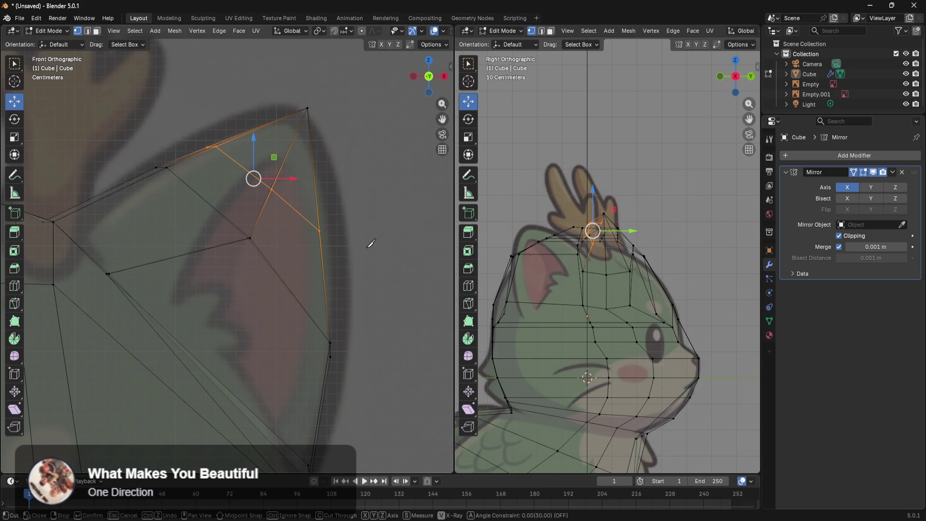
pyautogui.press('Escape')
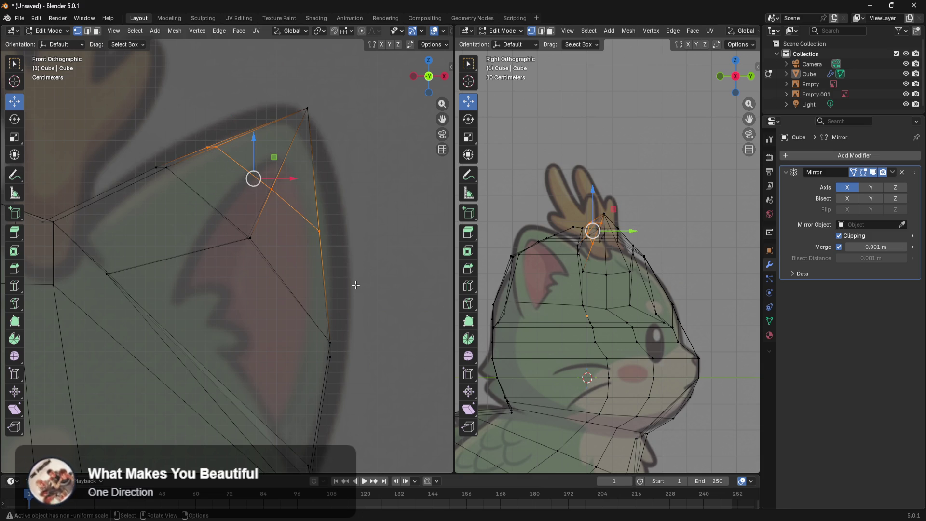
pyautogui.press('s')
pyautogui.press('y')
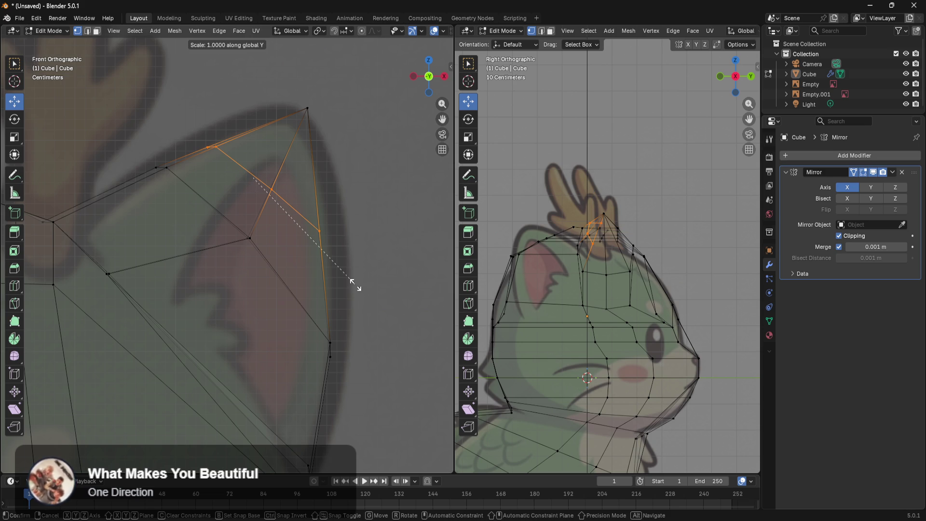
pyautogui.write('0')
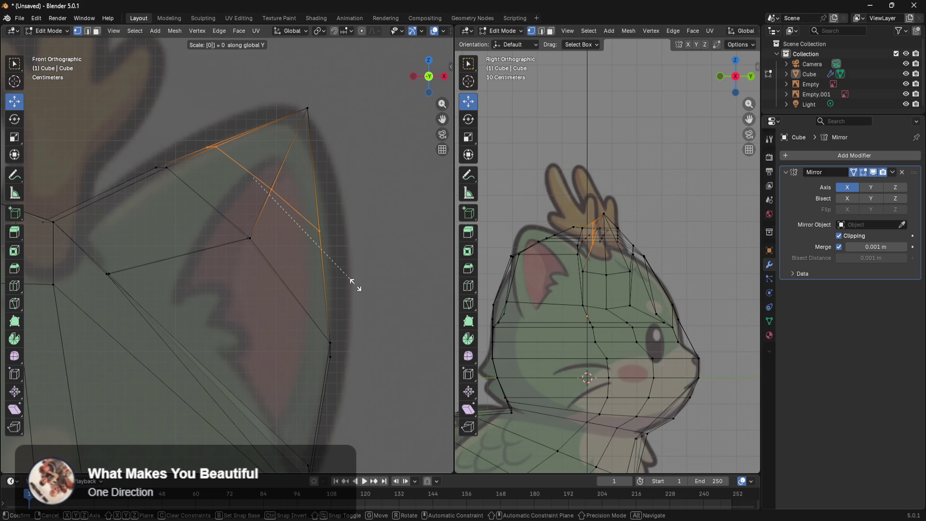
pyautogui.write('x')
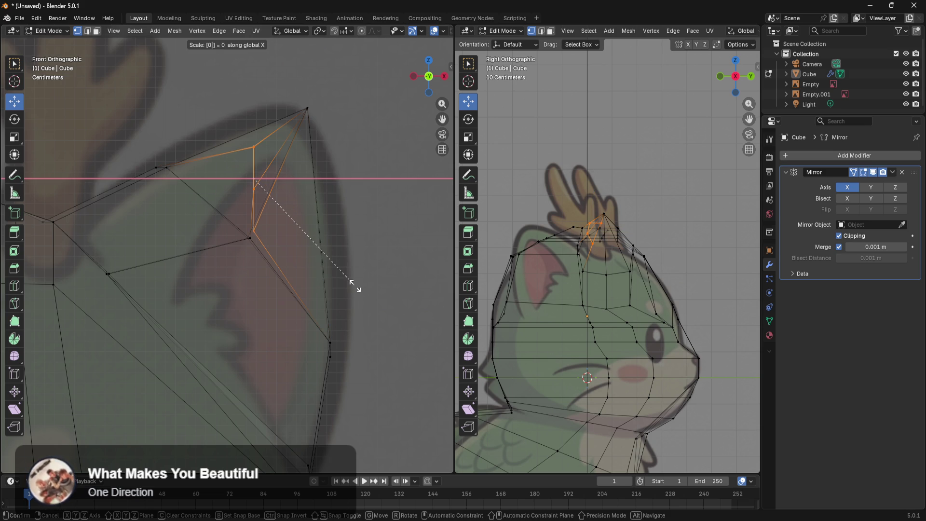
pyautogui.write('zy')
pyautogui.press('Return')
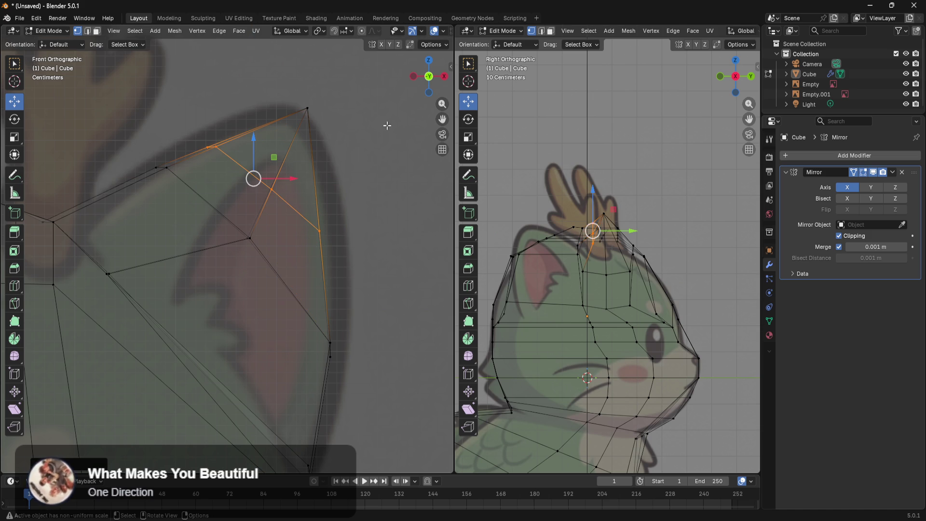
# Move the top ear vertex left and raise the upper-edge vertex toward the outline
pyautogui.click(387, 125)
pyautogui.click(282, 126)
pyautogui.moveTo(348, 115)
pyautogui.mouseDown()
pyautogui.moveTo(337, 121)
pyautogui.moveTo(336, 190)
pyautogui.moveTo(311, 252)
pyautogui.moveTo(352, 229)
pyautogui.mouseUp()
pyautogui.press('b')
pyautogui.moveTo(244, 136); pyautogui.dragTo(198, 164)
pyautogui.moveTo(208, 119); pyautogui.dragTo(209, 102)
# Raise the vertices inside the ear to fit the reference outline
pyautogui.moveTo(184, 158); pyautogui.dragTo(140, 181)
pyautogui.moveTo(159, 138); pyautogui.dragTo(159, 126)
pyautogui.click(381, 205)
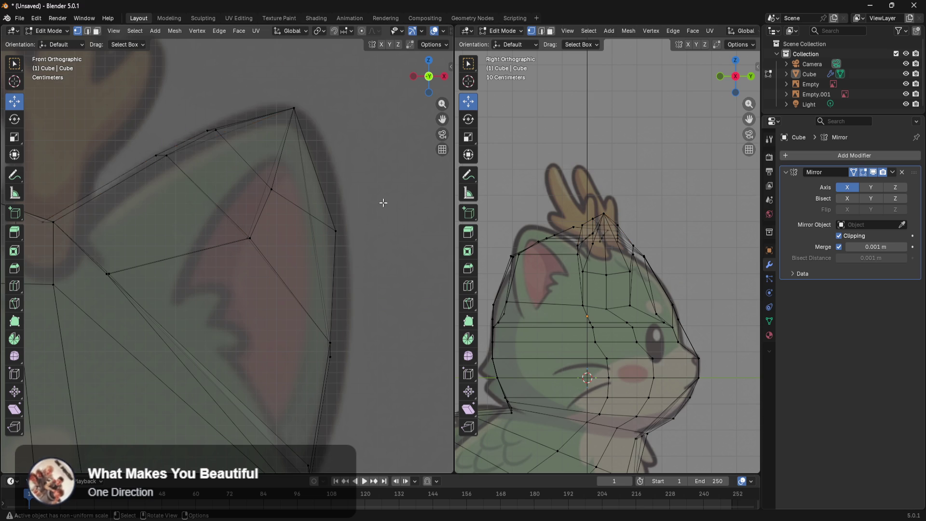
pyautogui.scroll(-2, 386, 212)
pyautogui.scroll(4, 342, 236)
# Nudge the ear-tip vertex and the lower ear vertex slightly to the right
pyautogui.moveTo(339, 129); pyautogui.dragTo(285, 207)
pyautogui.moveTo(348, 172); pyautogui.dragTo(351, 172)
pyautogui.moveTo(342, 264); pyautogui.dragTo(275, 318)
pyautogui.moveTo(335, 321); pyautogui.dragTo(350, 319)
pyautogui.scroll(-5, 379, 371)
# In a perspective view, push the ear-tip vertex in depth and lower it to shape the ear
pyautogui.moveTo(362, 354)
pyautogui.mouseDown(button='middle')
pyautogui.moveTo(227, 307)
pyautogui.moveTo(312, 297)
pyautogui.moveTo(165, 328)
pyautogui.moveTo(292, 389)
pyautogui.mouseUp(button='middle')
pyautogui.click(276, 314)
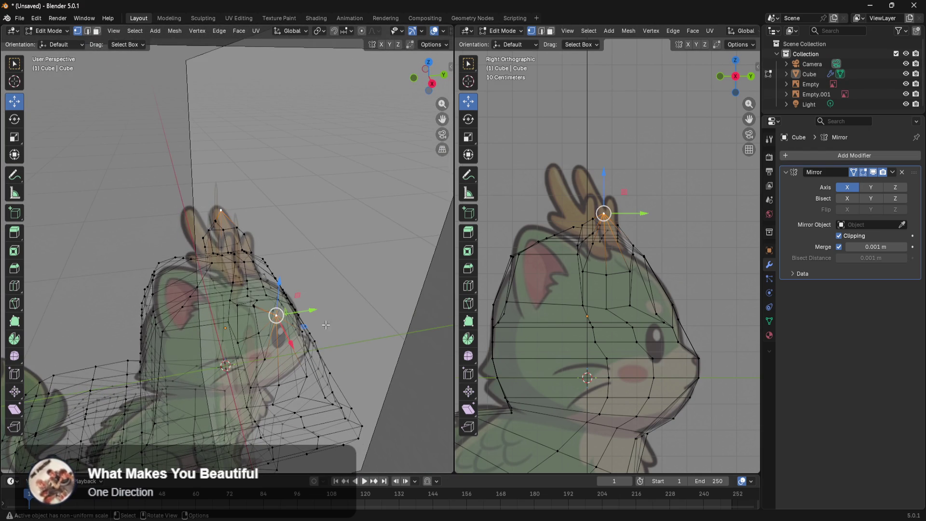
pyautogui.moveTo(310, 309); pyautogui.dragTo(324, 309)
pyautogui.moveTo(323, 309)
pyautogui.mouseDown(button='middle')
pyautogui.moveTo(266, 324)
pyautogui.moveTo(277, 310)
pyautogui.mouseUp(button='middle')
pyautogui.moveTo(193, 293); pyautogui.dragTo(232, 341)
pyautogui.moveTo(231, 341)
pyautogui.mouseDown(button='middle')
pyautogui.moveTo(206, 337)
pyautogui.moveTo(222, 353)
pyautogui.moveTo(268, 353)
pyautogui.mouseUp(button='middle')
pyautogui.moveTo(268, 353); pyautogui.dragTo(265, 350)
pyautogui.click(266, 351)
pyautogui.moveTo(265, 350); pyautogui.dragTo(252, 357, button='middle')
pyautogui.moveTo(249, 352); pyautogui.dragTo(234, 348)
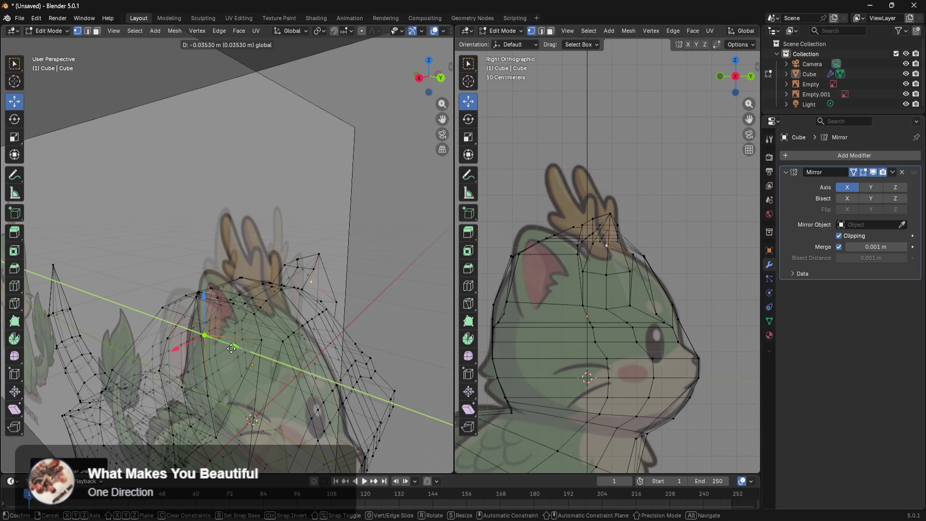
pyautogui.click(231, 348)
pyautogui.moveTo(231, 349)
pyautogui.mouseDown(button='middle')
pyautogui.moveTo(234, 359)
pyautogui.moveTo(201, 330)
pyautogui.mouseUp(button='middle')
pyautogui.moveTo(182, 291); pyautogui.dragTo(183, 301)
pyautogui.moveTo(193, 346); pyautogui.dragTo(189, 345)
pyautogui.moveTo(189, 346)
pyautogui.mouseDown(button='middle')
pyautogui.moveTo(294, 340)
pyautogui.moveTo(260, 352)
pyautogui.moveTo(271, 357)
pyautogui.mouseUp(button='middle')
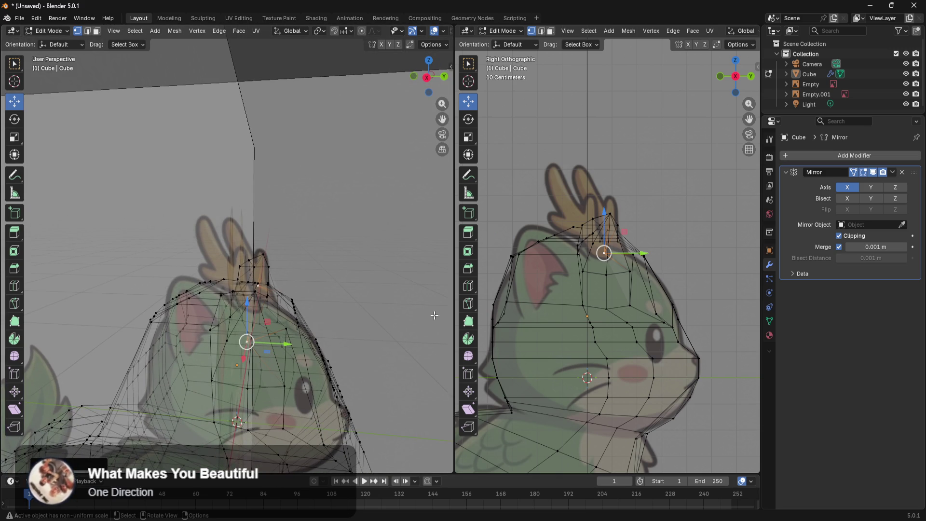
# Hide the Empty and Empty.001 reference images and switch the viewport to Solid shading
pyautogui.click(906, 94)
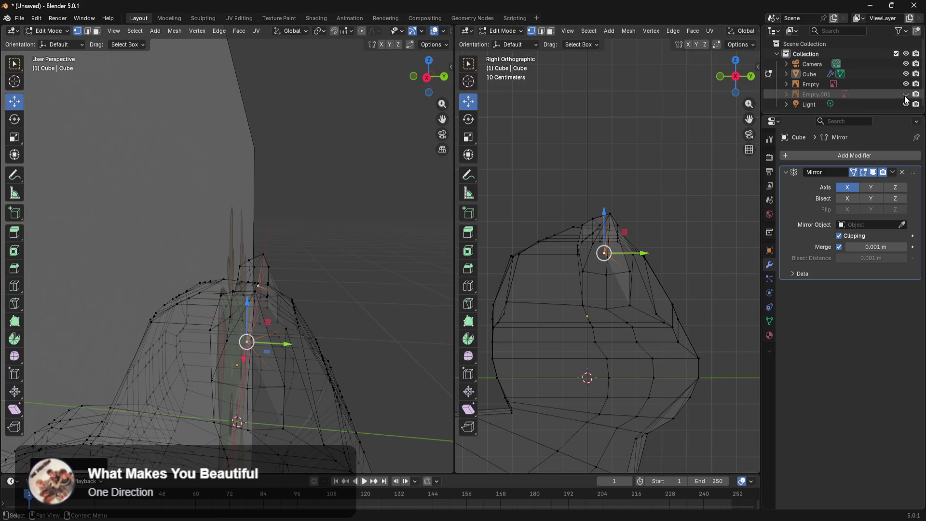
pyautogui.click(906, 84)
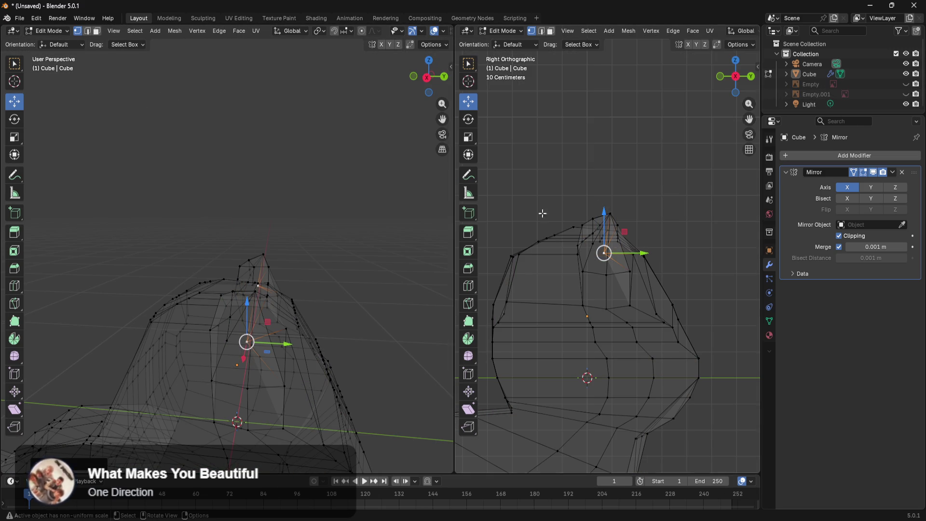
pyautogui.moveTo(389, 302)
pyautogui.keyDown('shift'); pyautogui.mouseDown(button='middle')
pyautogui.moveTo(385, 258)
pyautogui.moveTo(290, 299)
pyautogui.moveTo(290, 315)
pyautogui.moveTo(264, 311)
pyautogui.moveTo(441, 313)
pyautogui.moveTo(436, 275)
pyautogui.moveTo(374, 270)
pyautogui.moveTo(357, 403)
pyautogui.moveTo(216, 299)
pyautogui.moveTo(241, 289)
pyautogui.moveTo(48, 151)
pyautogui.moveTo(354, 316)
pyautogui.mouseUp(button='middle'); pyautogui.keyUp('shift')
pyautogui.press('z')
pyautogui.click(434, 248)
pyautogui.scroll(6, 282, 318)
pyautogui.scroll(-10, 216, 300)
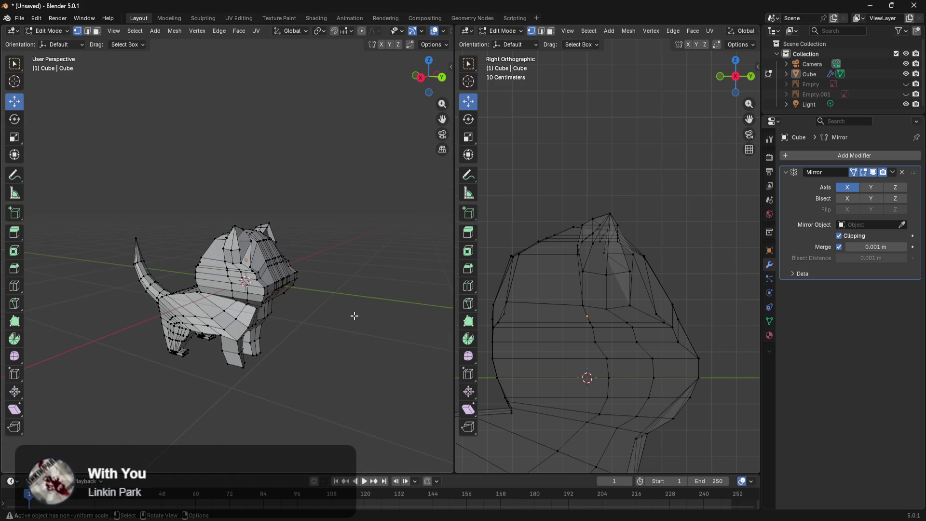
pyautogui.click(23, 20)
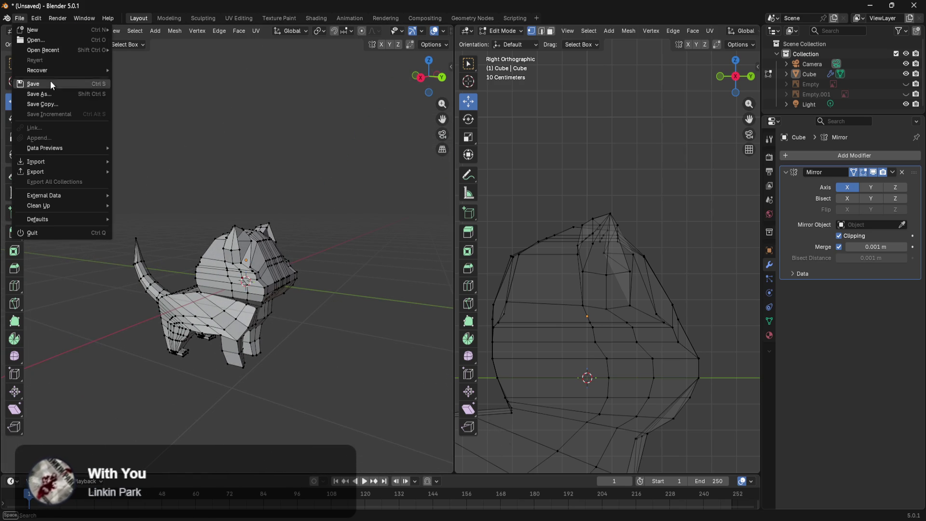
# Save the file as kirinModel.blend in the Documentos folder
pyautogui.click(56, 95)
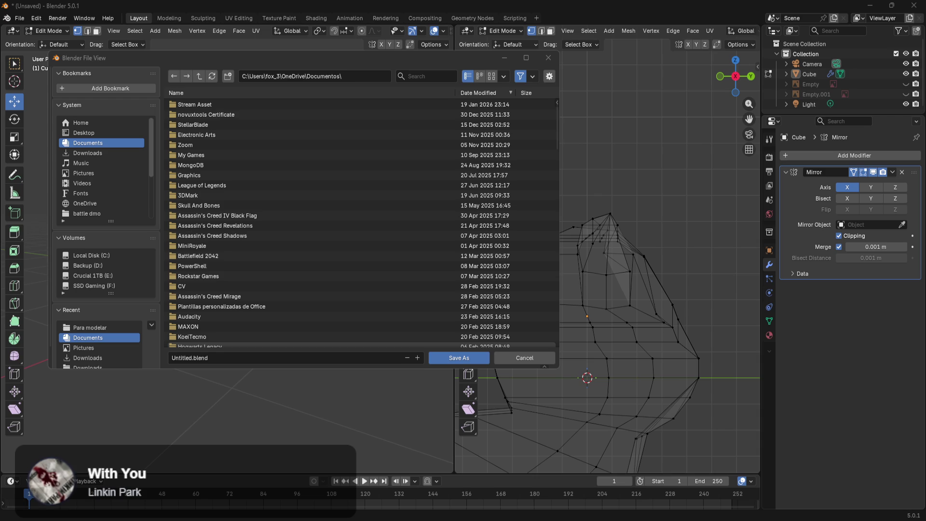
pyautogui.click(239, 358)
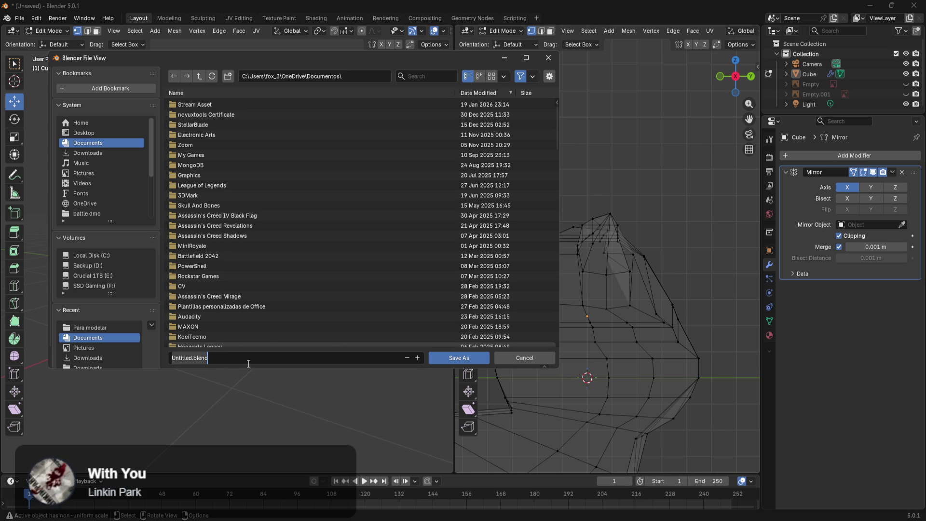
pyautogui.write('kiri')
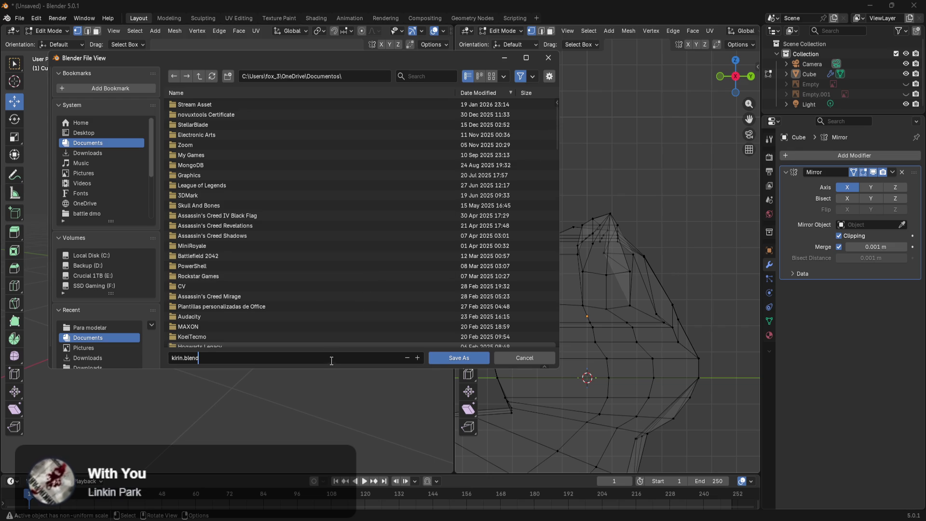
pyautogui.scroll(-10, 389, 291)
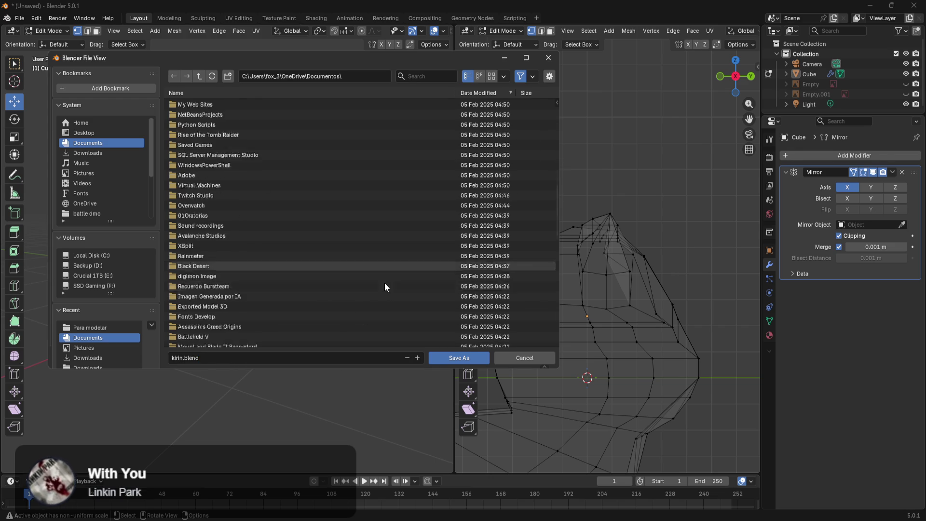
pyautogui.scroll(-15, 381, 270)
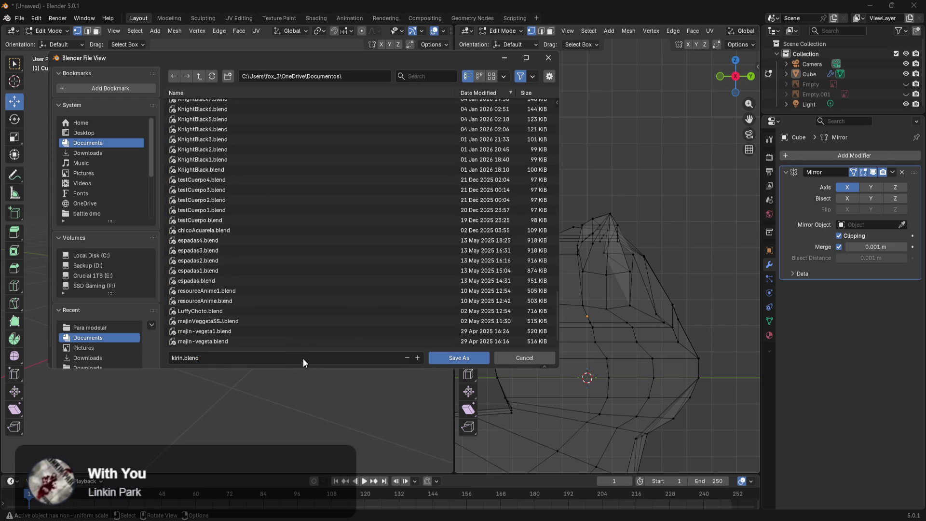
pyautogui.click(287, 357)
pyautogui.press('Home')
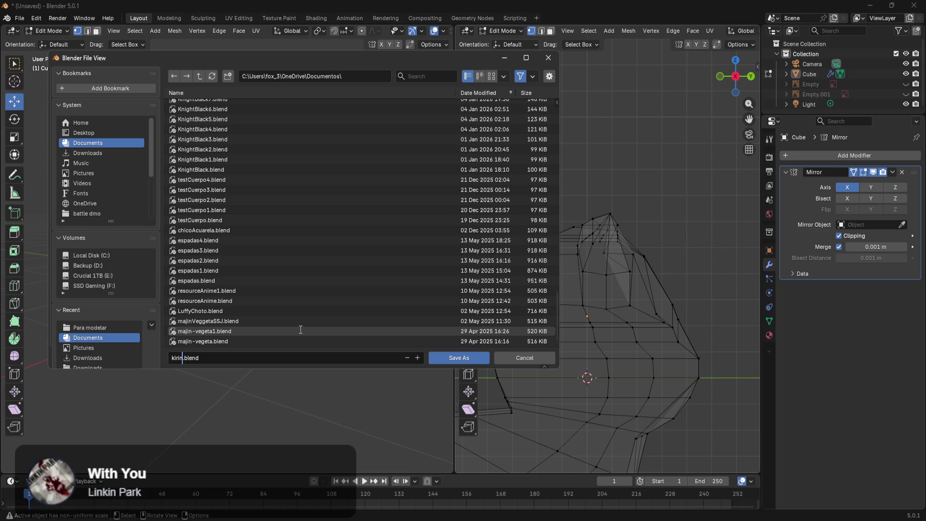
pyautogui.write('Model')
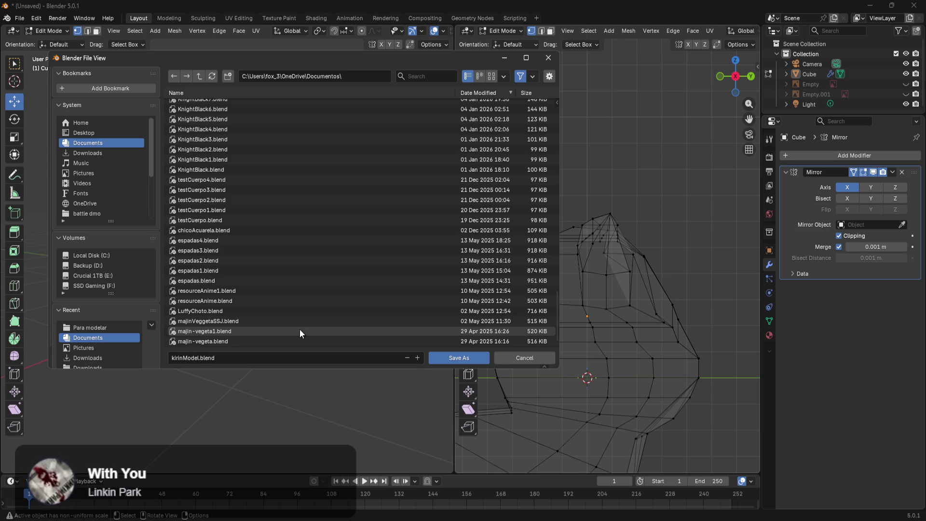
pyautogui.press('Return')
# Return to Object Mode and save the changes to kirinModel.blend
pyautogui.moveTo(299, 329)
pyautogui.mouseDown(button='middle')
pyautogui.moveTo(320, 341)
pyautogui.moveTo(303, 363)
pyautogui.moveTo(351, 368)
pyautogui.moveTo(326, 327)
pyautogui.moveTo(283, 323)
pyautogui.moveTo(310, 312)
pyautogui.mouseUp(button='middle')
pyautogui.press('Tab')
pyautogui.scroll(2, 308, 347)
pyautogui.scroll(1, 310, 312)
pyautogui.scroll(3, 571, 227)
pyautogui.scroll(-2, 569, 264)
pyautogui.scroll(-3, 438, 278)
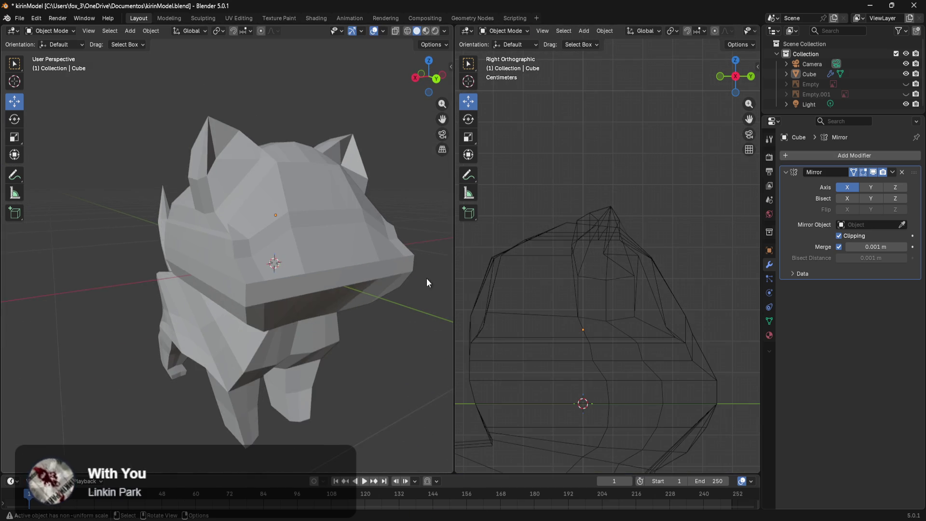
pyautogui.click(19, 18)
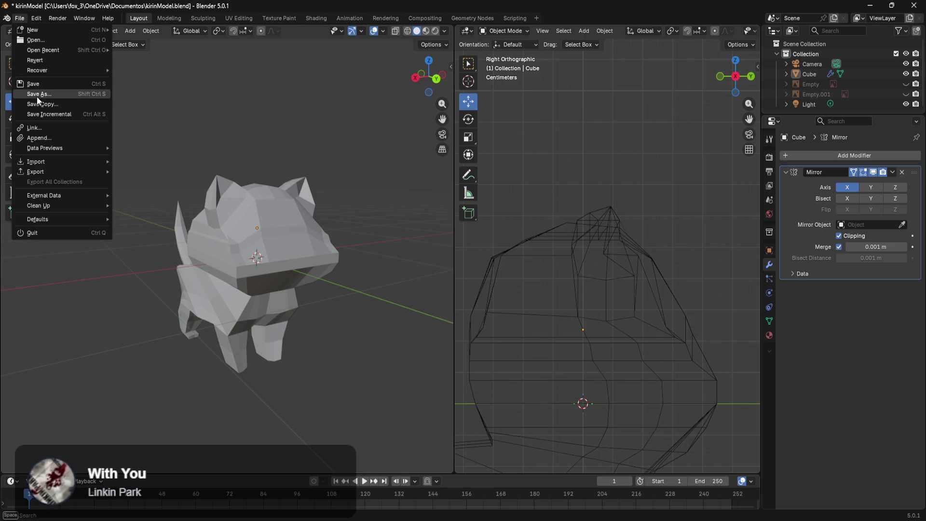
pyautogui.click(44, 84)
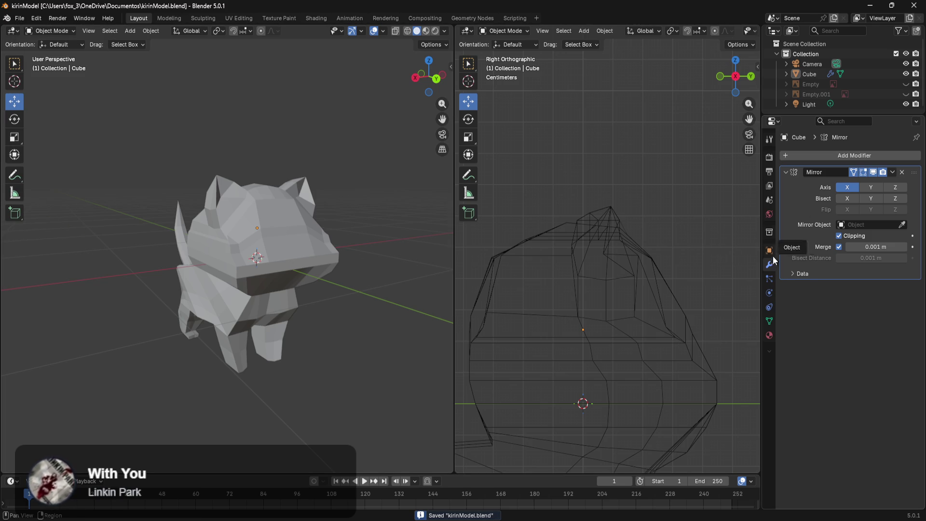
# Add a Subdivision Surface modifier, enter Edit Mode on the Cube, and enable On Cage
pyautogui.click(850, 157)
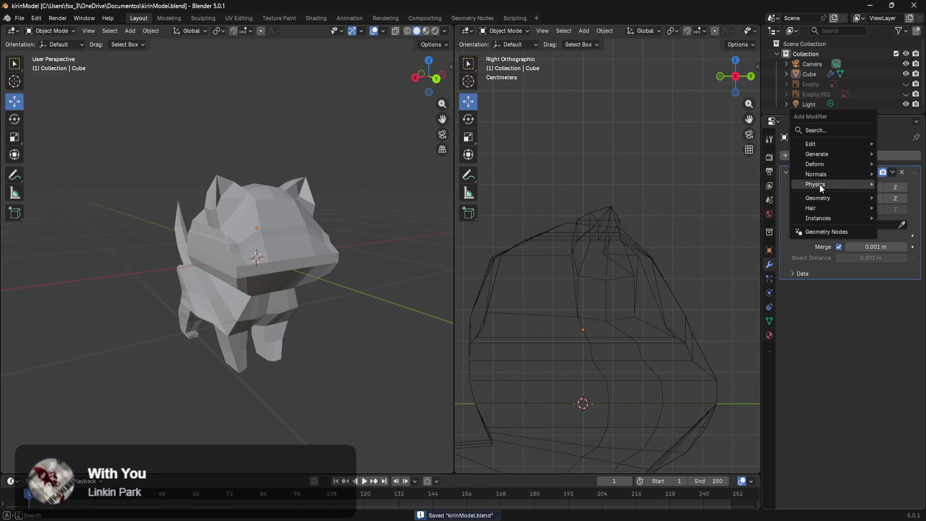
pyautogui.moveTo(846, 151)
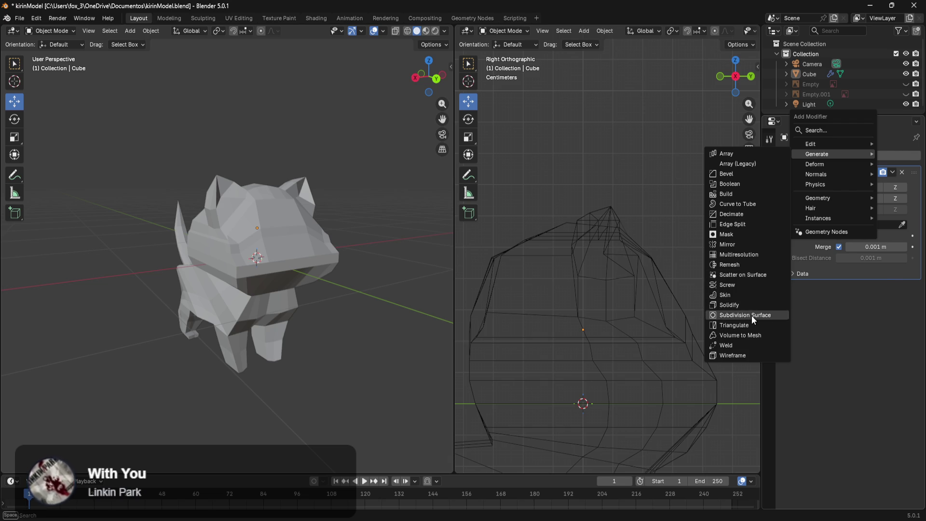
pyautogui.click(751, 315)
pyautogui.scroll(3, 375, 292)
pyautogui.moveTo(375, 292)
pyautogui.mouseDown(button='middle')
pyautogui.moveTo(381, 276)
pyautogui.moveTo(354, 276)
pyautogui.moveTo(334, 292)
pyautogui.moveTo(230, 262)
pyautogui.mouseUp(button='middle')
pyautogui.click(225, 262)
pyautogui.press('Tab')
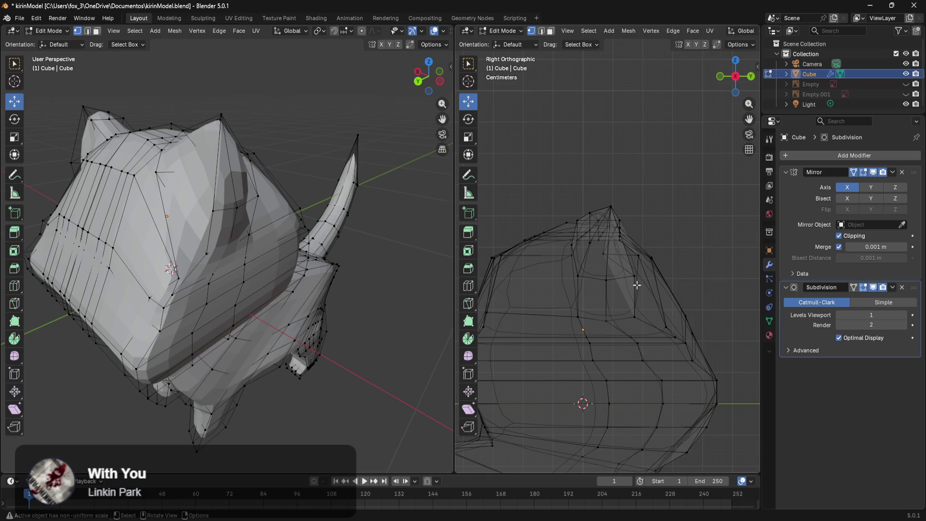
pyautogui.click(853, 288)
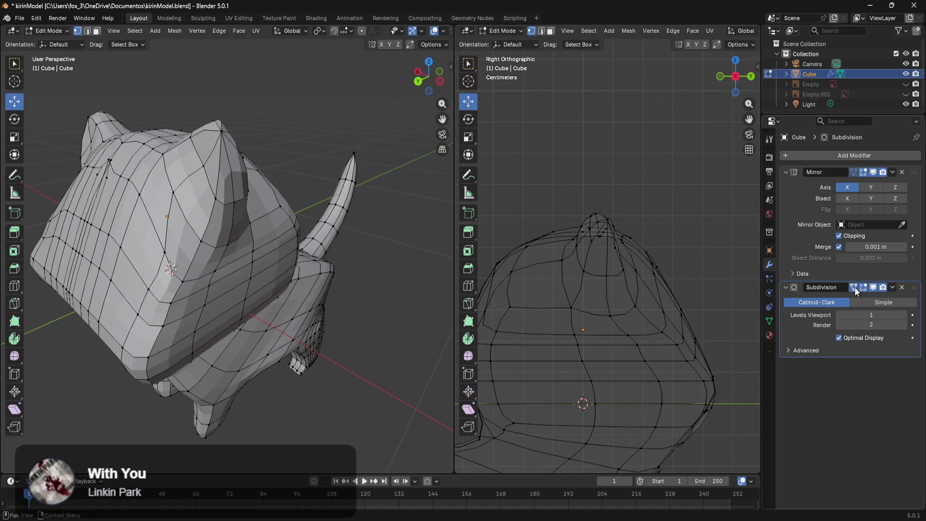
# Move the vertex at the ear's base along the Y axis
pyautogui.moveTo(327, 296); pyautogui.dragTo(271, 314, button='middle')
pyautogui.click(48, 144)
pyautogui.moveTo(48, 144); pyautogui.dragTo(119, 143, button='middle')
pyautogui.moveTo(100, 122); pyautogui.dragTo(118, 123)
pyautogui.moveTo(118, 123)
pyautogui.mouseDown(button='middle')
pyautogui.moveTo(234, 163)
pyautogui.moveTo(211, 201)
pyautogui.mouseUp(button='middle')
pyautogui.moveTo(167, 223); pyautogui.dragTo(147, 211)
pyautogui.moveTo(207, 227)
pyautogui.mouseDown(button='middle')
pyautogui.moveTo(220, 252)
pyautogui.moveTo(205, 253)
pyautogui.moveTo(363, 254)
pyautogui.moveTo(243, 281)
pyautogui.moveTo(269, 310)
pyautogui.moveTo(281, 258)
pyautogui.moveTo(259, 296)
pyautogui.moveTo(282, 288)
pyautogui.mouseUp(button='middle')
pyautogui.scroll(-5, 363, 253)
pyautogui.scroll(5, 281, 259)
pyautogui.moveTo(245, 339); pyautogui.dragTo(273, 327, button='middle')
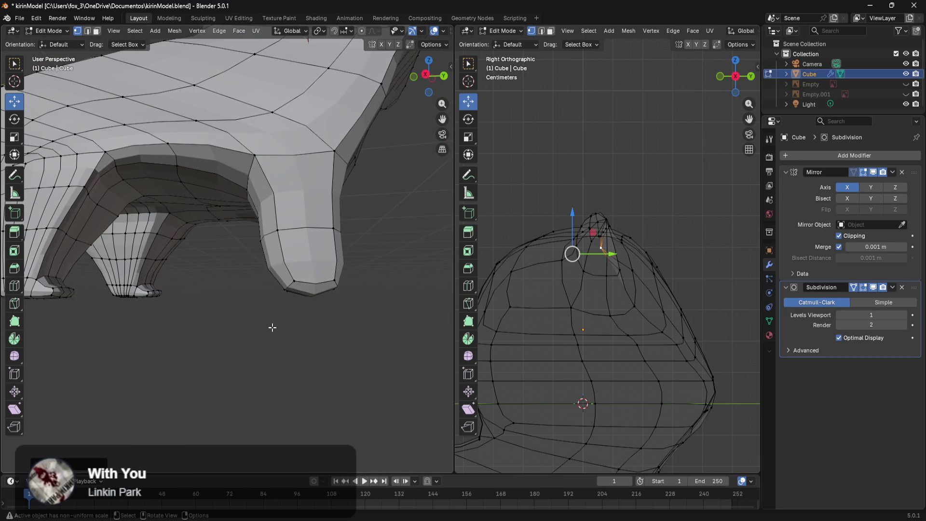
# Select a leg-bottom vertex and try a loop cut across the leg, then undo it
pyautogui.click(273, 282)
pyautogui.moveTo(279, 262); pyautogui.dragTo(276, 270)
pyautogui.moveTo(370, 281); pyautogui.dragTo(334, 309, button='middle')
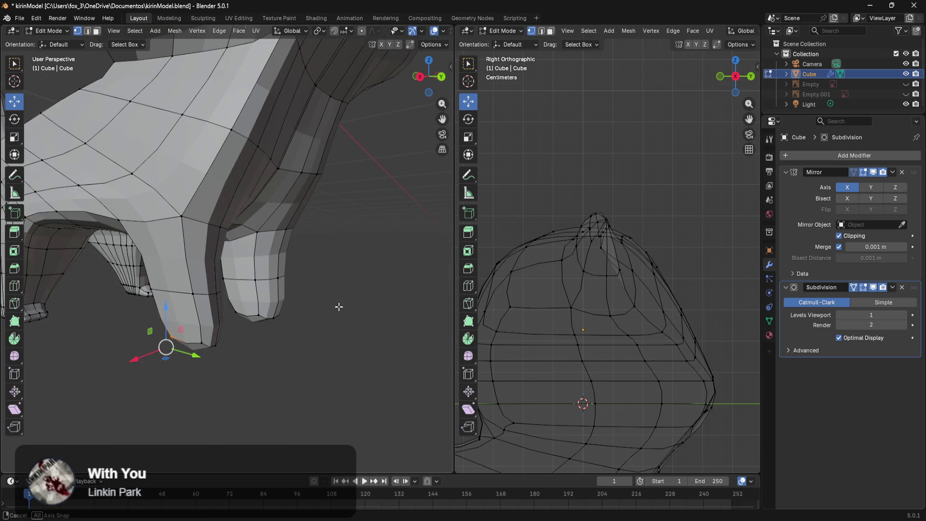
pyautogui.hotkey('ctrl', 'r')
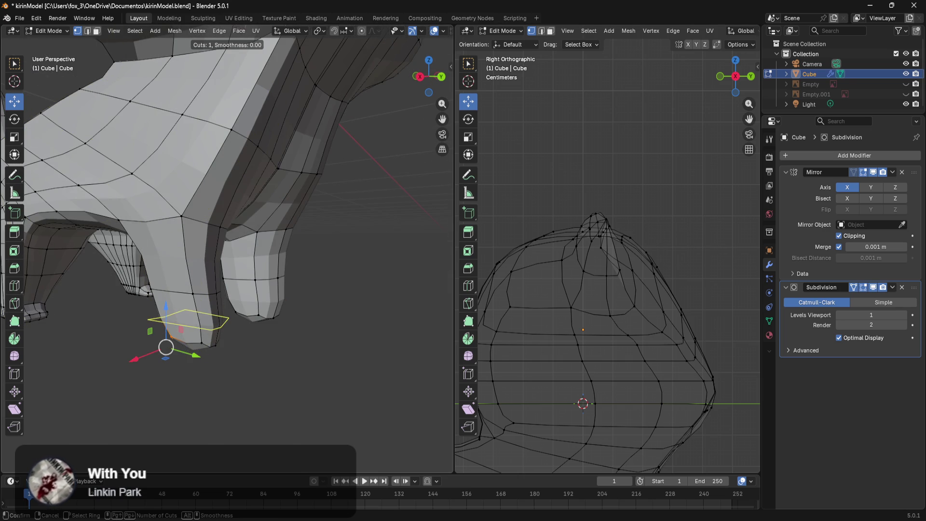
pyautogui.click(195, 321)
pyautogui.rightClick(270, 355)
pyautogui.moveTo(281, 357); pyautogui.dragTo(296, 350, button='middle')
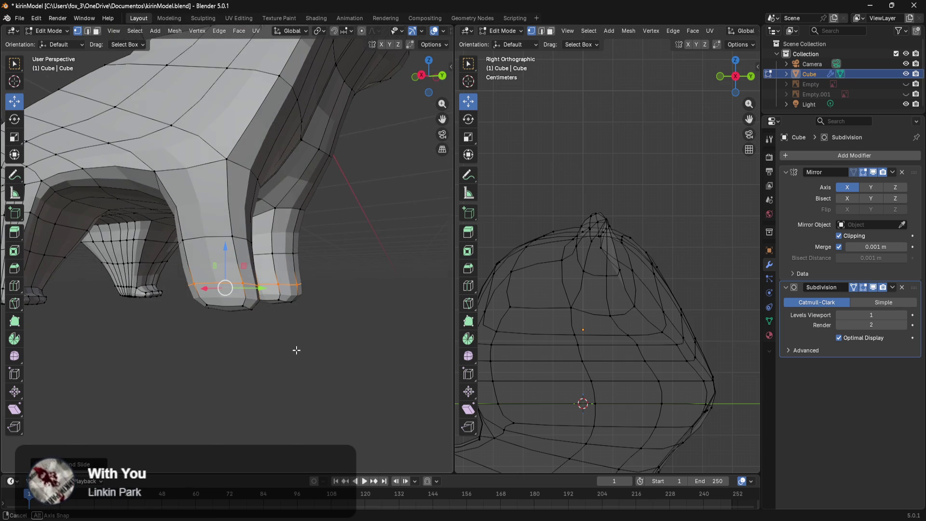
pyautogui.hotkey('ctrl', 'z')
# Add an edge loop near the bottom of the leg and raise it slightly along Z
pyautogui.hotkey('ctrl', 'r')
pyautogui.click(292, 314)
pyautogui.rightClick(295, 314)
pyautogui.moveTo(272, 295)
pyautogui.mouseDown()
pyautogui.moveTo(271, 284)
pyautogui.moveTo(314, 312)
pyautogui.mouseUp()
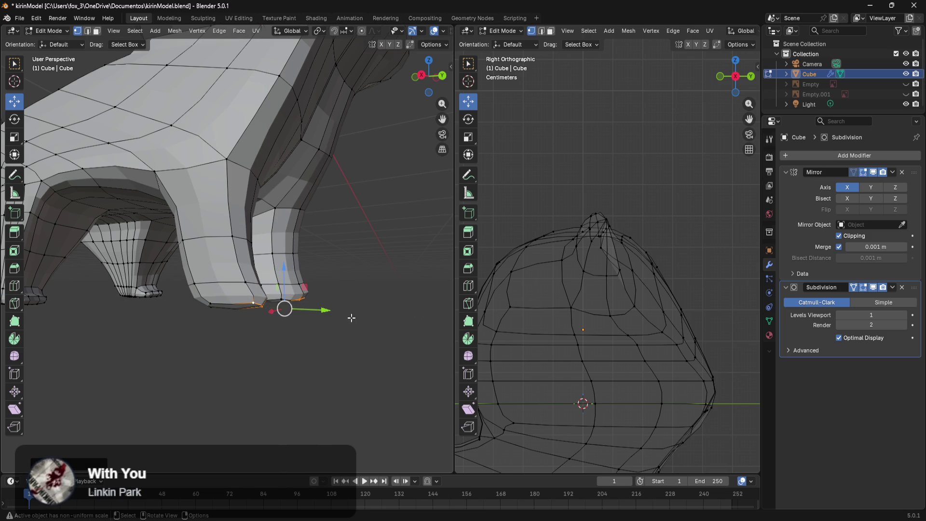
pyautogui.moveTo(402, 295)
pyautogui.mouseDown(button='middle')
pyautogui.moveTo(296, 325)
pyautogui.moveTo(357, 341)
pyautogui.moveTo(269, 355)
pyautogui.moveTo(309, 368)
pyautogui.moveTo(262, 347)
pyautogui.moveTo(338, 332)
pyautogui.moveTo(384, 306)
pyautogui.moveTo(26, 327)
pyautogui.moveTo(320, 337)
pyautogui.moveTo(260, 306)
pyautogui.moveTo(248, 327)
pyautogui.mouseUp(button='middle')
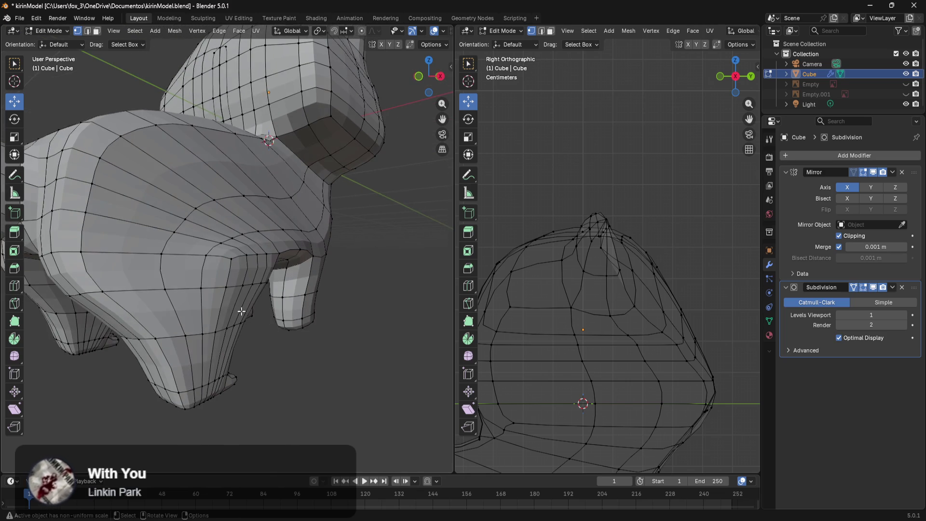
# Shift two body vertices slightly along X
pyautogui.moveTo(201, 231); pyautogui.dragTo(224, 299, button='middle')
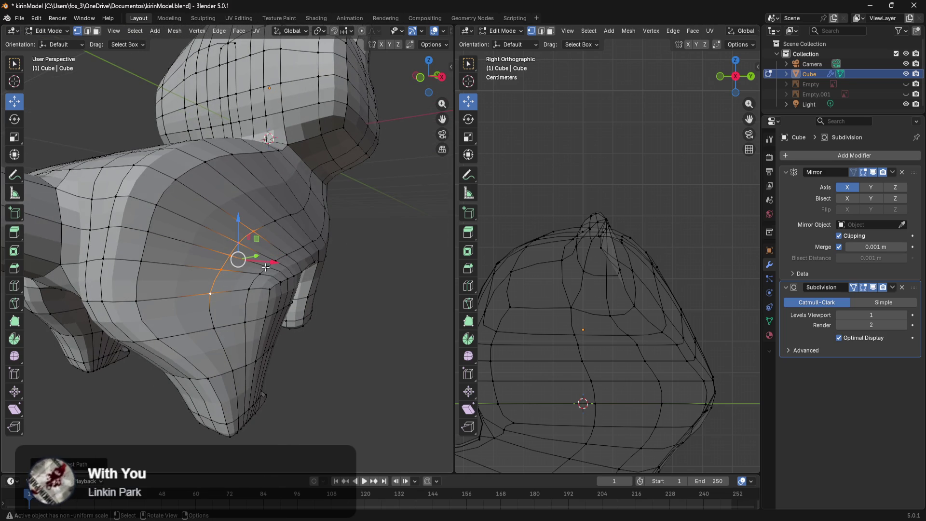
pyautogui.moveTo(269, 264); pyautogui.dragTo(281, 269)
pyautogui.click(217, 327)
pyautogui.moveTo(244, 336); pyautogui.dragTo(254, 338)
pyautogui.moveTo(360, 327)
pyautogui.mouseDown(button='middle')
pyautogui.moveTo(337, 322)
pyautogui.moveTo(358, 319)
pyautogui.mouseUp(button='middle')
pyautogui.scroll(5, 371, 304)
pyautogui.scroll(-3, 371, 305)
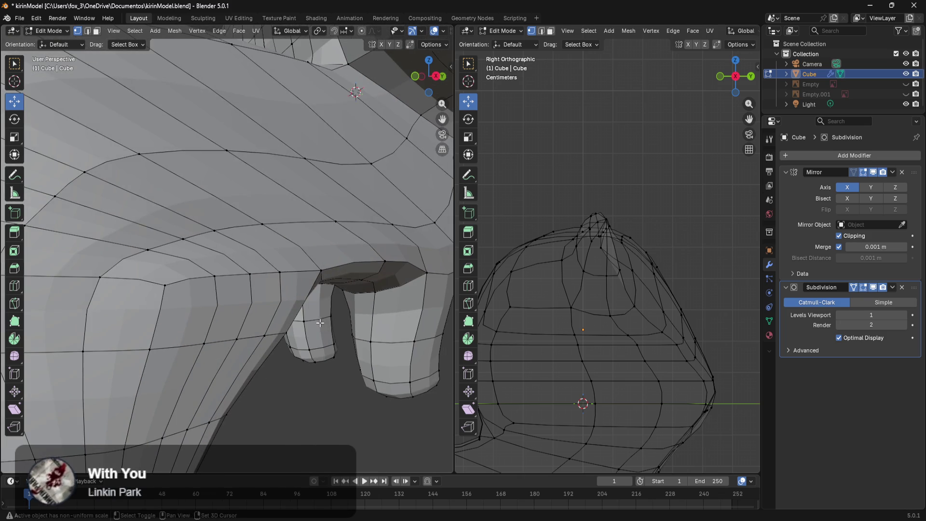
pyautogui.moveTo(243, 269); pyautogui.dragTo(252, 314, button='middle')
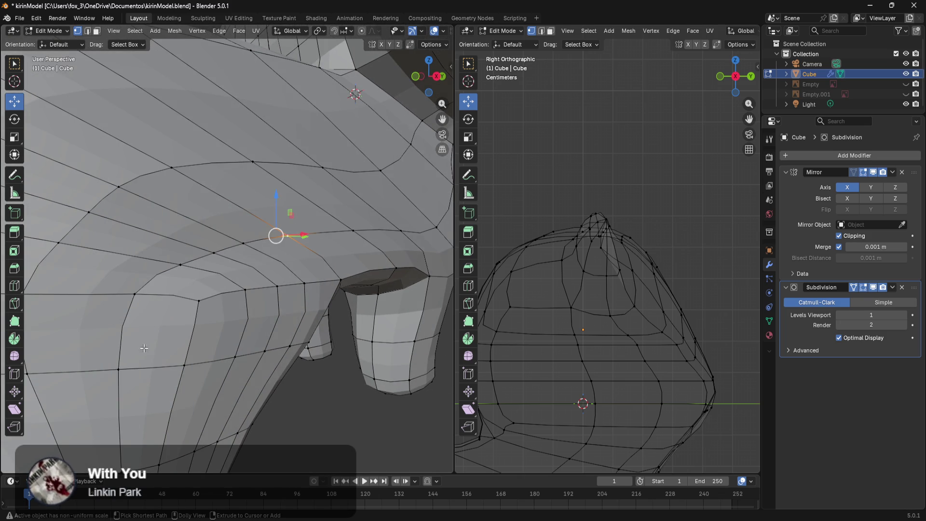
# Select a shortest vertex path on the body underside and move it 0.02445 m along X
pyautogui.keyDown('ctrl'); pyautogui.click(119, 369); pyautogui.keyUp('ctrl')
pyautogui.scroll(-2, 209, 335)
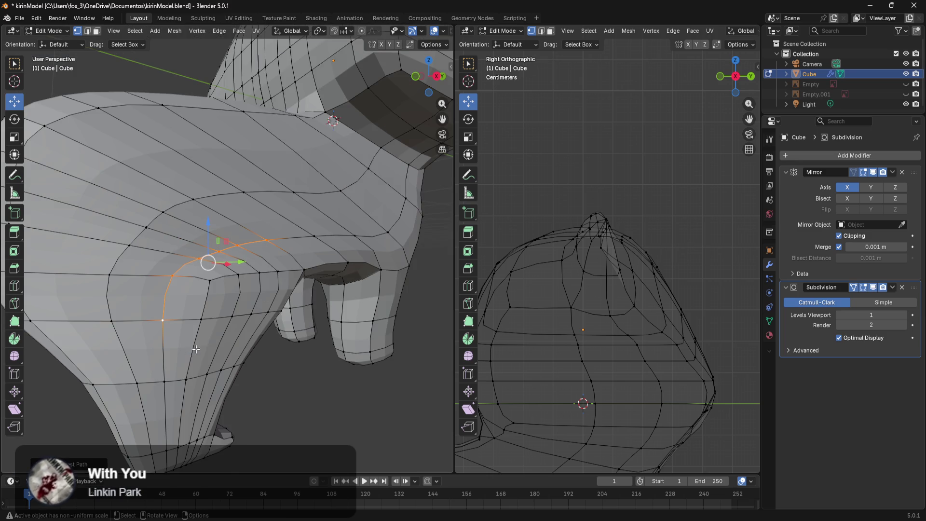
pyautogui.moveTo(243, 263); pyautogui.dragTo(266, 272)
pyautogui.press('Escape')
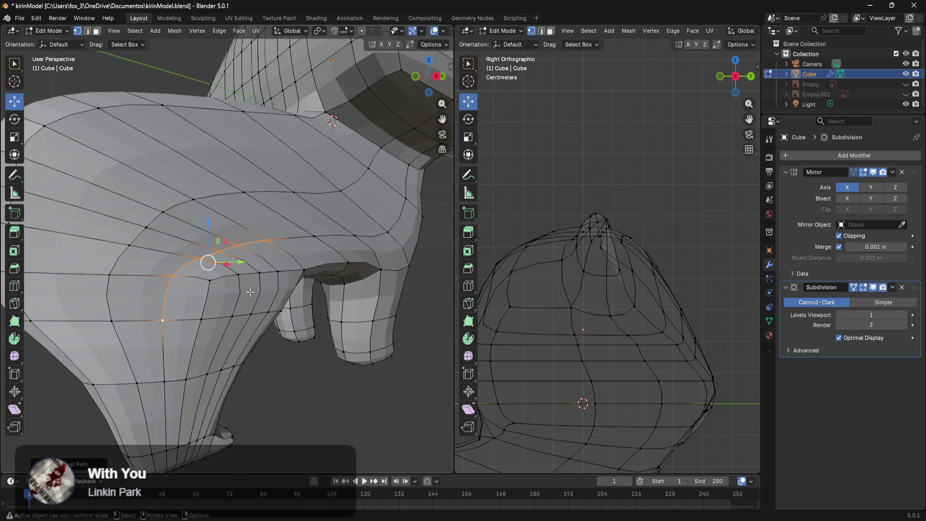
pyautogui.moveTo(250, 286); pyautogui.dragTo(254, 310, button='middle')
pyautogui.moveTo(248, 322); pyautogui.dragTo(256, 331)
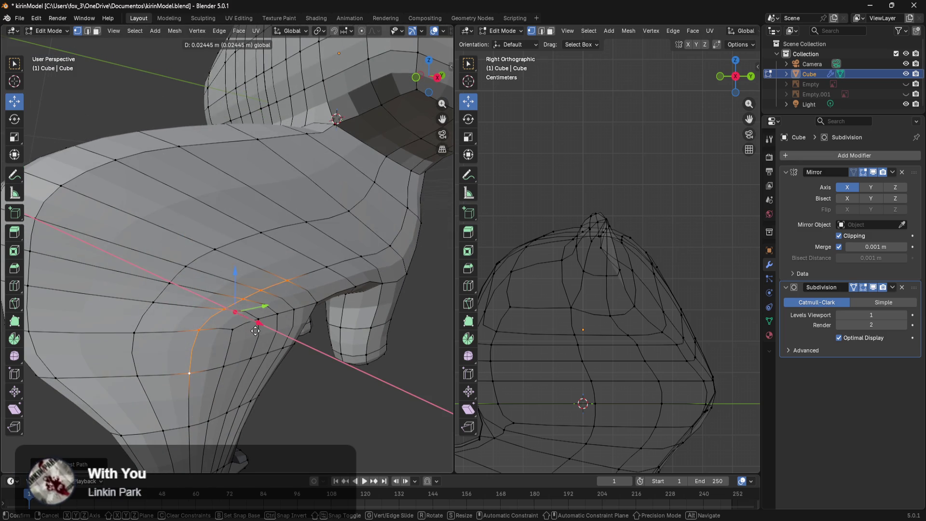
pyautogui.click(255, 331)
pyautogui.moveTo(337, 386)
pyautogui.mouseDown(button='middle')
pyautogui.moveTo(237, 381)
pyautogui.moveTo(300, 366)
pyautogui.mouseUp(button='middle')
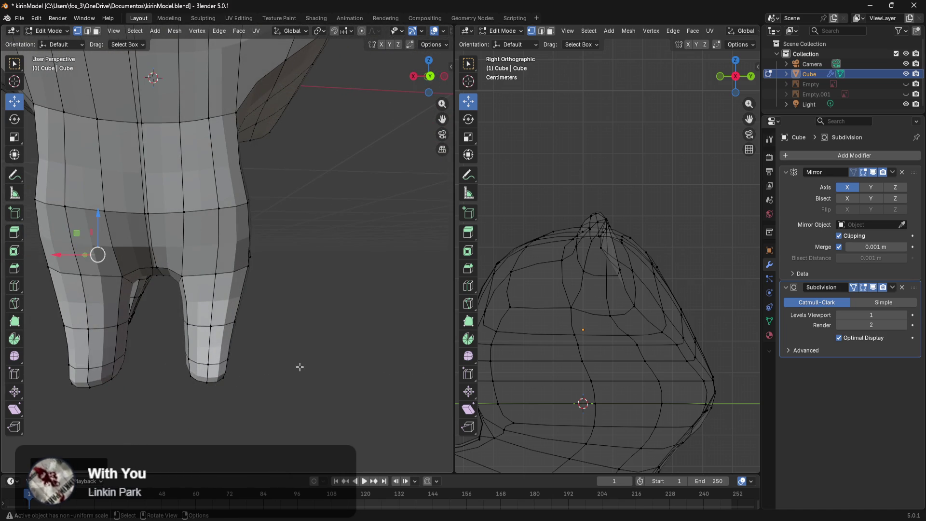
# Box-select a band of side faces and move them about 0.114 m along Y
pyautogui.moveTo(339, 301)
pyautogui.mouseDown(button='middle')
pyautogui.moveTo(352, 388)
pyautogui.moveTo(331, 359)
pyautogui.moveTo(385, 357)
pyautogui.moveTo(349, 362)
pyautogui.moveTo(363, 363)
pyautogui.moveTo(295, 327)
pyautogui.moveTo(261, 267)
pyautogui.mouseUp(button='middle')
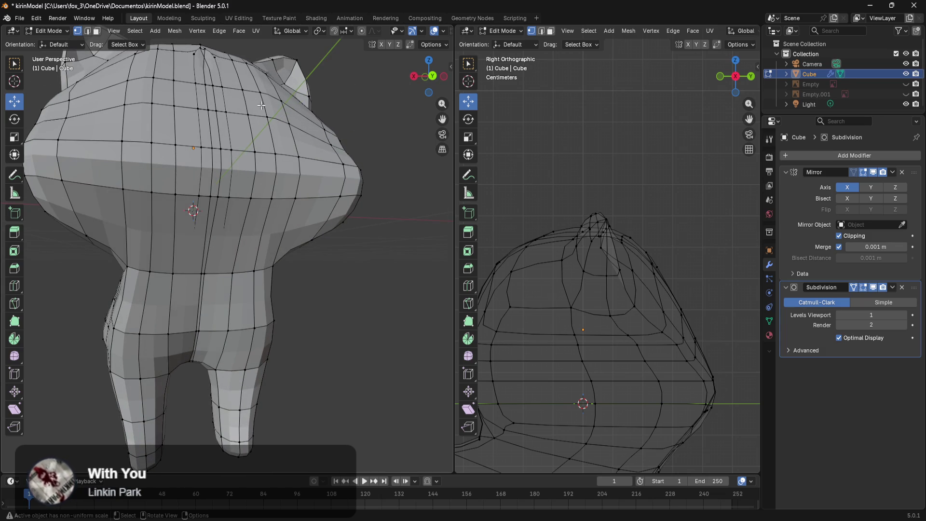
pyautogui.moveTo(166, 170); pyautogui.dragTo(116, 219)
pyautogui.moveTo(116, 219); pyautogui.dragTo(176, 245, button='middle')
pyautogui.moveTo(200, 181)
pyautogui.mouseDown(button='middle')
pyautogui.moveTo(289, 270)
pyautogui.moveTo(329, 289)
pyautogui.mouseUp(button='middle')
pyautogui.moveTo(329, 288); pyautogui.dragTo(363, 324)
pyautogui.moveTo(362, 325)
pyautogui.mouseDown(button='middle')
pyautogui.moveTo(350, 316)
pyautogui.moveTo(229, 329)
pyautogui.moveTo(304, 320)
pyautogui.mouseUp(button='middle')
# Undo the face move, then try moving the head-crease tip vertex and undo that too
pyautogui.hotkey('ctrl', 'z')
pyautogui.click(298, 303)
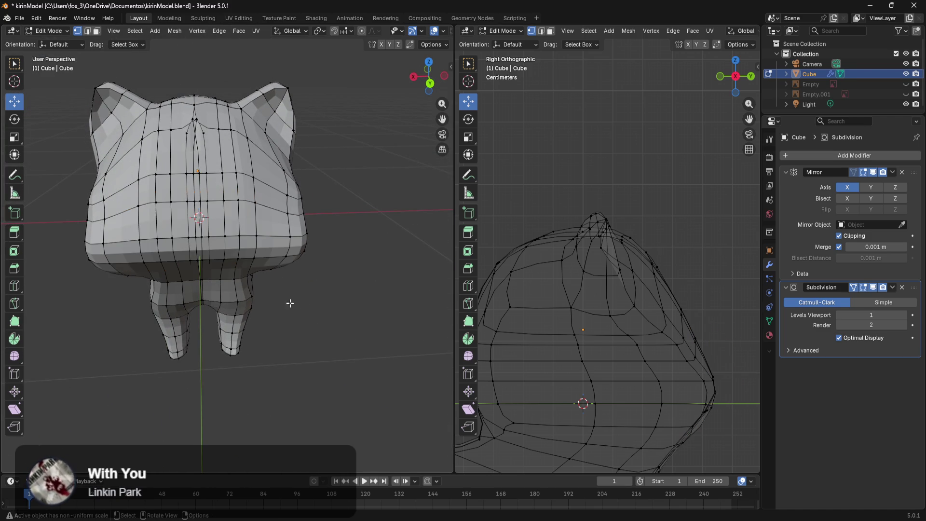
pyautogui.scroll(2, 268, 280)
pyautogui.keyDown('shift'); pyautogui.moveTo(245, 212); pyautogui.dragTo(295, 284, button='middle'); pyautogui.keyUp('shift')
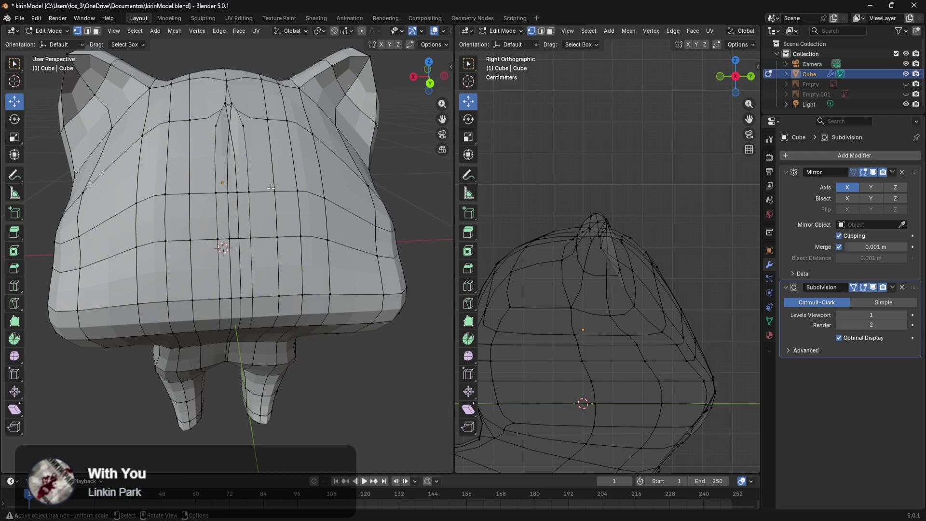
pyautogui.scroll(4, 297, 125)
pyautogui.moveTo(298, 126)
pyautogui.keyDown('shift'); pyautogui.mouseDown(button='middle')
pyautogui.moveTo(278, 290)
pyautogui.moveTo(277, 277)
pyautogui.mouseUp(button='middle'); pyautogui.keyUp('shift')
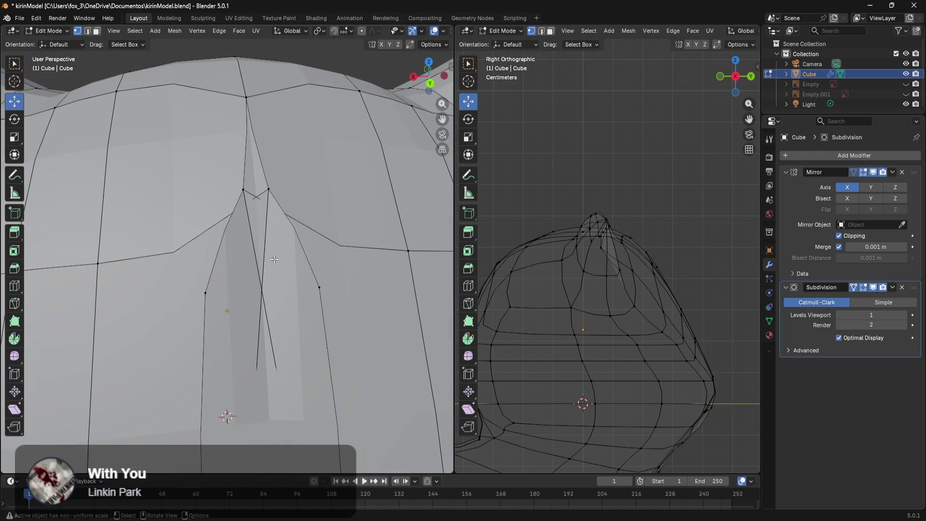
pyautogui.click(267, 192)
pyautogui.moveTo(235, 231)
pyautogui.mouseDown()
pyautogui.moveTo(214, 230)
pyautogui.moveTo(251, 241)
pyautogui.mouseUp()
pyautogui.hotkey('ctrl', 'z')
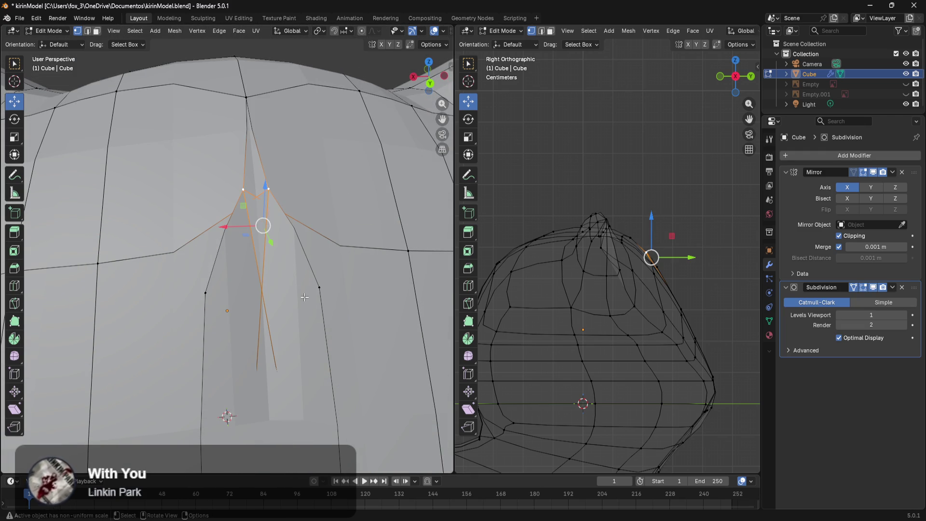
# Switch to wireframe shading and move the seam vertices along X, then undo the move
pyautogui.press('z')
pyautogui.click(226, 303)
pyautogui.moveTo(261, 309); pyautogui.dragTo(282, 309, button='middle')
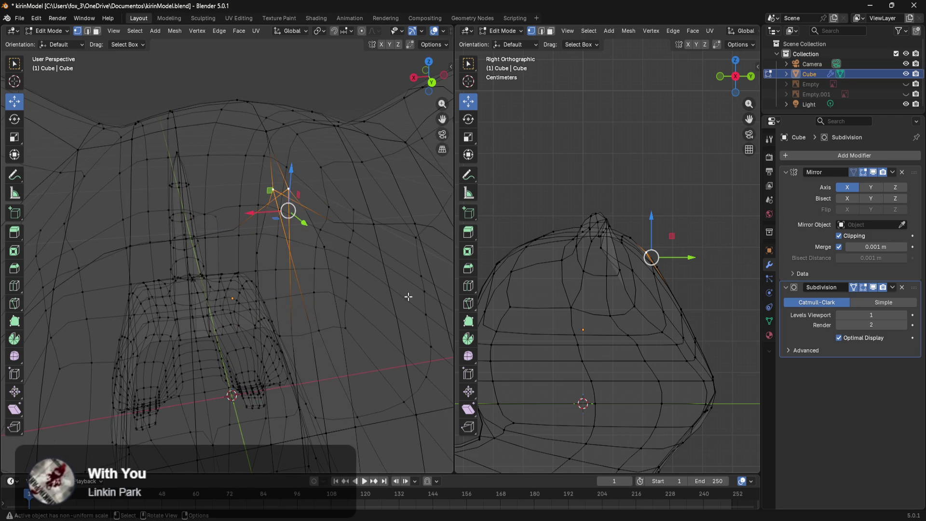
pyautogui.moveTo(360, 219)
pyautogui.mouseDown(button='middle')
pyautogui.moveTo(352, 207)
pyautogui.moveTo(324, 202)
pyautogui.moveTo(313, 251)
pyautogui.moveTo(291, 282)
pyautogui.mouseUp(button='middle')
pyautogui.moveTo(291, 282)
pyautogui.mouseDown()
pyautogui.moveTo(309, 289)
pyautogui.moveTo(227, 291)
pyautogui.mouseUp()
pyautogui.moveTo(264, 289)
pyautogui.mouseDown(button='middle')
pyautogui.moveTo(277, 233)
pyautogui.moveTo(287, 245)
pyautogui.mouseUp(button='middle')
pyautogui.scroll(-2, 289, 248)
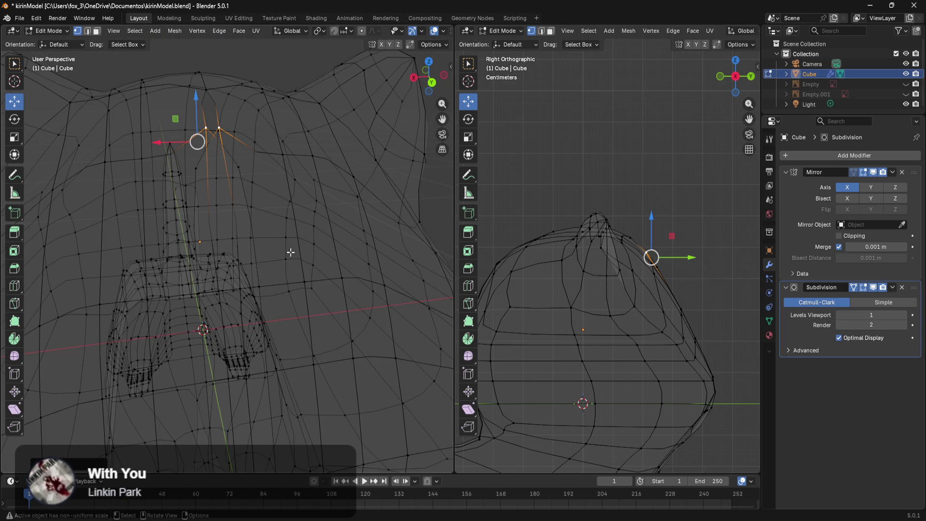
pyautogui.hotkey('ctrl', 'z')
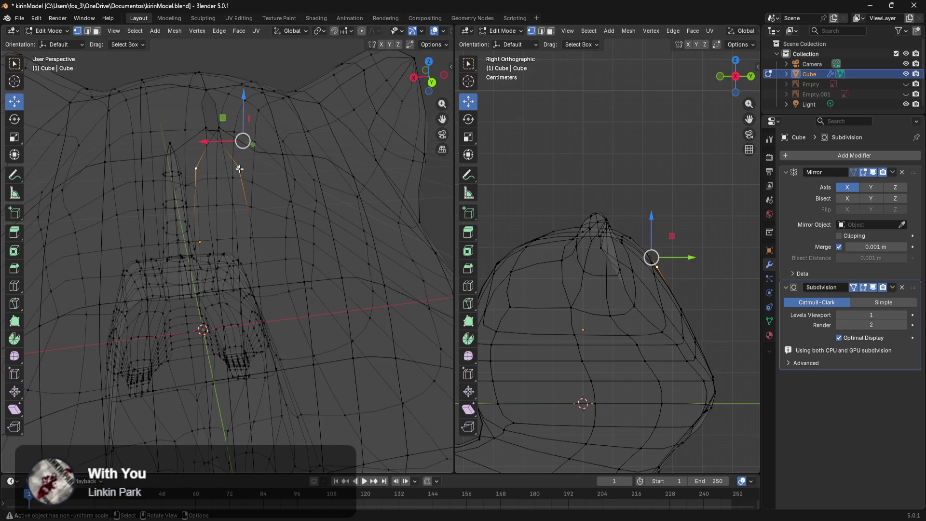
# Select the seam vertices as a shortest path running down the side of the head
pyautogui.moveTo(270, 300); pyautogui.dragTo(299, 305, button='middle')
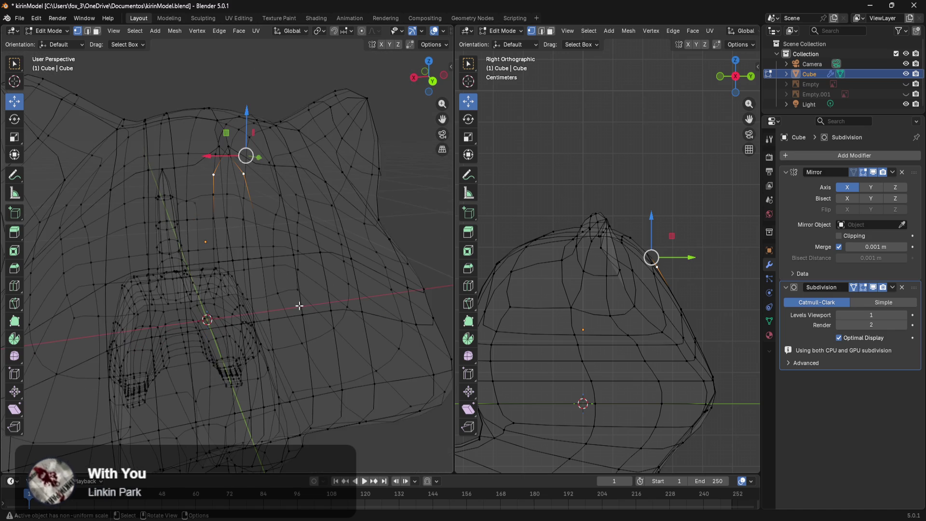
pyautogui.moveTo(275, 347)
pyautogui.mouseDown(button='middle')
pyautogui.moveTo(320, 358)
pyautogui.moveTo(341, 337)
pyautogui.mouseUp(button='middle')
pyautogui.keyDown('ctrl'); pyautogui.click(327, 362); pyautogui.keyUp('ctrl')
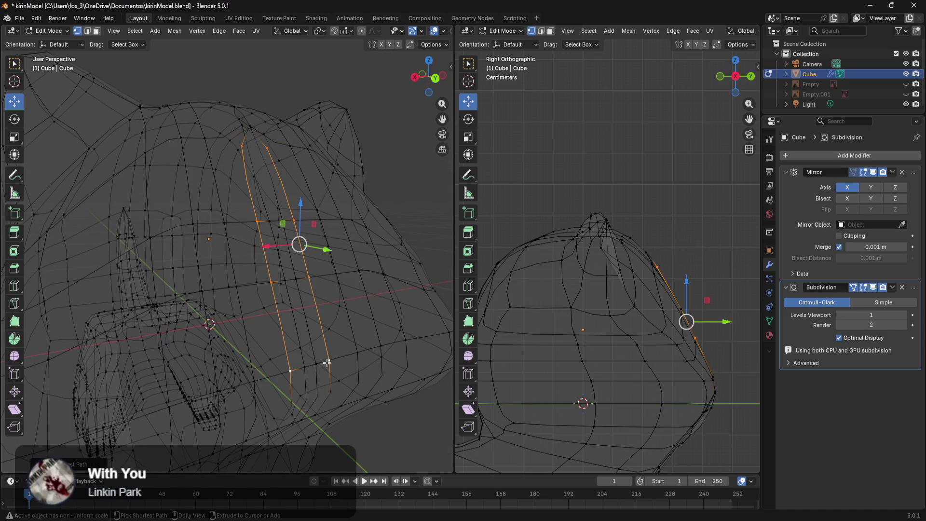
pyautogui.moveTo(331, 377)
pyautogui.mouseDown(button='middle')
pyautogui.moveTo(347, 316)
pyautogui.moveTo(337, 309)
pyautogui.mouseUp(button='middle')
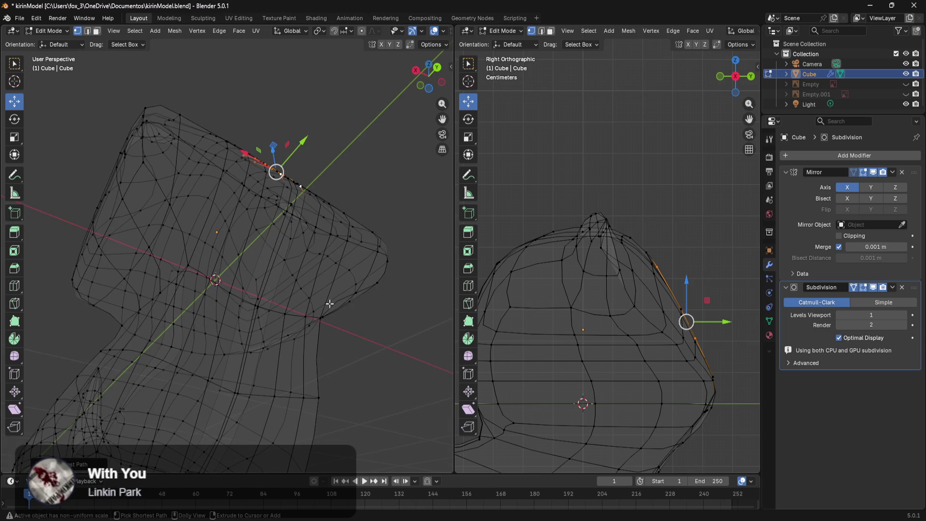
pyautogui.moveTo(286, 266)
pyautogui.mouseDown(button='middle')
pyautogui.moveTo(265, 263)
pyautogui.moveTo(283, 320)
pyautogui.moveTo(275, 307)
pyautogui.moveTo(274, 345)
pyautogui.moveTo(270, 333)
pyautogui.moveTo(267, 341)
pyautogui.mouseUp(button='middle')
pyautogui.keyDown('ctrl'); pyautogui.click(268, 265); pyautogui.keyUp('ctrl')
# Return to solid shading and slide the selected edge loop toward the centre line
pyautogui.press('z')
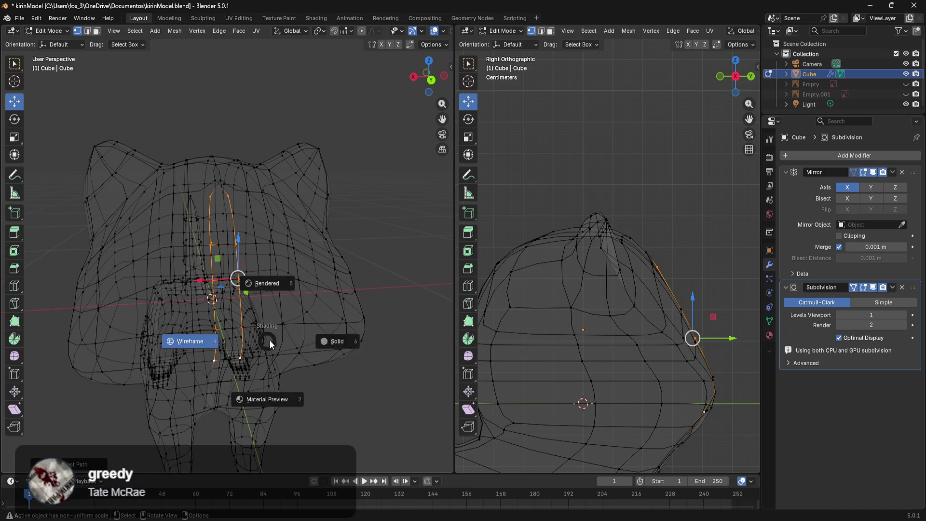
pyautogui.click(375, 343)
pyautogui.scroll(5, 346, 387)
pyautogui.moveTo(346, 386); pyautogui.dragTo(354, 383, button='middle')
pyautogui.moveTo(253, 354); pyautogui.dragTo(224, 355)
# In see-through wireframe, move a centre-seam vertex along X toward the mirror line
pyautogui.keyDown('shift'); pyautogui.scroll(-6, 301, 299); pyautogui.keyUp('shift')
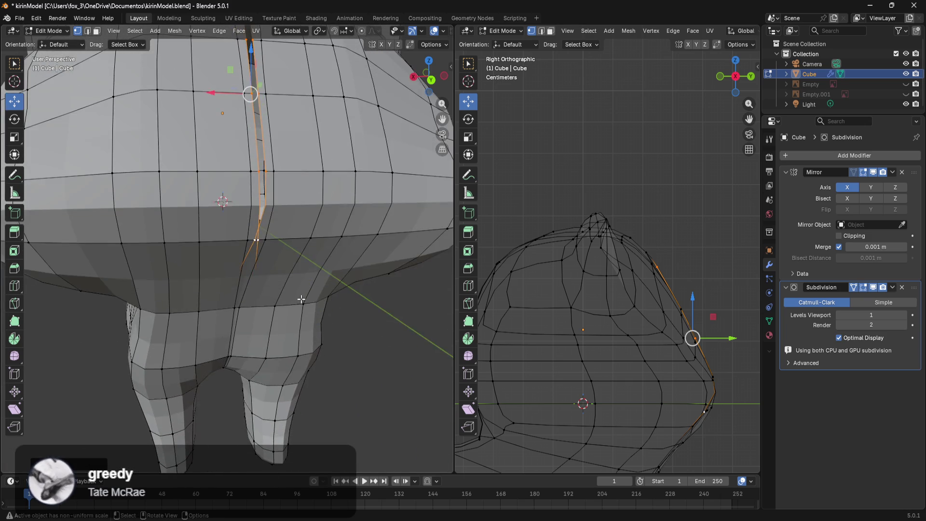
pyautogui.moveTo(301, 299); pyautogui.dragTo(290, 270, button='middle')
pyautogui.press('z')
pyautogui.click(211, 256)
pyautogui.scroll(1, 229, 256)
pyautogui.moveTo(256, 251)
pyautogui.mouseDown(button='middle')
pyautogui.moveTo(270, 262)
pyautogui.moveTo(295, 248)
pyautogui.moveTo(291, 261)
pyautogui.mouseUp(button='middle')
pyautogui.click(295, 269)
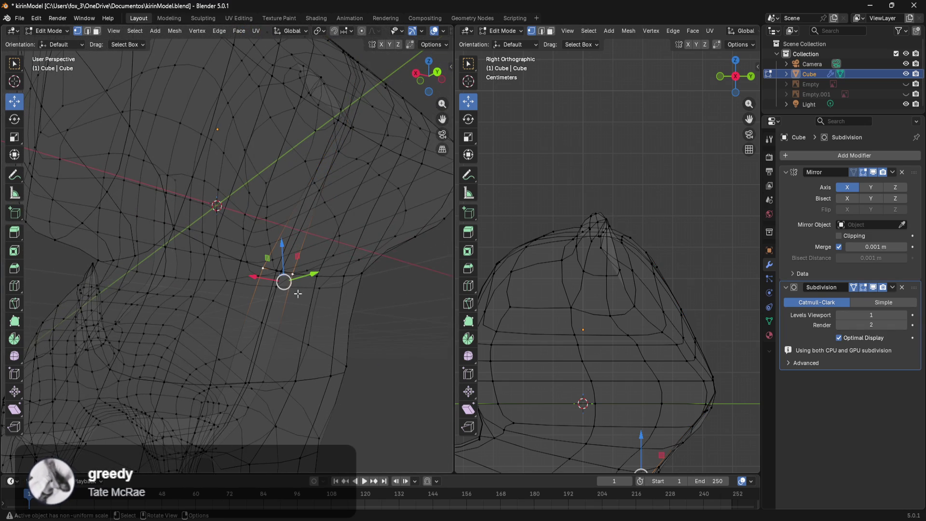
pyautogui.moveTo(299, 292); pyautogui.dragTo(248, 316, button='middle')
pyautogui.moveTo(212, 304)
pyautogui.mouseDown()
pyautogui.moveTo(190, 299)
pyautogui.moveTo(197, 304)
pyautogui.mouseUp()
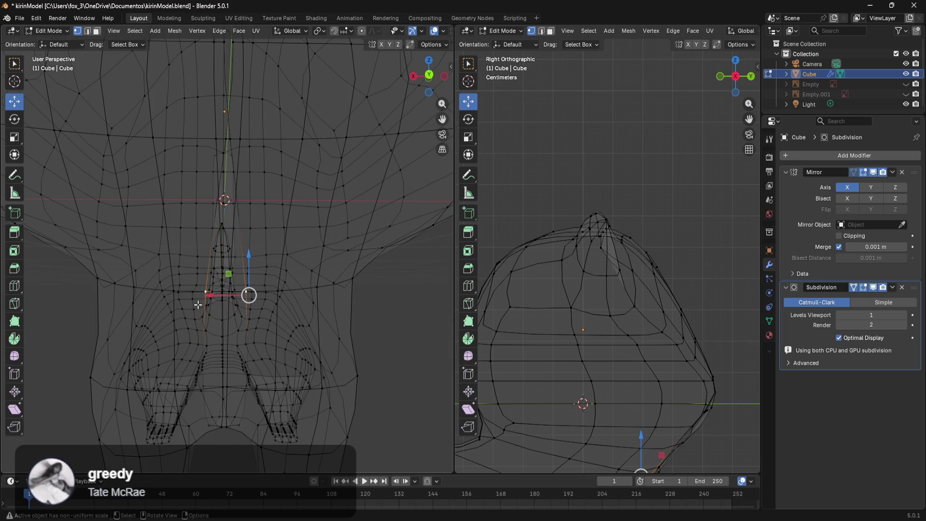
# Select the seam edge beside the gap and move it along X in solid shading
pyautogui.moveTo(225, 311); pyautogui.dragTo(232, 339, button='middle')
pyautogui.moveTo(267, 267); pyautogui.dragTo(280, 227, button='middle')
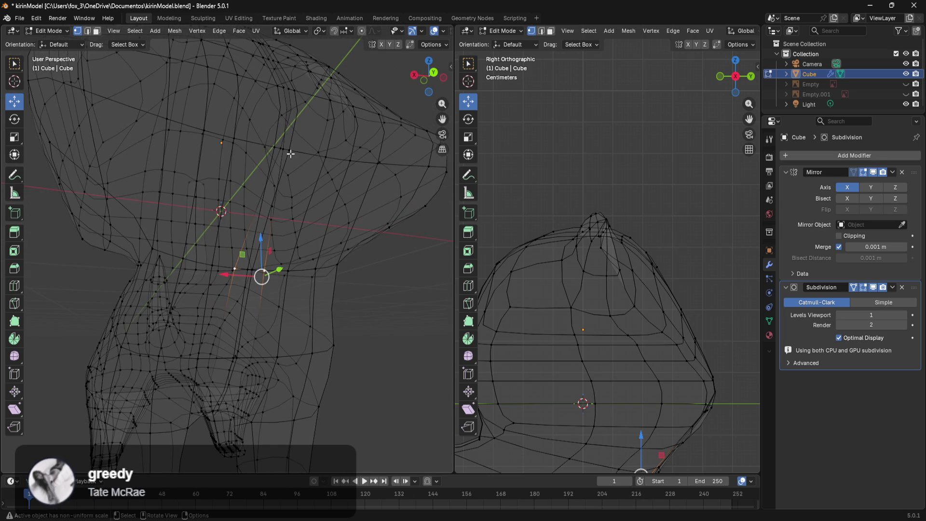
pyautogui.scroll(2, 291, 154)
pyautogui.keyDown('shift'); pyautogui.moveTo(320, 200); pyautogui.dragTo(301, 231, button='middle'); pyautogui.keyUp('shift')
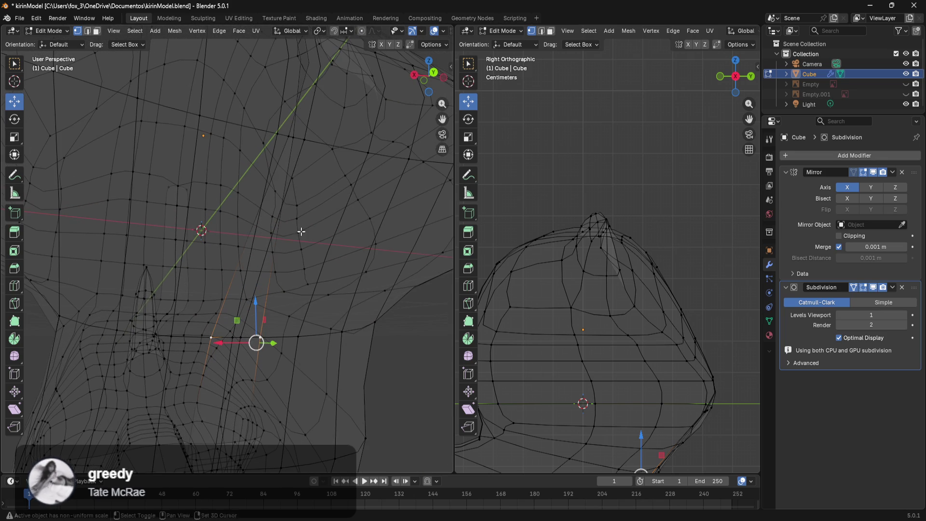
pyautogui.click(301, 147)
pyautogui.scroll(-4, 303, 167)
pyautogui.moveTo(283, 190); pyautogui.dragTo(290, 210, button='middle')
pyautogui.press('z')
pyautogui.click(367, 225)
pyautogui.press('KP_Decimal')
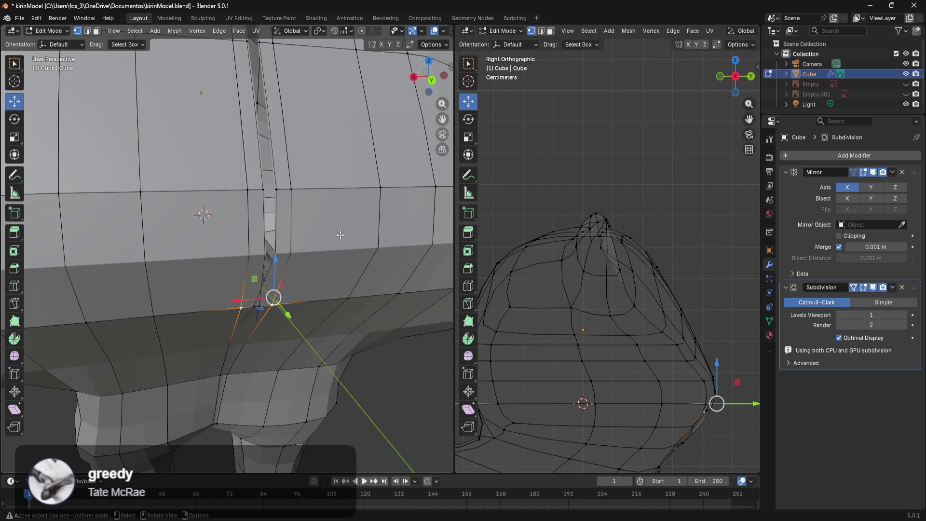
pyautogui.moveTo(224, 229)
pyautogui.mouseDown()
pyautogui.moveTo(295, 230)
pyautogui.moveTo(208, 234)
pyautogui.mouseUp()
# At the waist in wireframe, slide the vertices beside the centre line along X toward it
pyautogui.moveTo(246, 219)
pyautogui.mouseDown(button='middle')
pyautogui.moveTo(275, 227)
pyautogui.moveTo(275, 279)
pyautogui.moveTo(238, 270)
pyautogui.moveTo(246, 314)
pyautogui.moveTo(254, 254)
pyautogui.mouseUp(button='middle')
pyautogui.press('z')
pyautogui.click(236, 289)
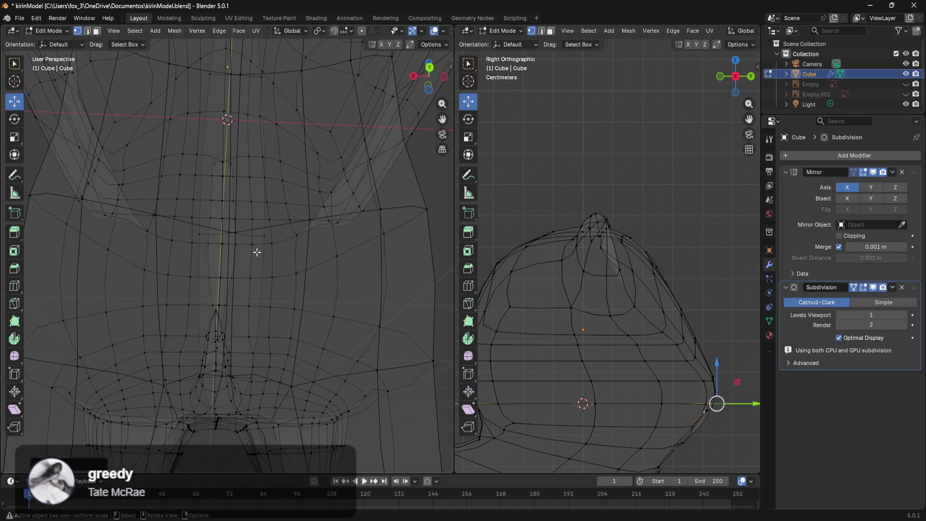
pyautogui.click(261, 239)
pyautogui.moveTo(224, 226)
pyautogui.mouseDown()
pyautogui.moveTo(242, 224)
pyautogui.moveTo(184, 222)
pyautogui.mouseUp()
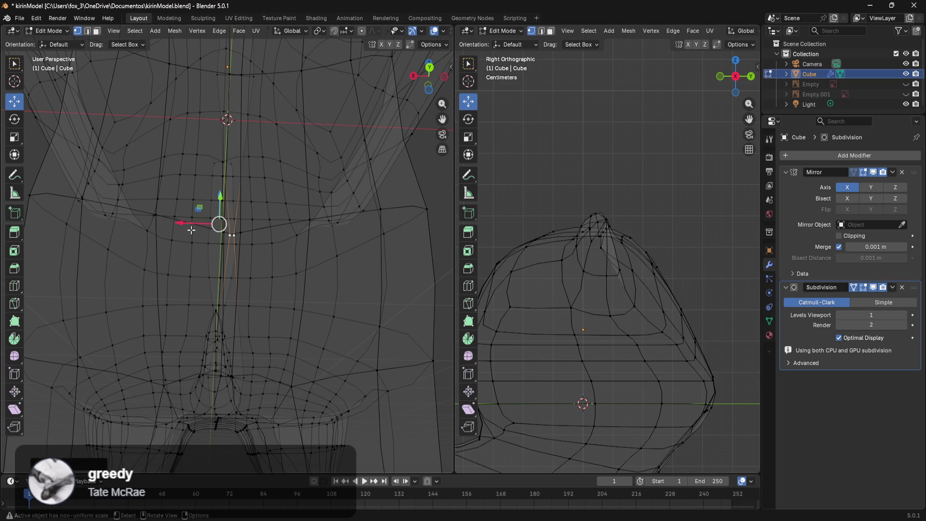
pyautogui.keyDown('shift'); pyautogui.scroll(-4, 254, 307); pyautogui.keyUp('shift')
pyautogui.keyDown('shift'); pyautogui.scroll(1, 262, 296); pyautogui.keyUp('shift')
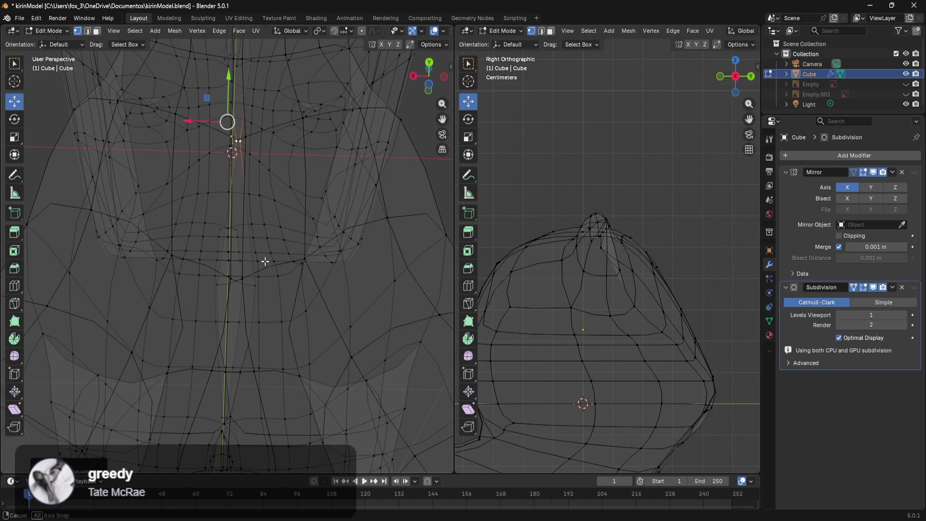
pyautogui.keyDown('shift'); pyautogui.scroll(-4, 265, 262); pyautogui.keyUp('shift')
pyautogui.moveTo(255, 340); pyautogui.dragTo(196, 336)
# Move the vertices further down the seam along X
pyautogui.keyDown('shift'); pyautogui.scroll(-5, 254, 214); pyautogui.keyUp('shift')
pyautogui.keyDown('shift'); pyautogui.scroll(-1, 264, 293); pyautogui.keyUp('shift')
pyautogui.click(246, 291)
pyautogui.moveTo(214, 273); pyautogui.dragTo(206, 280)
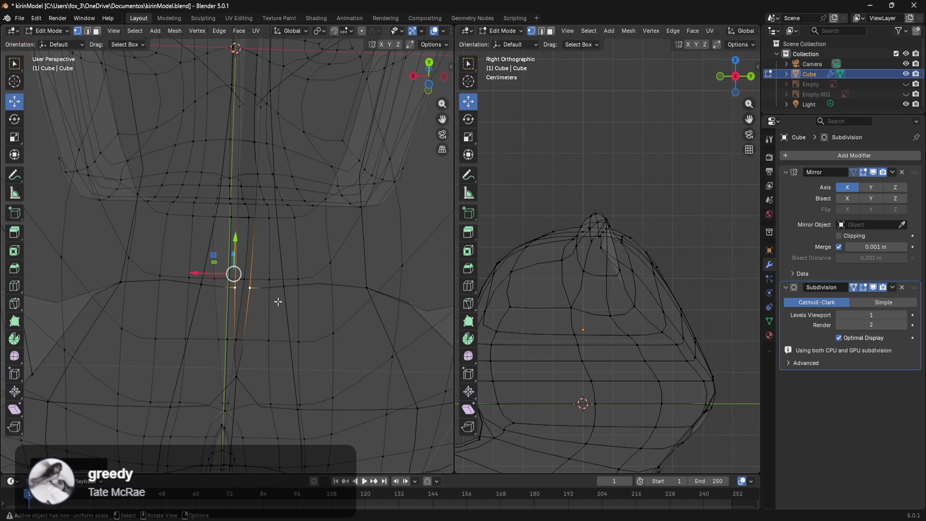
# Back in solid shading, move a vertex lower on the slit along X
pyautogui.keyDown('shift'); pyautogui.scroll(3, 279, 315); pyautogui.keyUp('shift')
pyautogui.press('z')
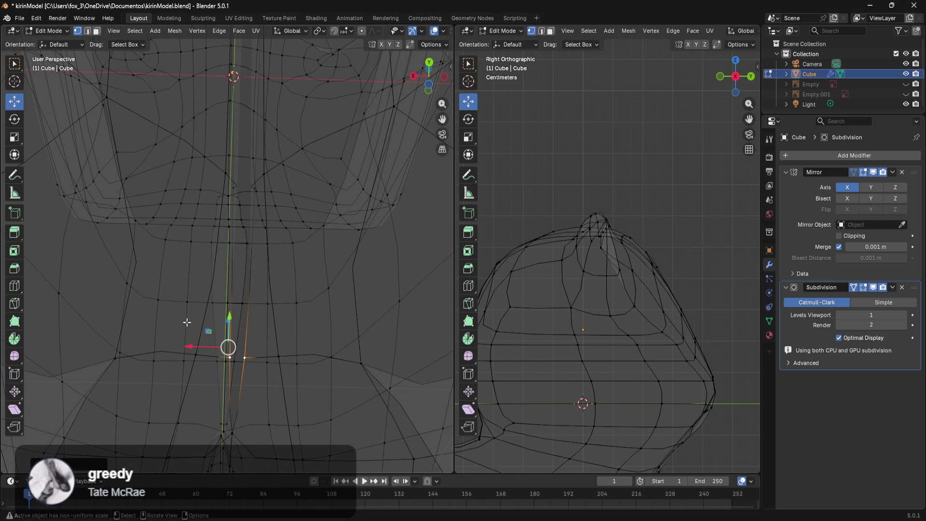
pyautogui.click(327, 331)
pyautogui.moveTo(327, 331)
pyautogui.mouseDown(button='middle')
pyautogui.moveTo(302, 318)
pyautogui.moveTo(324, 328)
pyautogui.moveTo(297, 398)
pyautogui.mouseUp(button='middle')
pyautogui.moveTo(253, 292); pyautogui.dragTo(242, 316, button='middle')
pyautogui.click(244, 382)
pyautogui.moveTo(214, 405); pyautogui.dragTo(208, 405)
# Move the selected neck edge loop along X toward the centre
pyautogui.moveTo(291, 312)
pyautogui.mouseDown(button='middle')
pyautogui.moveTo(227, 365)
pyautogui.moveTo(63, 368)
pyautogui.moveTo(65, 324)
pyautogui.moveTo(73, 329)
pyautogui.moveTo(63, 304)
pyautogui.moveTo(137, 386)
pyautogui.moveTo(244, 355)
pyautogui.moveTo(237, 295)
pyautogui.mouseUp(button='middle')
pyautogui.scroll(3, 237, 294)
pyautogui.moveTo(205, 119); pyautogui.dragTo(245, 114)
pyautogui.moveTo(245, 115)
pyautogui.mouseDown(button='middle')
pyautogui.moveTo(310, 323)
pyautogui.moveTo(305, 244)
pyautogui.moveTo(317, 212)
pyautogui.moveTo(231, 241)
pyautogui.moveTo(76, 331)
pyautogui.moveTo(49, 321)
pyautogui.mouseUp(button='middle')
pyautogui.scroll(-10, 191, 256)
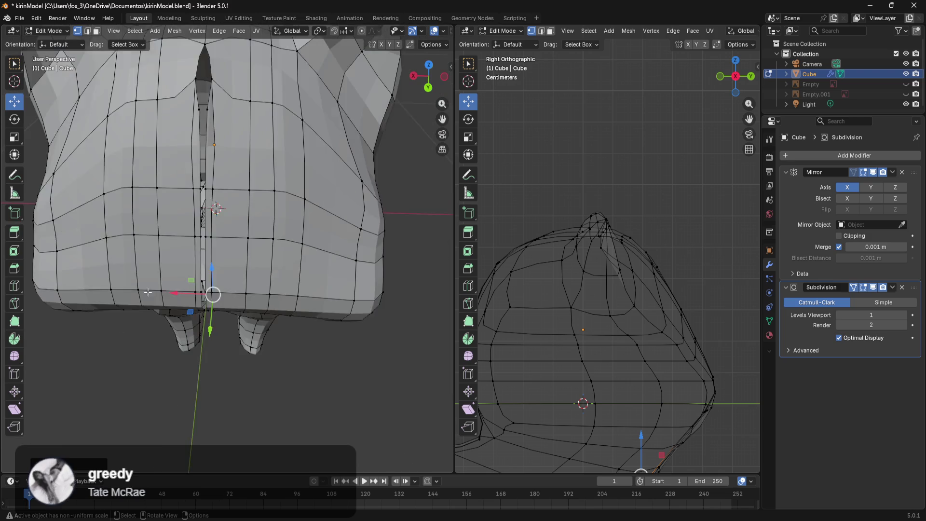
# Select a vertex at the neck seam gap, frame it, and drag it into the gap
pyautogui.scroll(5, 191, 256)
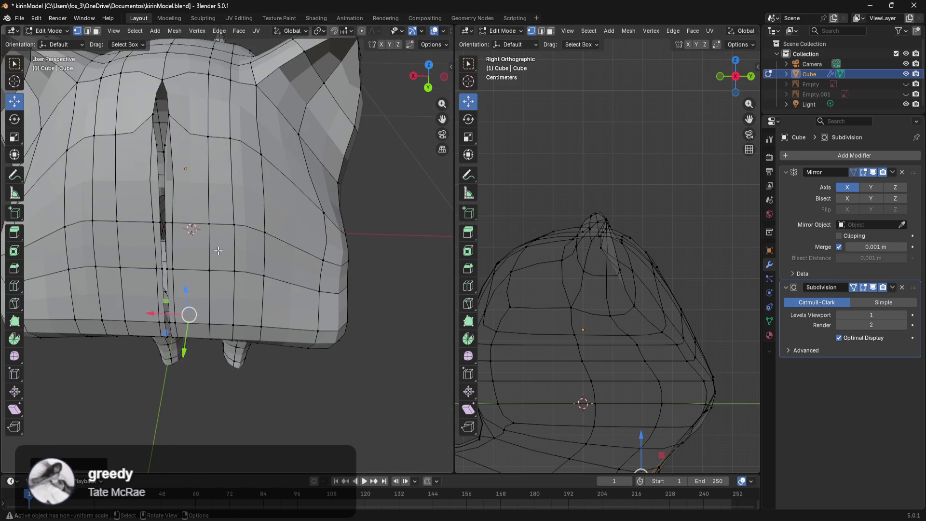
pyautogui.keyDown('shift'); pyautogui.scroll(2, 211, 220); pyautogui.keyUp('shift')
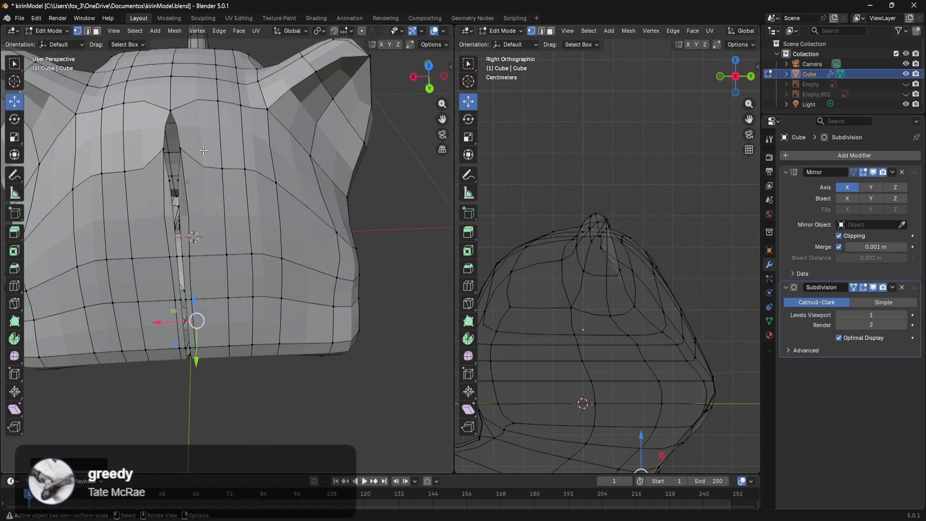
pyautogui.moveTo(189, 152); pyautogui.dragTo(228, 137, button='middle')
pyautogui.click(232, 117)
pyautogui.press('KP_Decimal')
pyautogui.scroll(-4, 217, 260)
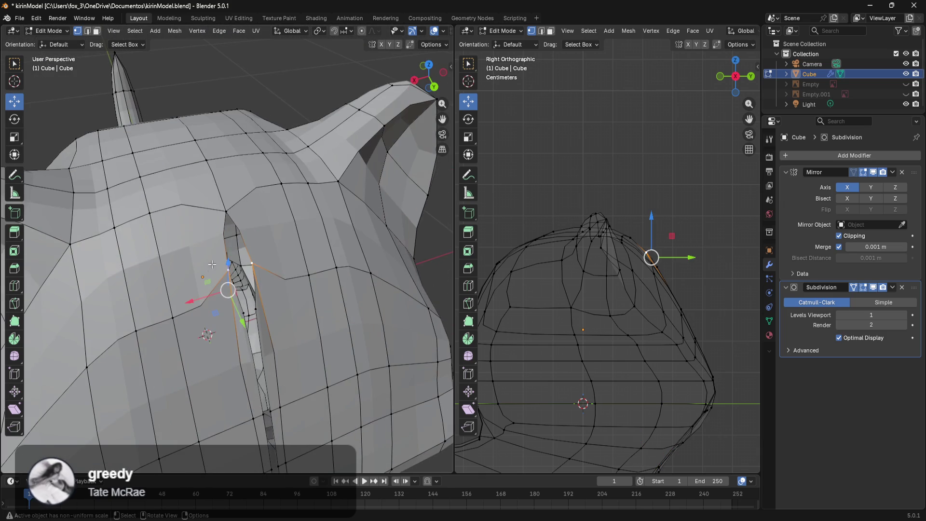
pyautogui.moveTo(193, 301); pyautogui.dragTo(245, 314)
# Move the next gap vertex along X onto the seam
pyautogui.scroll(4, 245, 315)
pyautogui.moveTo(246, 284)
pyautogui.mouseDown(button='middle')
pyautogui.moveTo(247, 257)
pyautogui.moveTo(269, 259)
pyautogui.mouseUp(button='middle')
pyautogui.click(203, 301)
pyautogui.moveTo(203, 300); pyautogui.dragTo(222, 310, button='middle')
pyautogui.moveTo(222, 310)
pyautogui.mouseDown()
pyautogui.moveTo(239, 303)
pyautogui.moveTo(179, 307)
pyautogui.moveTo(211, 291)
pyautogui.mouseUp()
# Switch to see-through wireframe and select the edge at the top of the seam
pyautogui.moveTo(303, 223)
pyautogui.keyDown('shift'); pyautogui.mouseDown(button='middle')
pyautogui.moveTo(304, 309)
pyautogui.moveTo(303, 254)
pyautogui.moveTo(291, 288)
pyautogui.moveTo(181, 287)
pyautogui.moveTo(226, 270)
pyautogui.moveTo(240, 273)
pyautogui.moveTo(233, 281)
pyautogui.mouseUp(button='middle'); pyautogui.keyUp('shift')
pyautogui.press('z')
pyautogui.hotkey('alt', 'z')
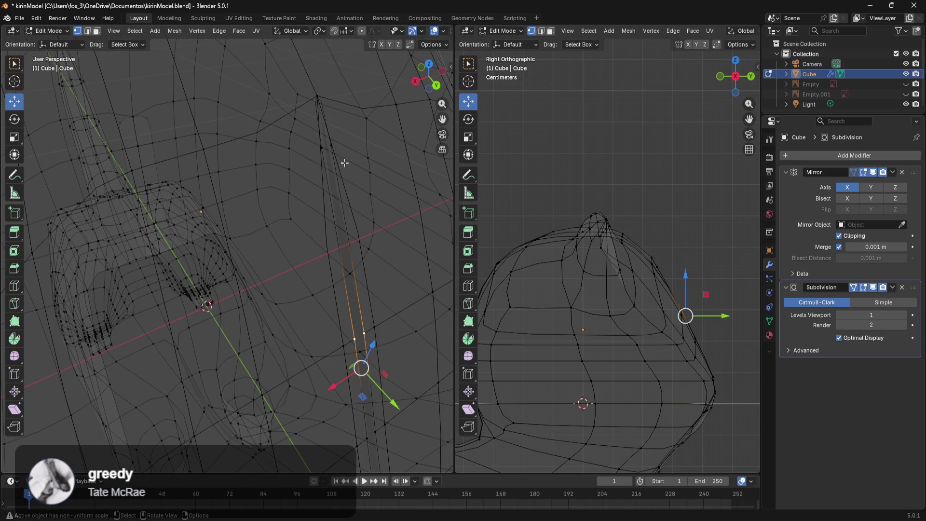
pyautogui.click(334, 147)
# Move the top seam edge and two more seam vertices along X toward the mirror line
pyautogui.moveTo(281, 103); pyautogui.dragTo(303, 108)
pyautogui.moveTo(364, 316)
pyautogui.keyDown('shift'); pyautogui.mouseDown(button='middle')
pyautogui.moveTo(347, 242)
pyautogui.moveTo(348, 277)
pyautogui.mouseUp(button='middle'); pyautogui.keyUp('shift')
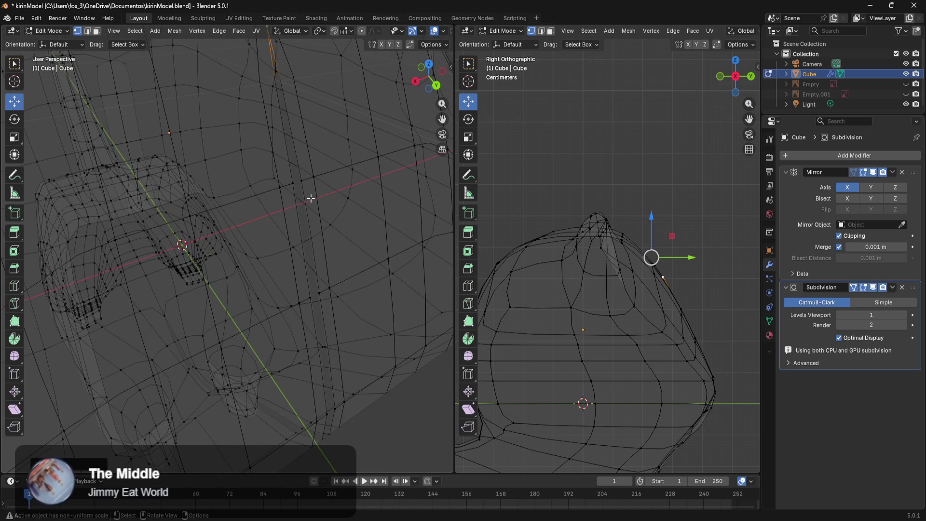
pyautogui.click(299, 213)
pyautogui.moveTo(276, 226); pyautogui.dragTo(287, 223)
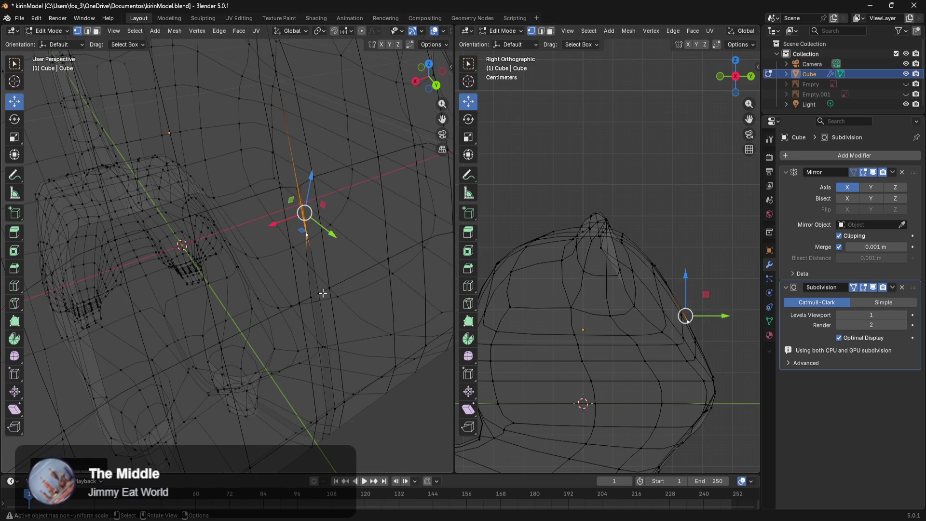
pyautogui.click(322, 293)
pyautogui.moveTo(280, 295)
pyautogui.mouseDown()
pyautogui.moveTo(299, 289)
pyautogui.moveTo(304, 307)
pyautogui.mouseUp()
# Select a chain of seam vertices down the torso and shift them together along X
pyautogui.moveTo(347, 357)
pyautogui.mouseDown(button='middle')
pyautogui.moveTo(342, 331)
pyautogui.moveTo(308, 288)
pyautogui.mouseUp(button='middle')
pyautogui.click(316, 252)
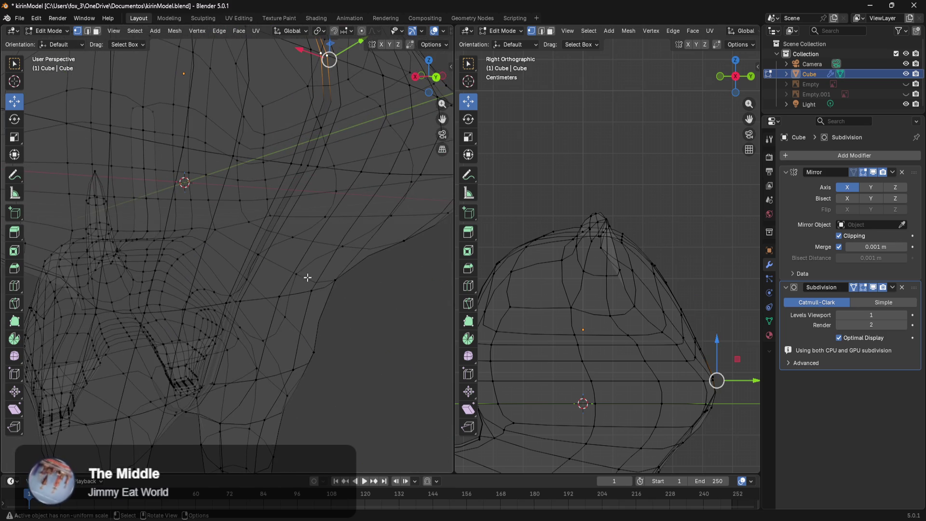
pyautogui.click(307, 170)
pyautogui.scroll(5, 288, 265)
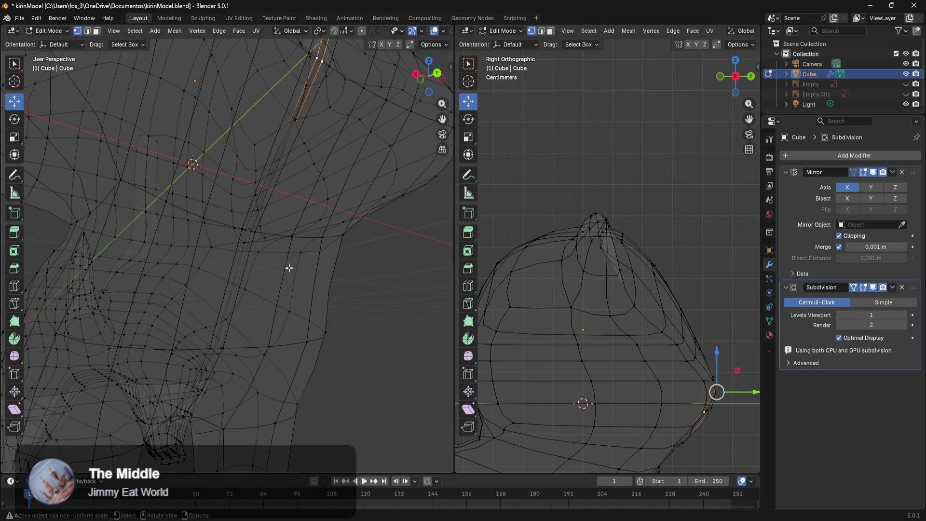
pyautogui.keyDown('shift'); pyautogui.click(278, 214); pyautogui.keyUp('shift')
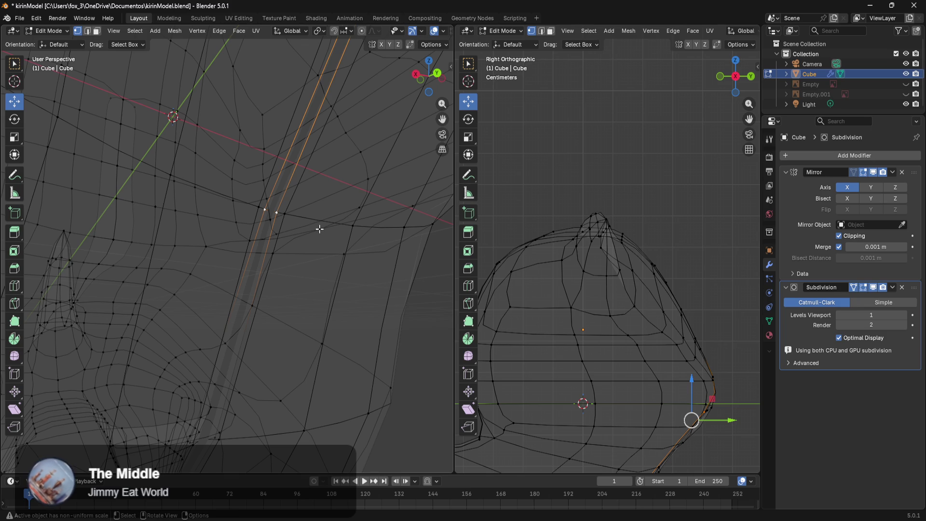
pyautogui.moveTo(317, 225)
pyautogui.mouseDown(button='middle')
pyautogui.moveTo(281, 331)
pyautogui.moveTo(323, 143)
pyautogui.moveTo(259, 233)
pyautogui.mouseUp(button='middle')
pyautogui.keyDown('shift'); pyautogui.click(238, 257); pyautogui.keyUp('shift')
pyautogui.moveTo(266, 300)
pyautogui.mouseDown(button='middle')
pyautogui.moveTo(256, 298)
pyautogui.moveTo(248, 316)
pyautogui.moveTo(270, 296)
pyautogui.moveTo(253, 278)
pyautogui.moveTo(262, 305)
pyautogui.moveTo(256, 316)
pyautogui.moveTo(251, 309)
pyautogui.moveTo(254, 338)
pyautogui.mouseUp(button='middle')
pyautogui.scroll(-3, 252, 311)
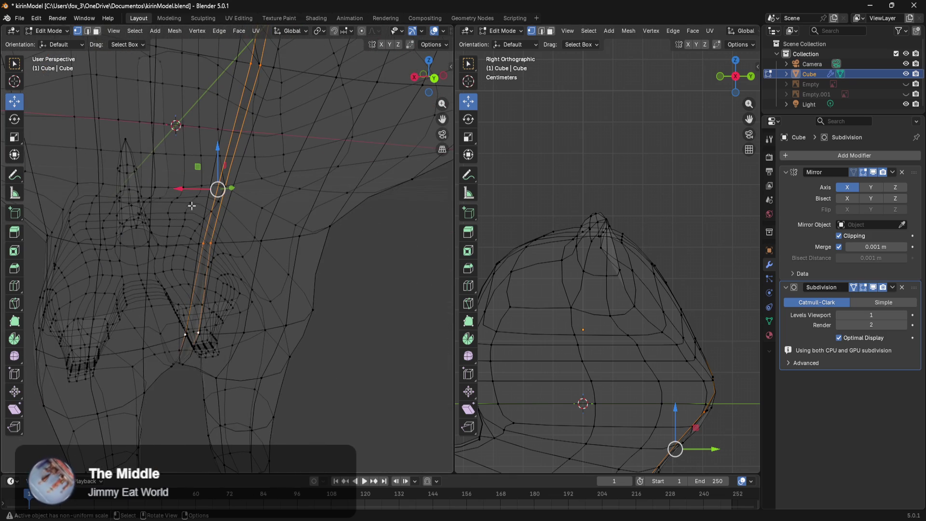
pyautogui.moveTo(182, 192); pyautogui.dragTo(208, 189)
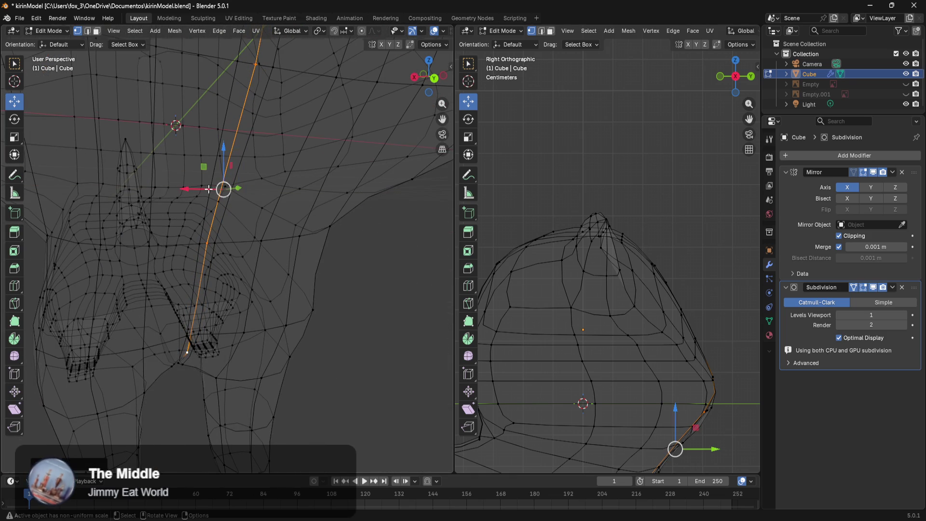
pyautogui.click(360, 306)
# Shift the vertical edge loop beside the centre seam slightly along X
pyautogui.moveTo(303, 374)
pyautogui.mouseDown(button='middle')
pyautogui.moveTo(323, 306)
pyautogui.moveTo(279, 314)
pyautogui.moveTo(275, 300)
pyautogui.mouseUp(button='middle')
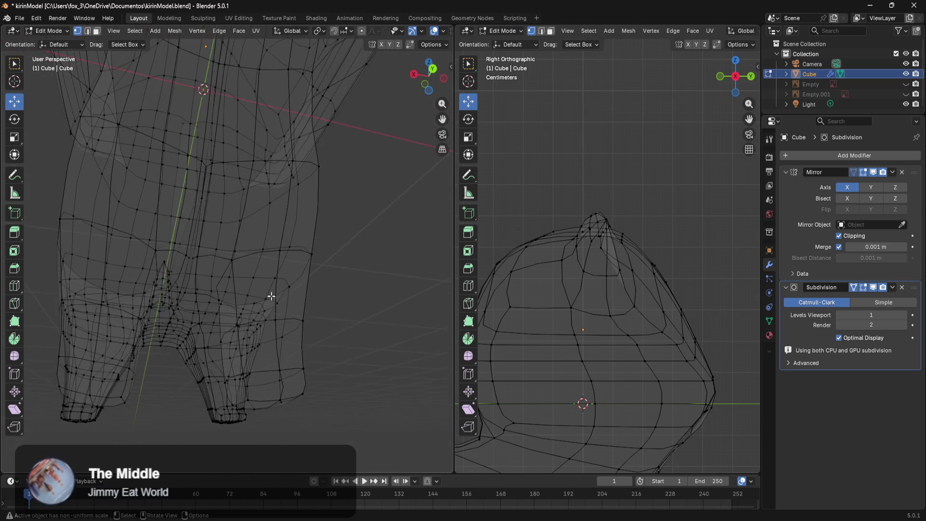
pyautogui.scroll(5, 274, 299)
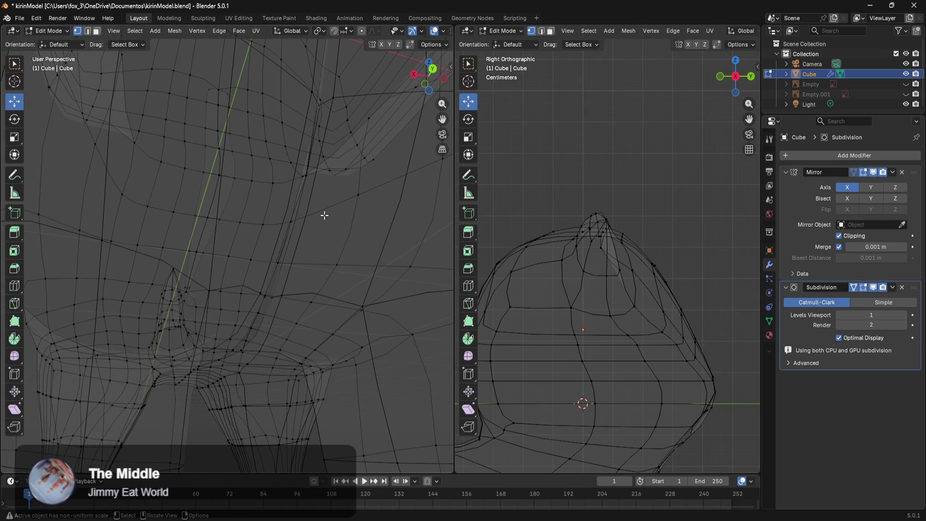
pyautogui.moveTo(324, 207)
pyautogui.mouseDown(button='middle')
pyautogui.moveTo(306, 208)
pyautogui.moveTo(298, 231)
pyautogui.mouseUp(button='middle')
pyautogui.click(270, 127)
pyautogui.click(276, 134)
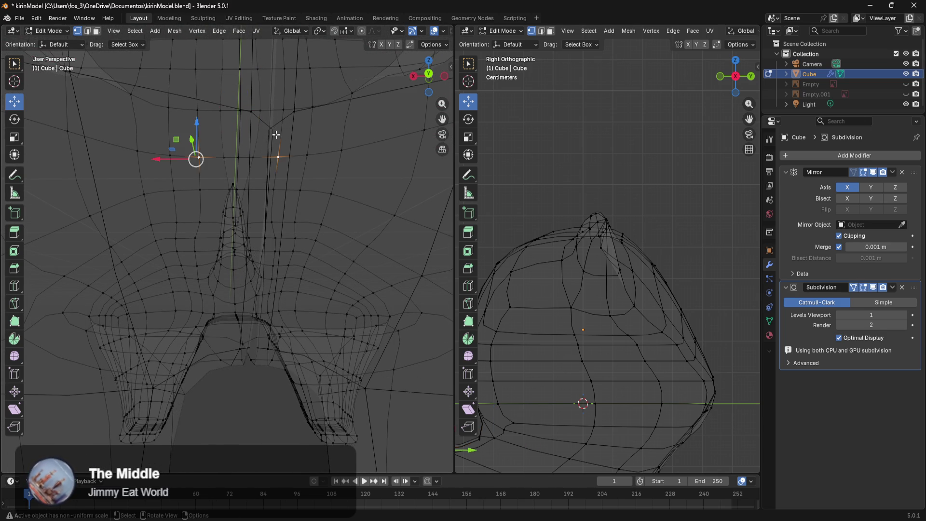
pyautogui.moveTo(306, 183); pyautogui.dragTo(316, 202, button='middle')
pyautogui.click(341, 251)
pyautogui.moveTo(341, 252)
pyautogui.mouseDown(button='middle')
pyautogui.moveTo(322, 289)
pyautogui.moveTo(321, 254)
pyautogui.moveTo(275, 276)
pyautogui.moveTo(269, 316)
pyautogui.moveTo(277, 300)
pyautogui.mouseUp(button='middle')
pyautogui.keyDown('alt'); pyautogui.click(262, 283); pyautogui.keyUp('alt')
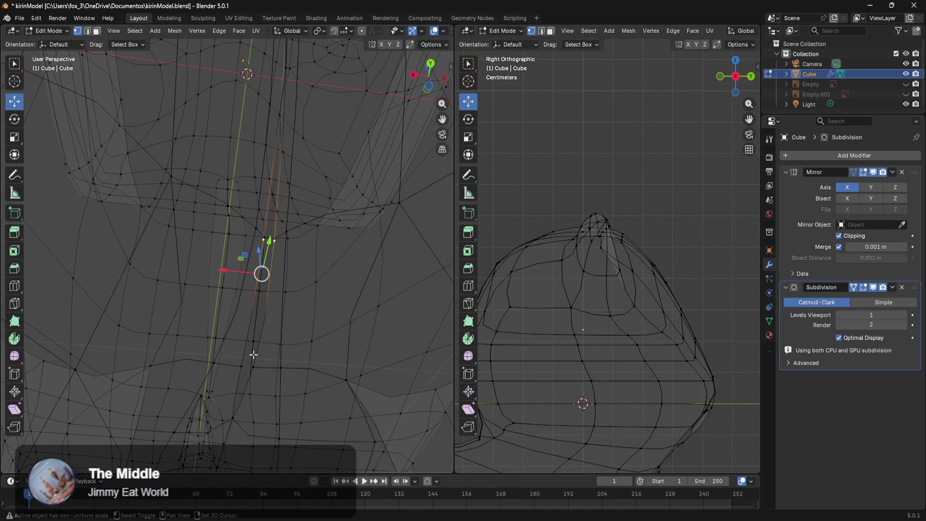
pyautogui.moveTo(224, 323)
pyautogui.mouseDown()
pyautogui.moveTo(216, 320)
pyautogui.moveTo(258, 324)
pyautogui.mouseUp()
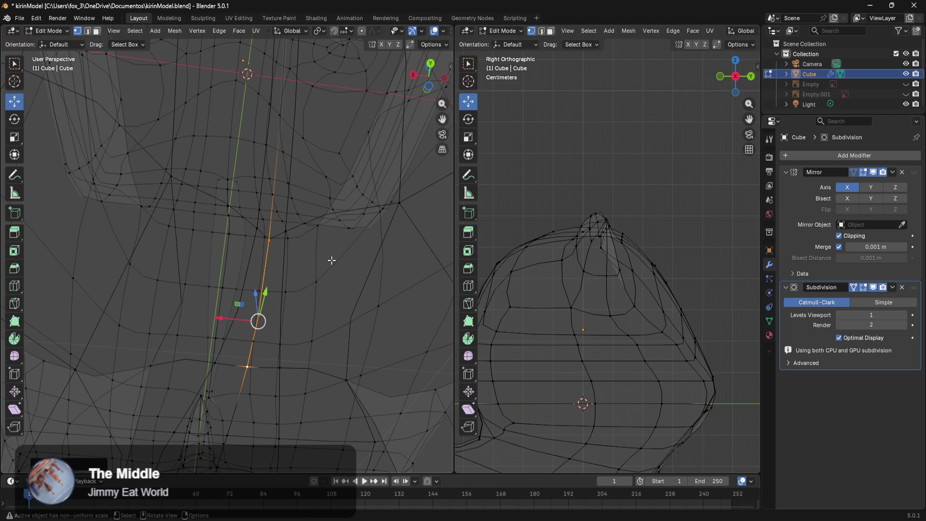
pyautogui.scroll(-6, 331, 259)
pyautogui.moveTo(360, 221); pyautogui.dragTo(351, 286, button='middle')
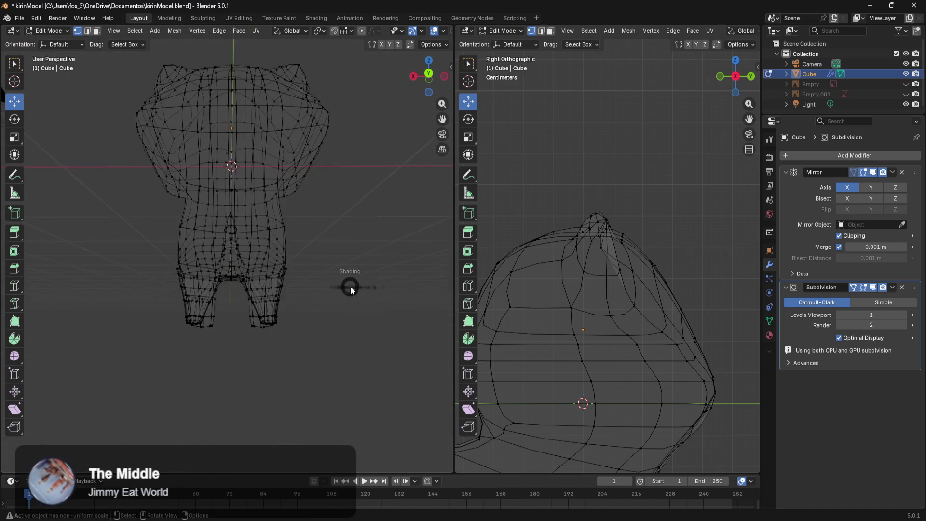
# In solid shading, select seam vertices around the crotch via shortest-path selection
pyautogui.press('z')
pyautogui.click(420, 296)
pyautogui.scroll(10, 345, 301)
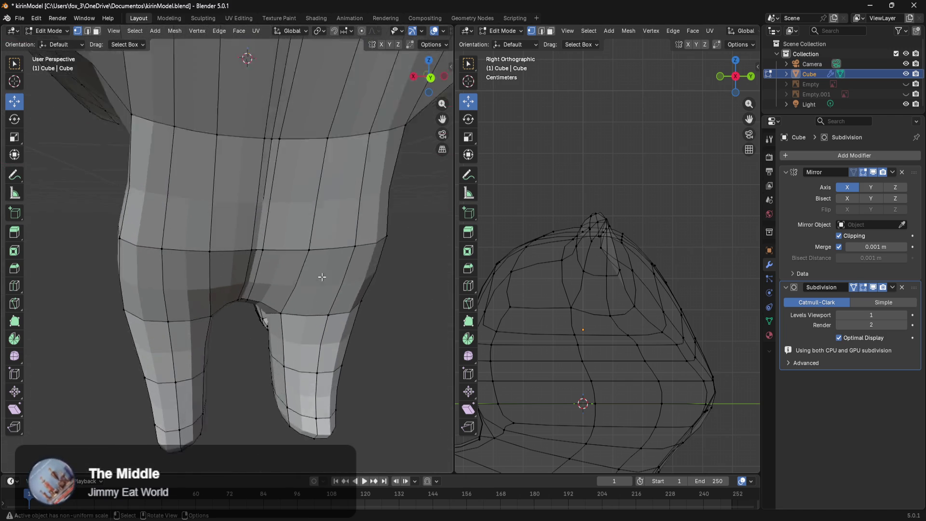
pyautogui.scroll(-10, 308, 284)
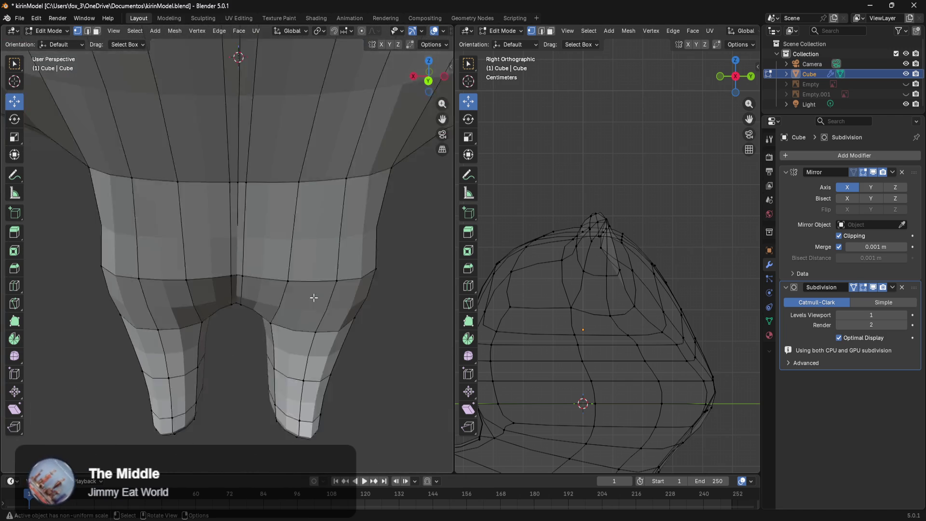
pyautogui.moveTo(298, 255)
pyautogui.mouseDown(button='middle')
pyautogui.moveTo(313, 203)
pyautogui.moveTo(320, 263)
pyautogui.moveTo(287, 124)
pyautogui.mouseUp(button='middle')
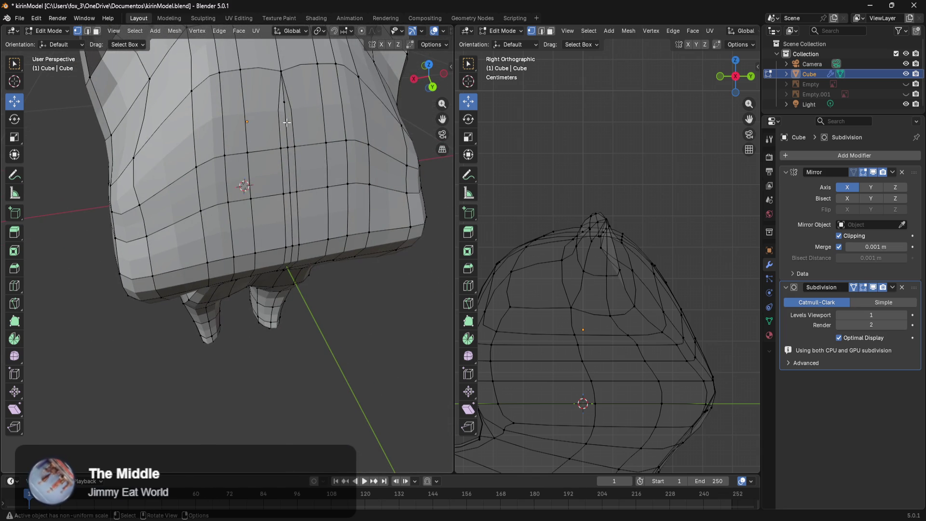
pyautogui.click(286, 105)
pyautogui.moveTo(317, 180); pyautogui.dragTo(320, 135, button='middle')
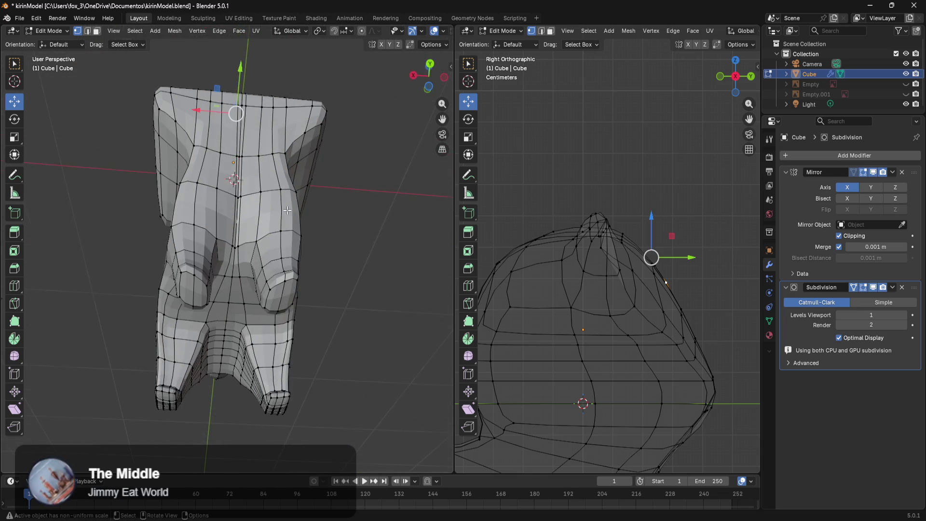
pyautogui.scroll(5, 283, 217)
pyautogui.keyDown('ctrl'); pyautogui.click(265, 243); pyautogui.keyUp('ctrl')
pyautogui.moveTo(265, 244); pyautogui.dragTo(311, 243, button='middle')
pyautogui.keyDown('ctrl'); pyautogui.click(307, 99); pyautogui.keyUp('ctrl')
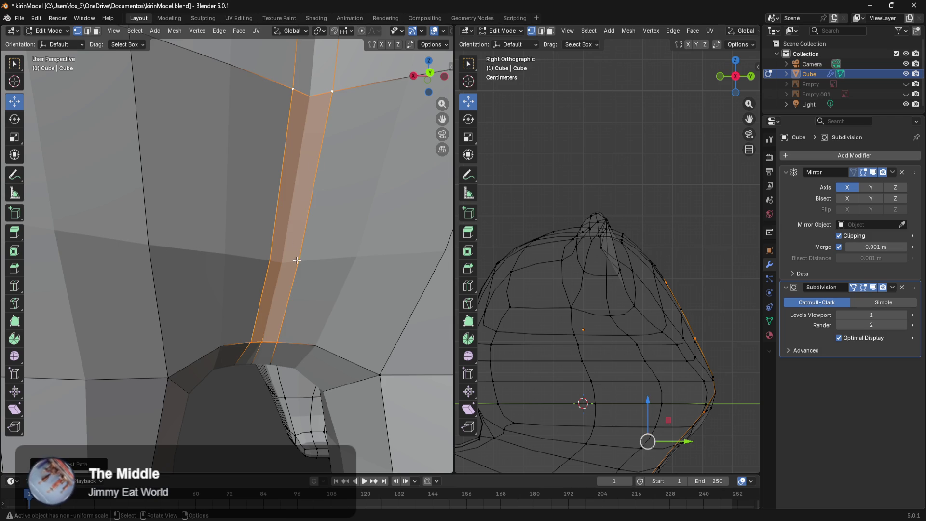
pyautogui.click(263, 363)
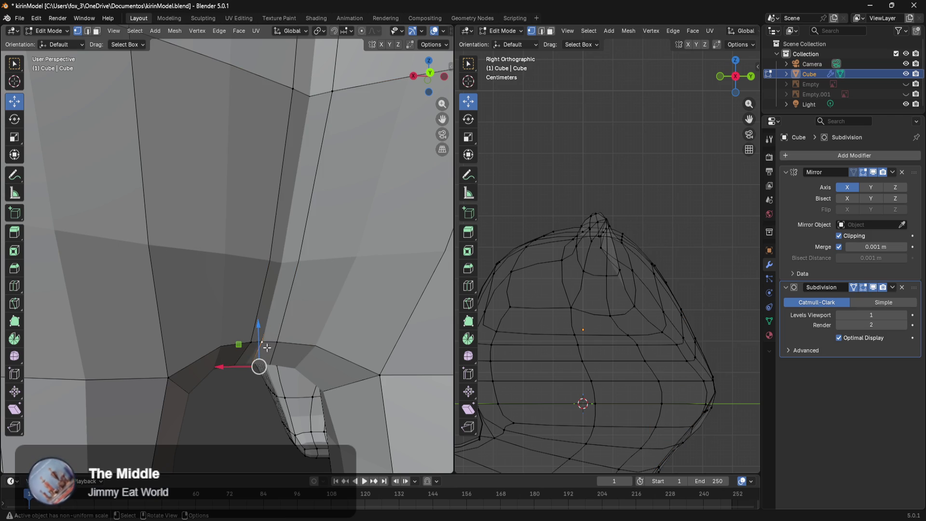
# Lower the edge path up the head's centre seam along Z
pyautogui.scroll(-3, 305, 272)
pyautogui.scroll(-2, 305, 272)
pyautogui.keyDown('shift'); pyautogui.scroll(6, 248, 194); pyautogui.keyUp('shift')
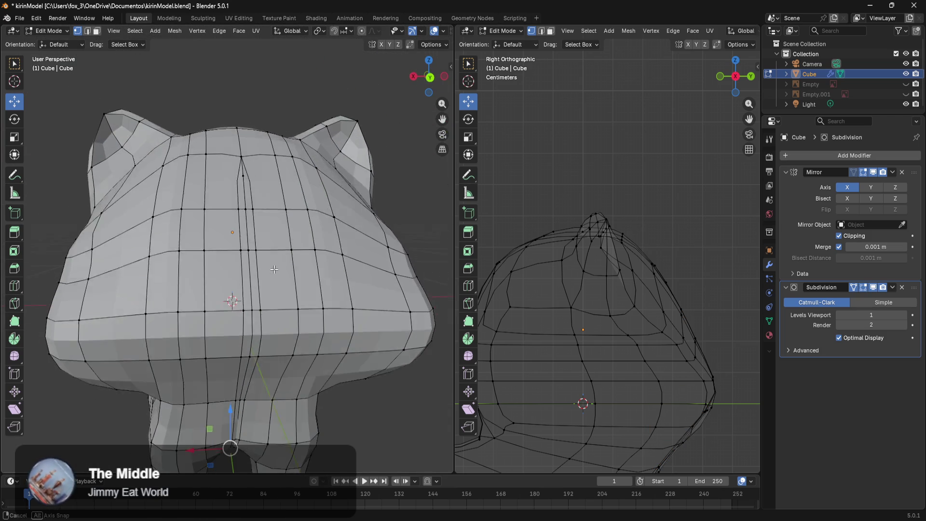
pyautogui.keyDown('ctrl'); pyautogui.click(246, 181); pyautogui.keyUp('ctrl')
pyautogui.moveTo(247, 180)
pyautogui.mouseDown(button='middle')
pyautogui.moveTo(300, 310)
pyautogui.moveTo(286, 290)
pyautogui.mouseUp(button='middle')
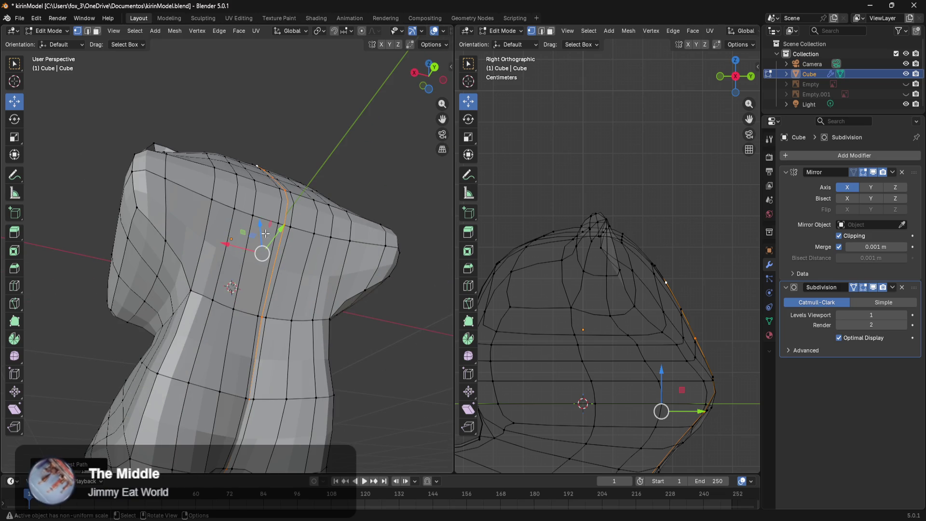
pyautogui.moveTo(261, 231); pyautogui.dragTo(267, 236)
# Select seam edges up the head and nudge them slightly along Y
pyautogui.moveTo(266, 237); pyautogui.dragTo(294, 268, button='middle')
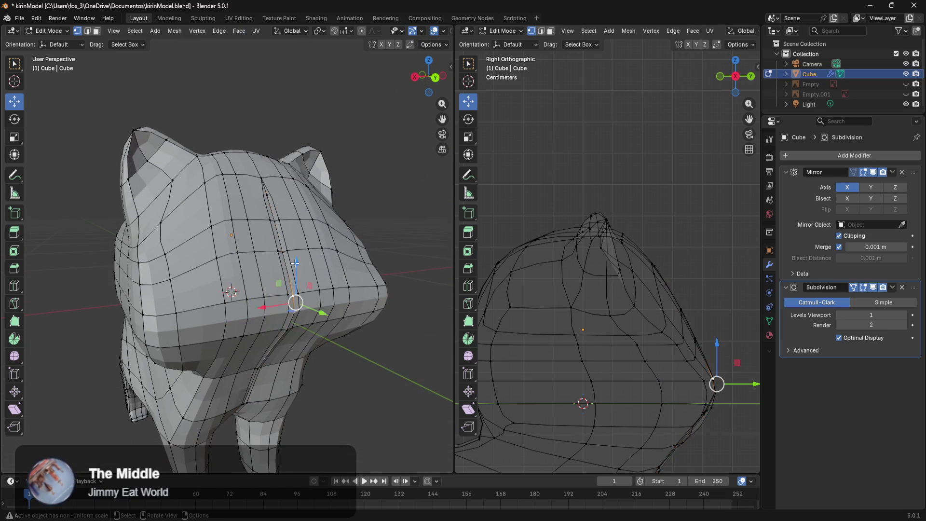
pyautogui.keyDown('ctrl'); pyautogui.click(268, 198); pyautogui.keyUp('ctrl')
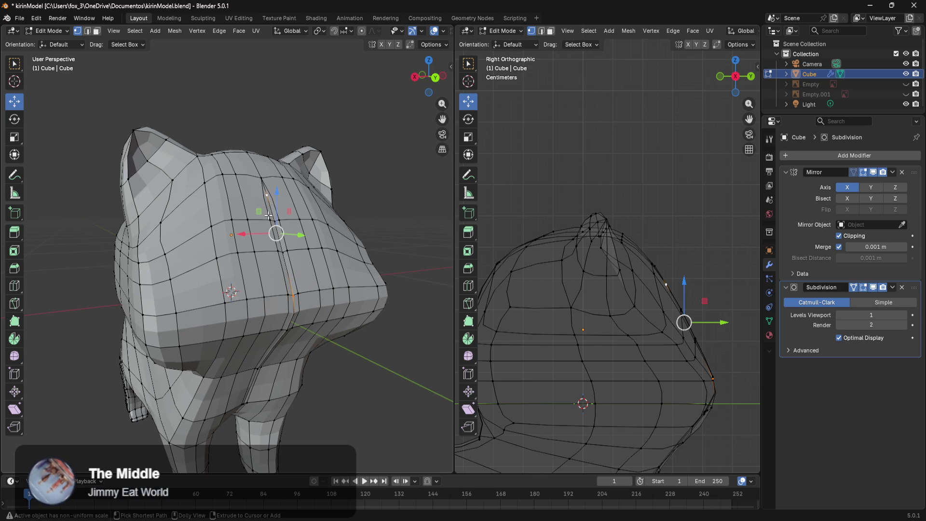
pyautogui.keyDown('ctrl'); pyautogui.click(273, 217); pyautogui.keyUp('ctrl')
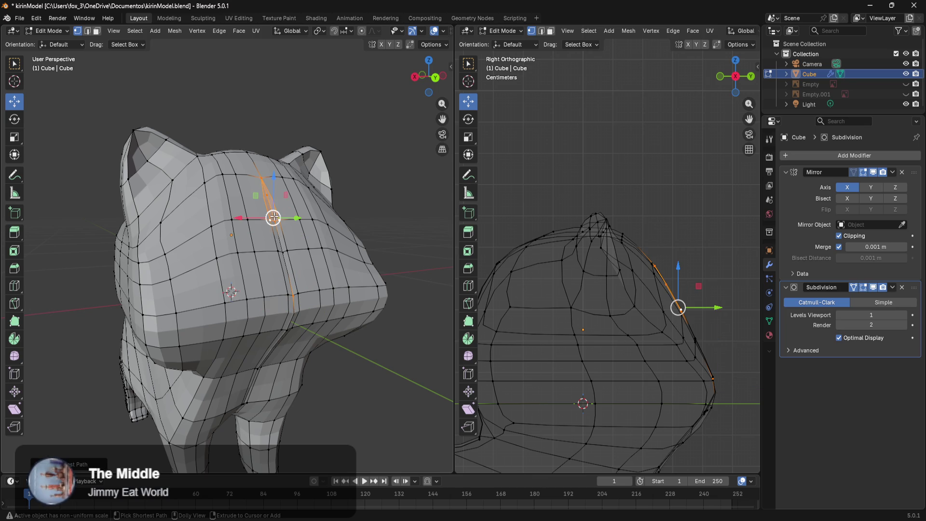
pyautogui.click(284, 253)
pyautogui.click(293, 295)
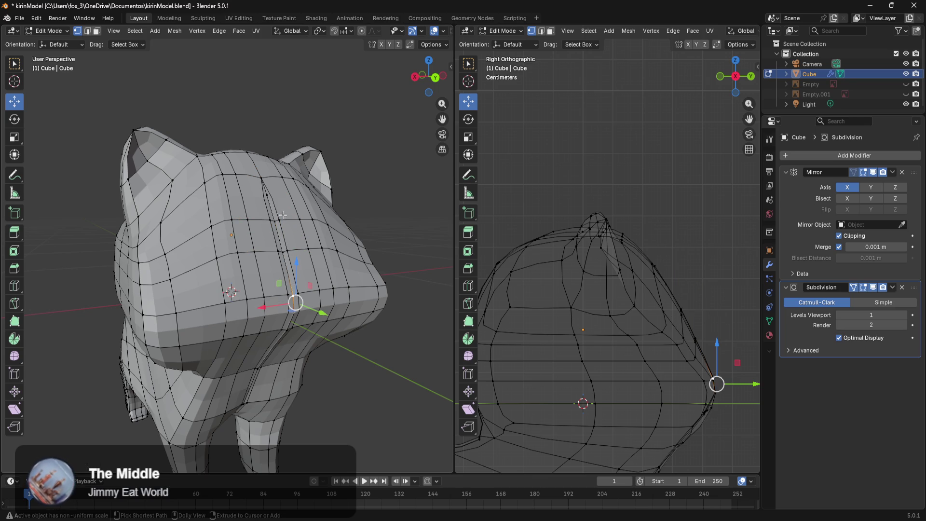
pyautogui.keyDown('ctrl'); pyautogui.click(267, 199); pyautogui.keyUp('ctrl')
pyautogui.moveTo(290, 234); pyautogui.dragTo(314, 267, button='middle')
pyautogui.moveTo(347, 259); pyautogui.dragTo(349, 259)
# Raise a centre-seam edge on the head along Z
pyautogui.moveTo(325, 331); pyautogui.dragTo(336, 354, button='middle')
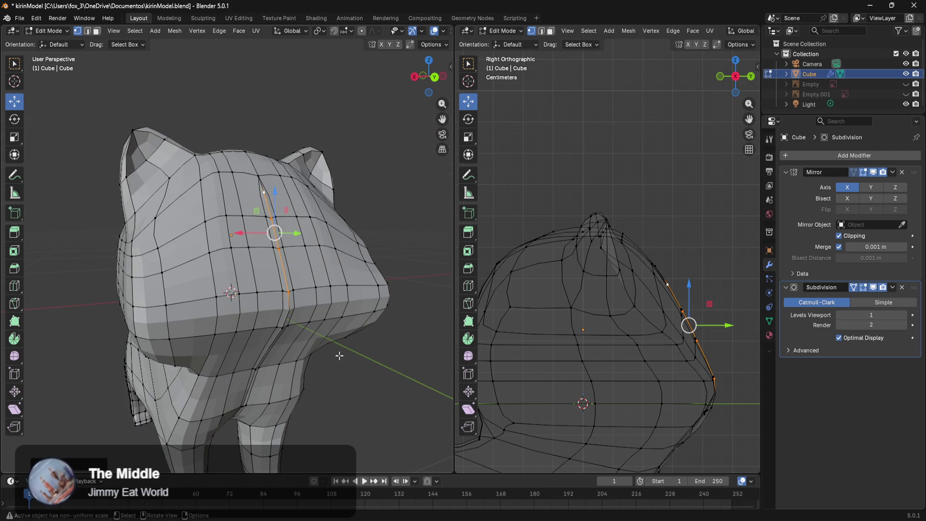
pyautogui.click(340, 356)
pyautogui.moveTo(367, 387)
pyautogui.mouseDown(button='middle')
pyautogui.moveTo(337, 347)
pyautogui.moveTo(245, 302)
pyautogui.moveTo(273, 382)
pyautogui.mouseUp(button='middle')
pyautogui.scroll(5, 301, 330)
pyautogui.click(243, 308)
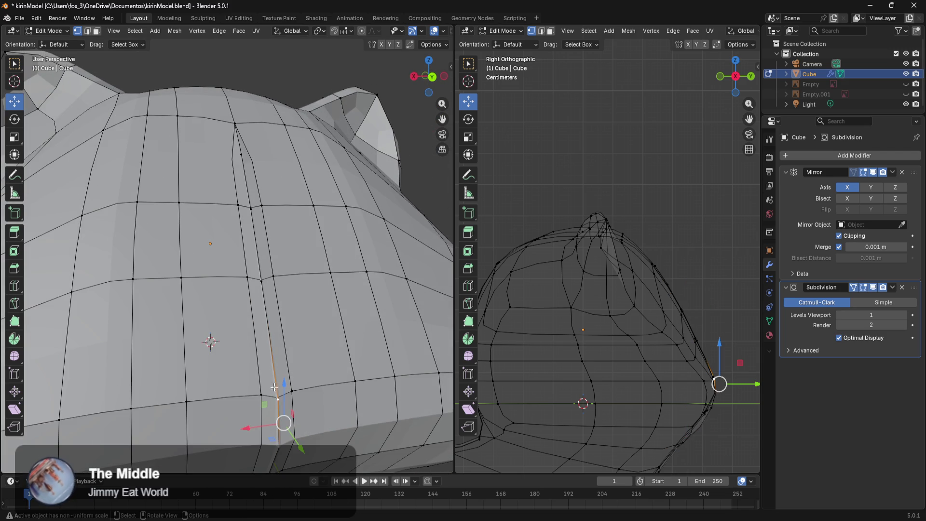
pyautogui.moveTo(283, 379)
pyautogui.mouseDown()
pyautogui.moveTo(278, 361)
pyautogui.moveTo(276, 376)
pyautogui.mouseUp()
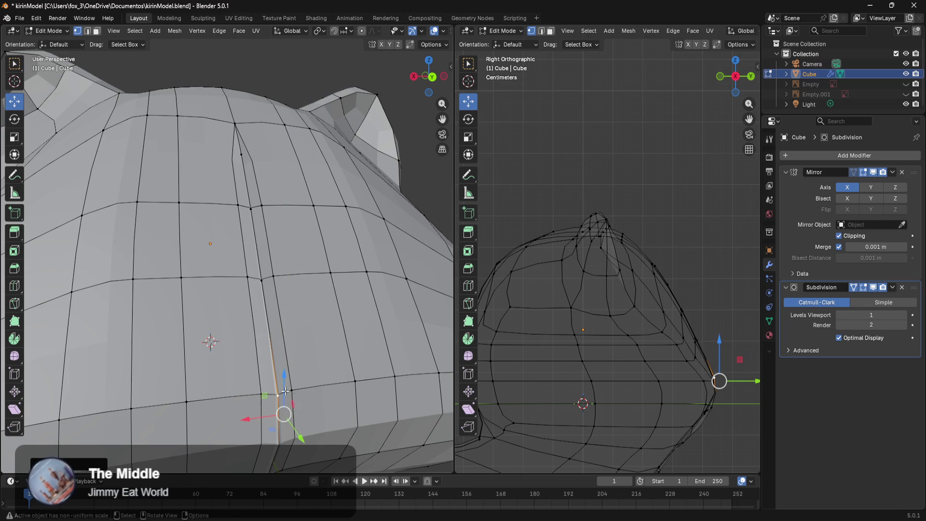
# Grow then shrink the seam selection, frame the whole model, and switch to wireframe
pyautogui.moveTo(344, 400); pyautogui.dragTo(389, 296, button='middle')
pyautogui.press('shift+ctrl+KP_Add')
pyautogui.press('shift+ctrl+KP_Add')
pyautogui.press('shift+ctrl+KP_Add')
pyautogui.press('shift+ctrl+KP_Subtract')
pyautogui.press('shift+ctrl+KP_Subtract')
pyautogui.press('shift+ctrl+KP_Subtract')
pyautogui.press('Home')
pyautogui.press('z')
pyautogui.click(176, 333)
# Nudge one vertex on the side of the head slightly along Y, in two small moves
pyautogui.moveTo(217, 348)
pyautogui.mouseDown(button='middle')
pyautogui.moveTo(261, 308)
pyautogui.moveTo(297, 294)
pyautogui.mouseUp(button='middle')
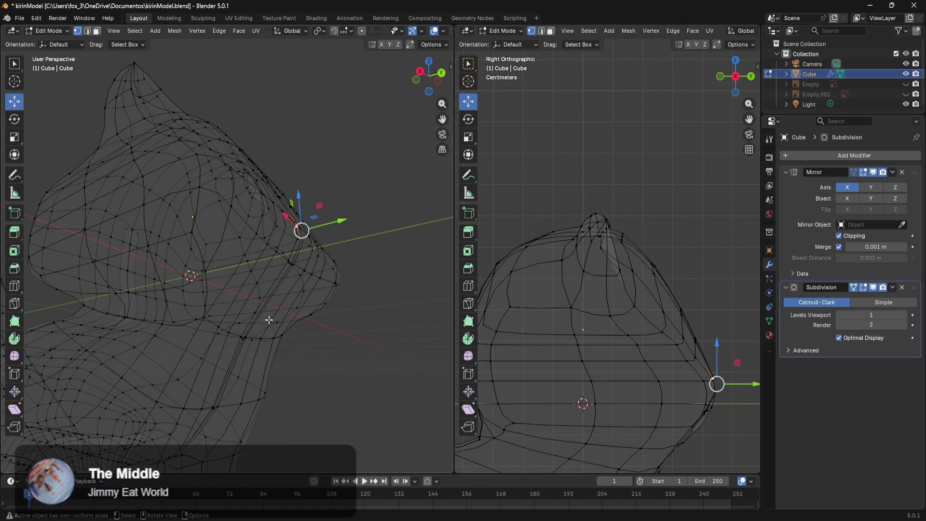
pyautogui.scroll(8, 380, 246)
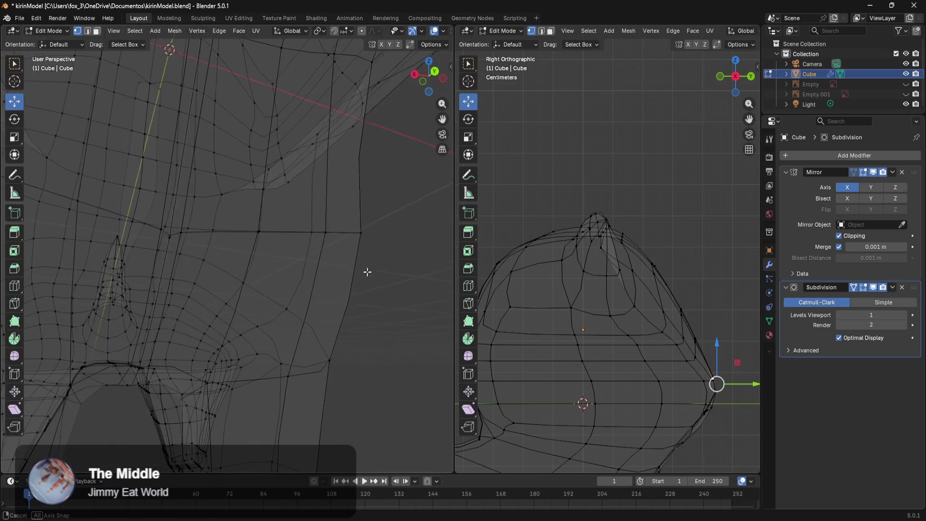
pyautogui.moveTo(377, 266); pyautogui.dragTo(395, 254, button='middle')
pyautogui.click(250, 218)
pyautogui.moveTo(250, 218); pyautogui.dragTo(309, 284, button='middle')
pyautogui.moveTo(415, 362); pyautogui.dragTo(434, 363)
pyautogui.moveTo(434, 363)
pyautogui.keyDown('shift'); pyautogui.mouseDown(button='middle')
pyautogui.moveTo(386, 348)
pyautogui.moveTo(355, 316)
pyautogui.moveTo(345, 275)
pyautogui.moveTo(375, 339)
pyautogui.moveTo(321, 220)
pyautogui.moveTo(314, 320)
pyautogui.moveTo(312, 262)
pyautogui.moveTo(345, 332)
pyautogui.mouseUp(button='middle'); pyautogui.keyUp('shift')
pyautogui.moveTo(322, 82); pyautogui.dragTo(335, 80)
# Nudge two more head-profile vertices slightly along Y, one near the back seam by about 0.003 m
pyautogui.moveTo(370, 193)
pyautogui.mouseDown(button='middle')
pyautogui.moveTo(362, 304)
pyautogui.moveTo(361, 275)
pyautogui.moveTo(326, 285)
pyautogui.mouseUp(button='middle')
pyautogui.click(230, 228)
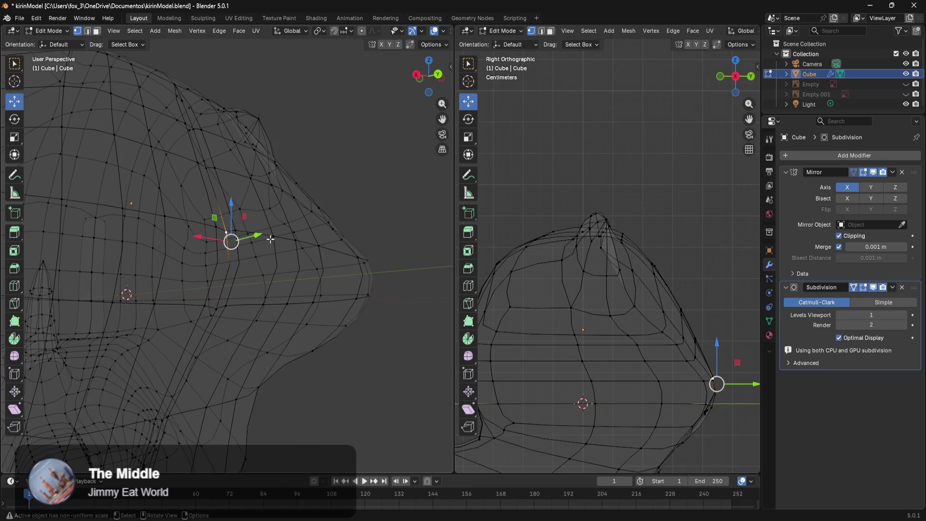
pyautogui.moveTo(259, 236); pyautogui.dragTo(263, 235)
pyautogui.moveTo(337, 141)
pyautogui.mouseDown(button='middle')
pyautogui.moveTo(366, 213)
pyautogui.moveTo(299, 285)
pyautogui.mouseUp(button='middle')
pyautogui.click(236, 342)
pyautogui.moveTo(306, 334); pyautogui.dragTo(328, 299, button='middle')
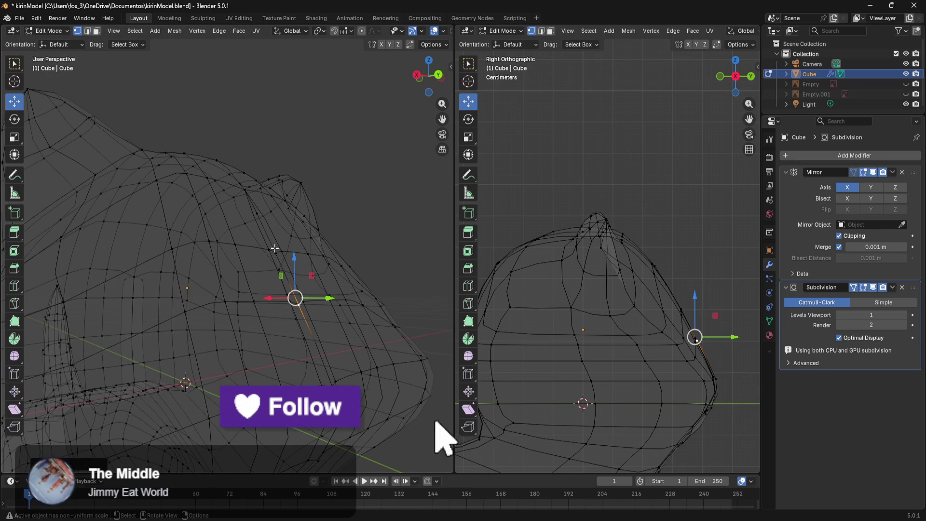
pyautogui.click(283, 265)
pyautogui.moveTo(303, 263); pyautogui.dragTo(308, 261)
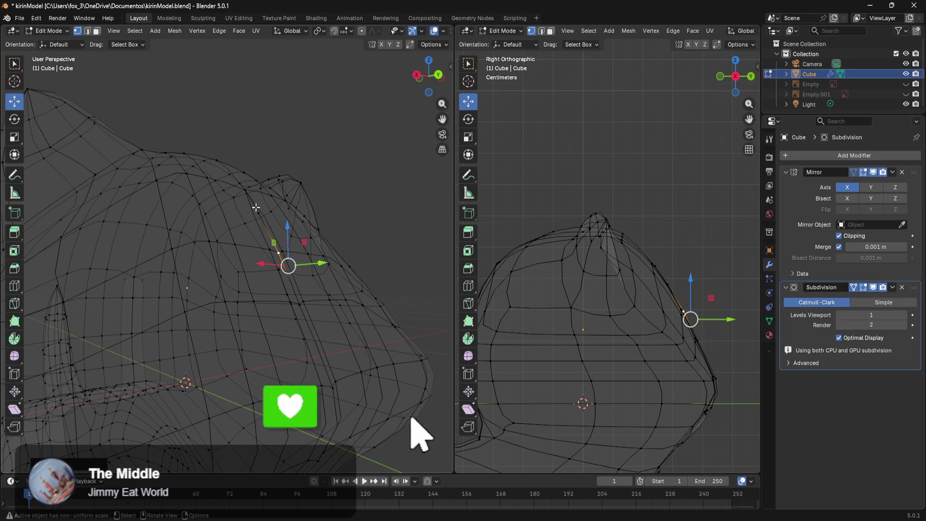
pyautogui.scroll(-5, 337, 218)
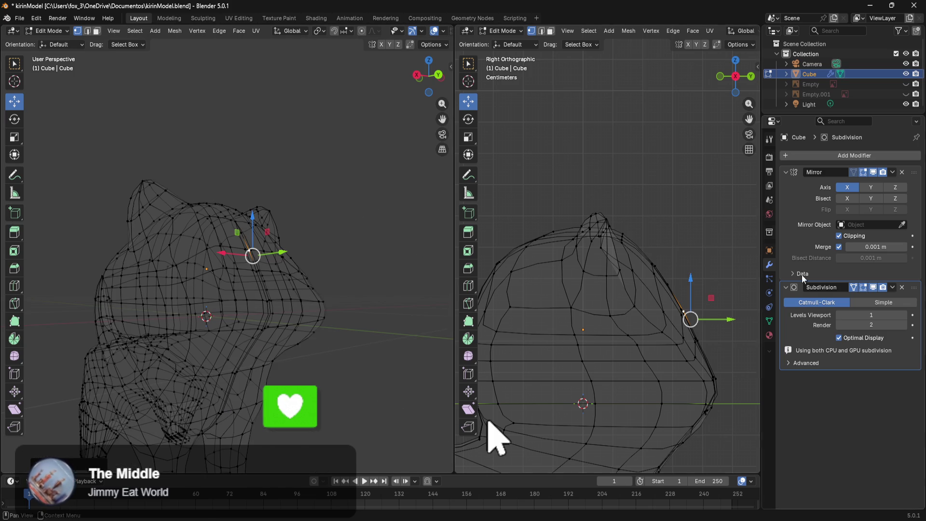
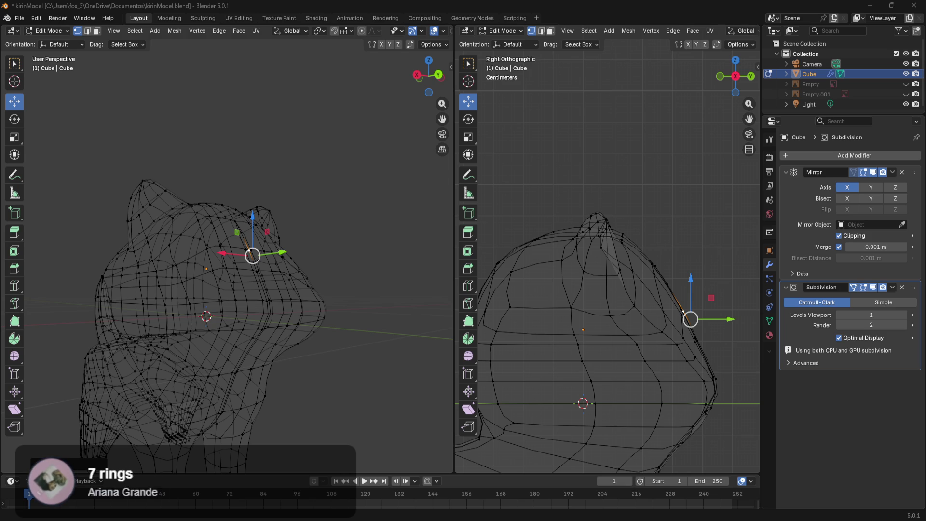
# Switch the left viewport to Solid shading and orbit to a three-quarter front view
pyautogui.moveTo(289, 325)
pyautogui.mouseDown(button='middle')
pyautogui.moveTo(315, 397)
pyautogui.moveTo(368, 325)
pyautogui.moveTo(358, 292)
pyautogui.moveTo(366, 291)
pyautogui.moveTo(259, 275)
pyautogui.moveTo(341, 277)
pyautogui.moveTo(337, 263)
pyautogui.moveTo(384, 300)
pyautogui.moveTo(310, 296)
pyautogui.moveTo(370, 277)
pyautogui.mouseUp(button='middle')
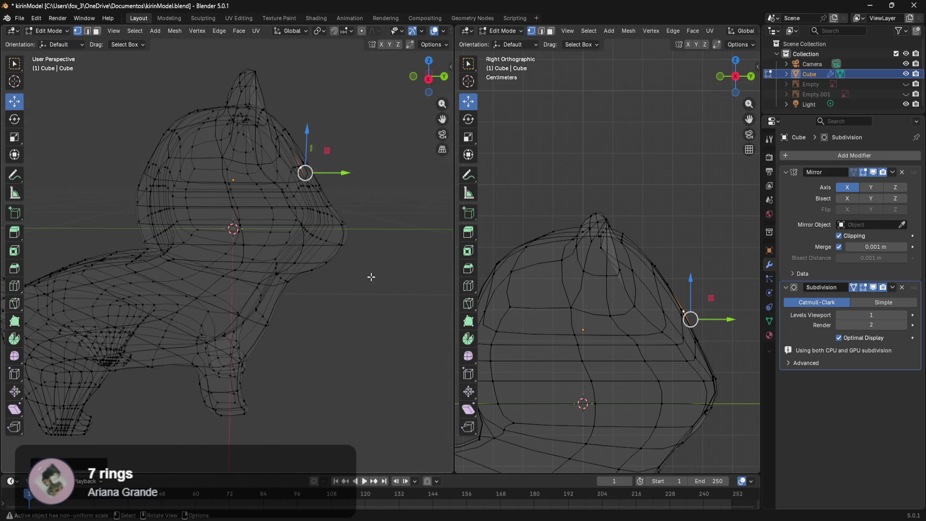
pyautogui.press('z')
pyautogui.click(423, 304)
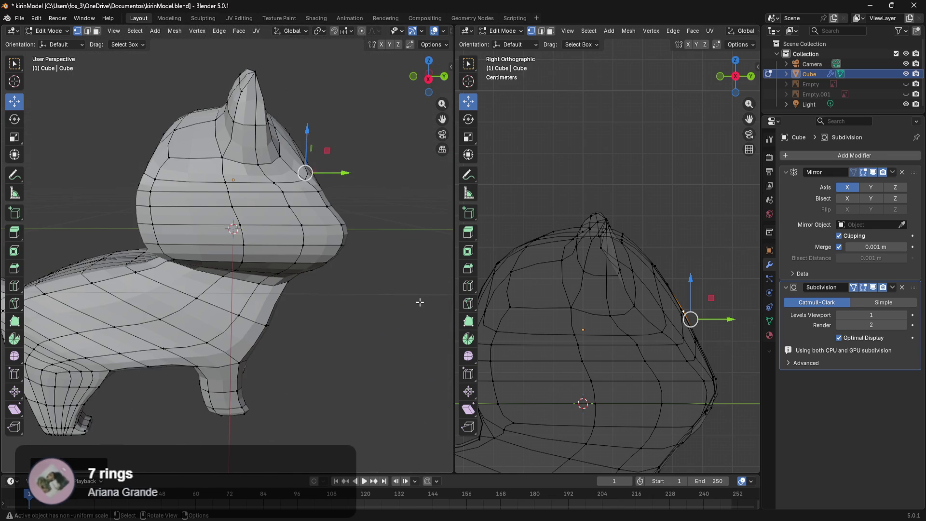
pyautogui.moveTo(352, 261); pyautogui.dragTo(292, 248, button='middle')
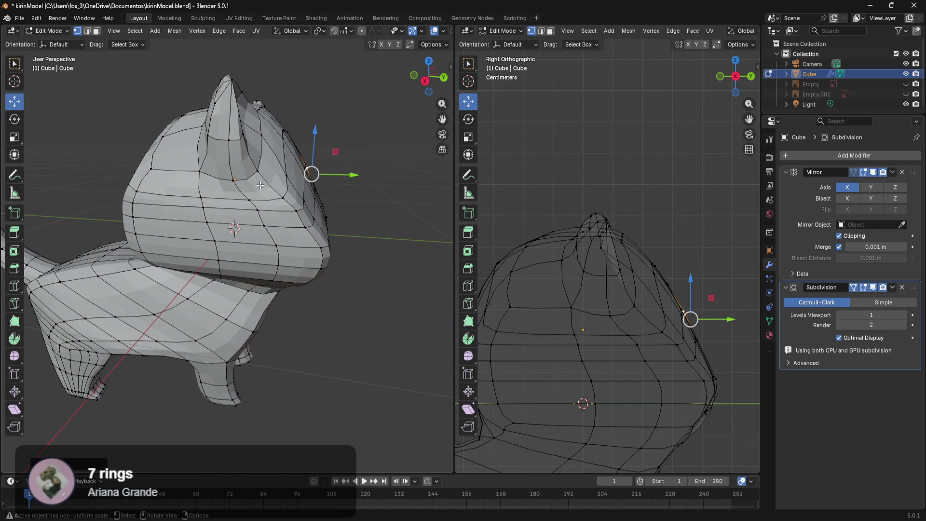
# Box-select the faces on the cheek and side of the head and shift them along X
pyautogui.moveTo(263, 188); pyautogui.dragTo(189, 254)
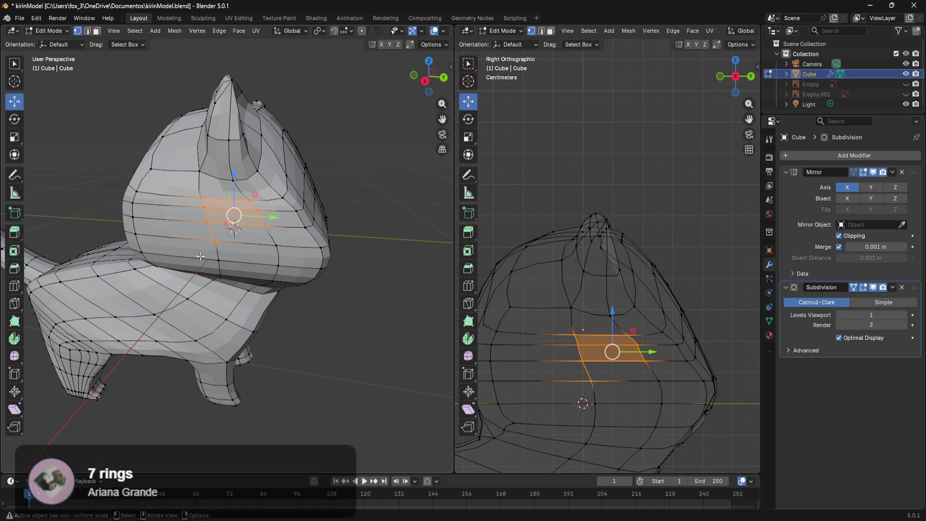
pyautogui.moveTo(288, 228)
pyautogui.mouseDown(button='middle')
pyautogui.moveTo(279, 238)
pyautogui.moveTo(178, 243)
pyautogui.mouseUp(button='middle')
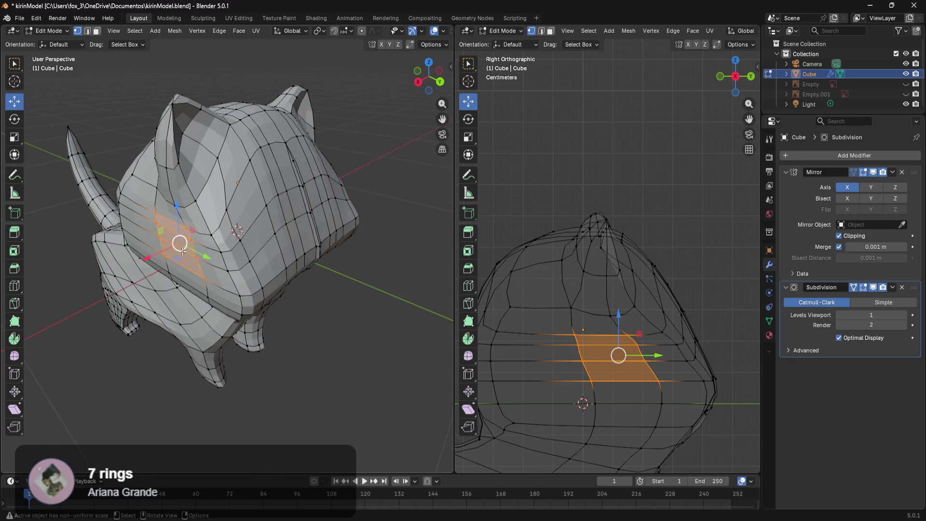
pyautogui.moveTo(157, 259); pyautogui.dragTo(145, 265)
pyautogui.click(334, 342)
# Select a wider patch of head faces and move them sideways
pyautogui.moveTo(334, 343)
pyautogui.mouseDown(button='middle')
pyautogui.moveTo(320, 319)
pyautogui.moveTo(347, 307)
pyautogui.moveTo(395, 327)
pyautogui.moveTo(408, 317)
pyautogui.mouseUp(button='middle')
pyautogui.scroll(5, 346, 304)
pyautogui.moveTo(377, 141)
pyautogui.mouseDown()
pyautogui.moveTo(368, 189)
pyautogui.moveTo(237, 229)
pyautogui.moveTo(225, 243)
pyautogui.mouseUp()
pyautogui.press('b')
pyautogui.moveTo(371, 217); pyautogui.dragTo(262, 193)
pyautogui.moveTo(347, 224); pyautogui.dragTo(407, 260, button='middle')
pyautogui.press('g')
pyautogui.click(414, 258)
pyautogui.click(415, 328)
# Select a strip of lower-jaw faces and nudge them along X
pyautogui.moveTo(415, 328)
pyautogui.mouseDown(button='middle')
pyautogui.moveTo(372, 304)
pyautogui.moveTo(386, 241)
pyautogui.mouseUp(button='middle')
pyautogui.moveTo(391, 240); pyautogui.dragTo(267, 265)
pyautogui.moveTo(266, 265); pyautogui.dragTo(409, 271, button='middle')
pyautogui.moveTo(402, 265); pyautogui.dragTo(398, 270)
pyautogui.click(400, 328)
pyautogui.moveTo(400, 328)
pyautogui.mouseDown(button='middle')
pyautogui.moveTo(385, 308)
pyautogui.moveTo(275, 335)
pyautogui.mouseUp(button='middle')
pyautogui.scroll(2, 279, 308)
pyautogui.scroll(-5, 286, 297)
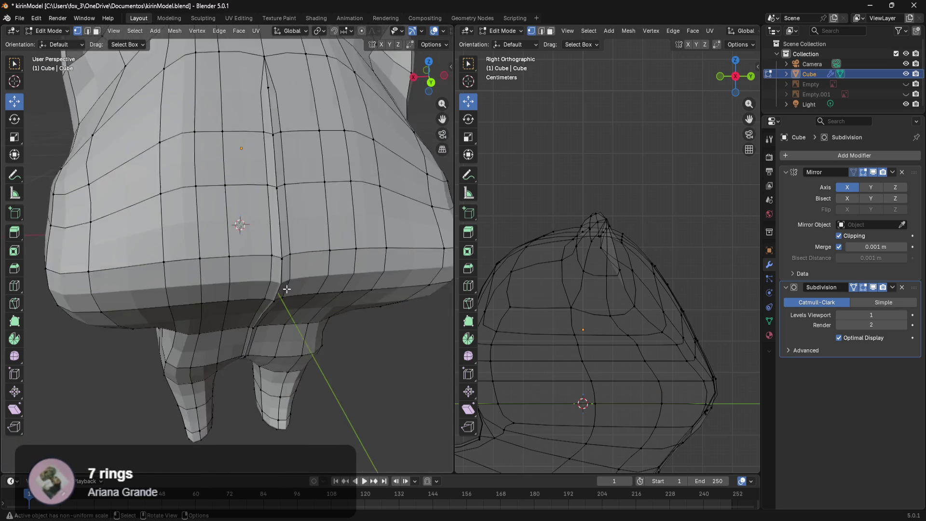
# Select centre-seam vertices under the head and move them along Y
pyautogui.moveTo(270, 264)
pyautogui.mouseDown(button='middle')
pyautogui.moveTo(286, 269)
pyautogui.moveTo(292, 218)
pyautogui.mouseUp(button='middle')
pyautogui.click(283, 217)
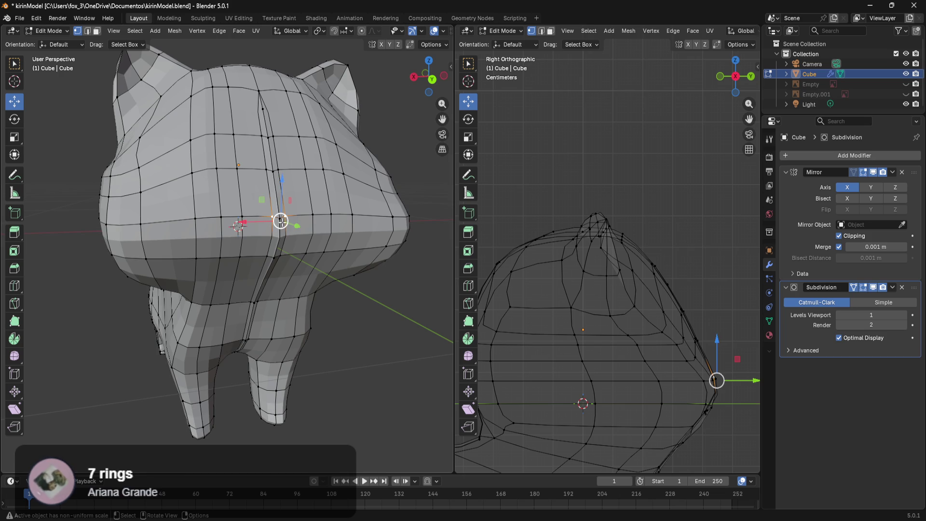
pyautogui.click(328, 221)
pyautogui.click(279, 219)
pyautogui.keyDown('shift'); pyautogui.click(278, 252); pyautogui.keyUp('shift')
pyautogui.moveTo(278, 252); pyautogui.dragTo(312, 287, button='middle')
pyautogui.moveTo(327, 274); pyautogui.dragTo(314, 273)
pyautogui.click(328, 321)
pyautogui.moveTo(310, 248)
pyautogui.mouseDown(button='middle')
pyautogui.moveTo(251, 265)
pyautogui.moveTo(306, 295)
pyautogui.moveTo(296, 299)
pyautogui.mouseUp(button='middle')
# Shift the seam edge near the face centre slightly along Y, checking the smoothed shape in Object Mode
pyautogui.press('Tab')
pyautogui.press('Tab')
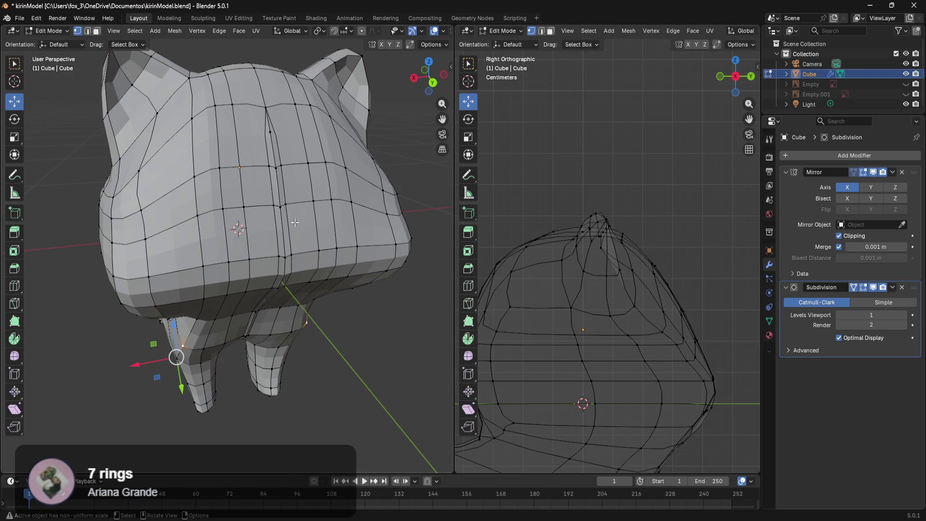
pyautogui.click(284, 208)
pyautogui.keyDown('shift'); pyautogui.click(275, 169); pyautogui.keyUp('shift')
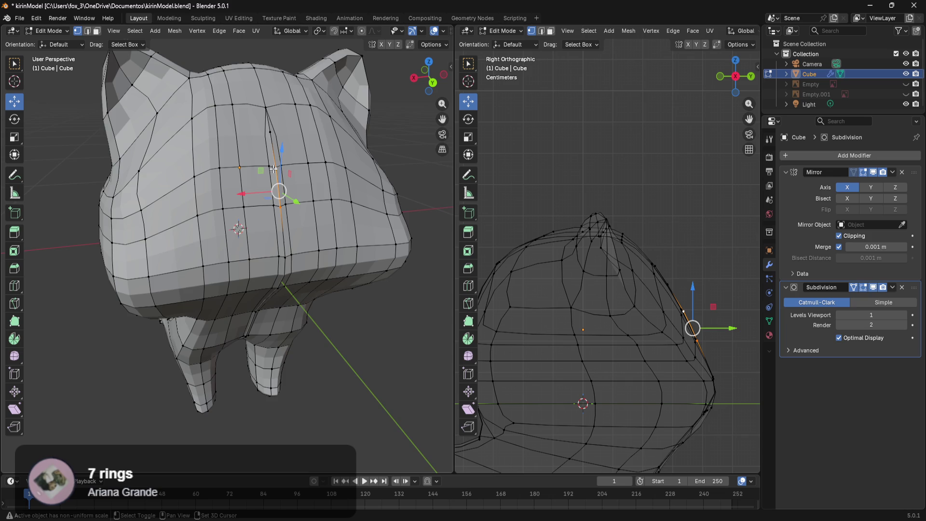
pyautogui.moveTo(307, 225); pyautogui.dragTo(326, 235, button='middle')
pyautogui.moveTo(321, 208); pyautogui.dragTo(318, 209)
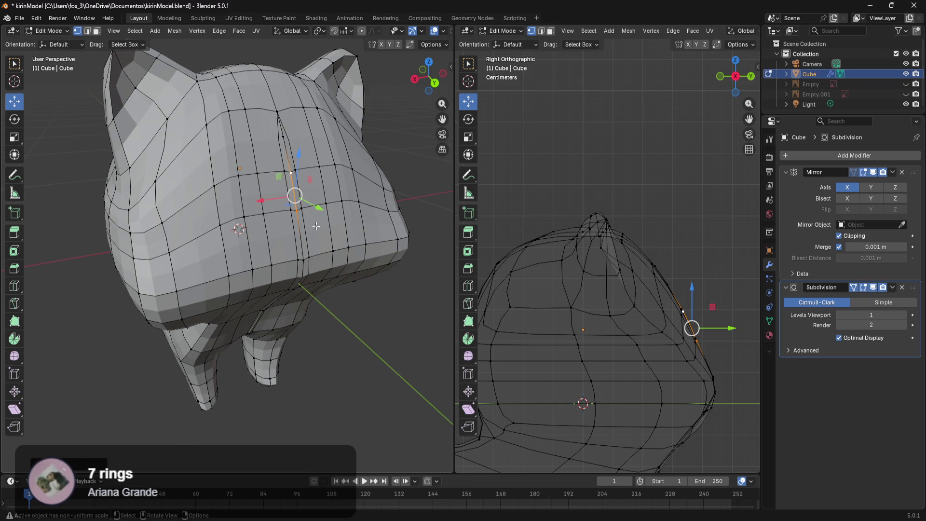
pyautogui.press('Tab')
pyautogui.press('Tab')
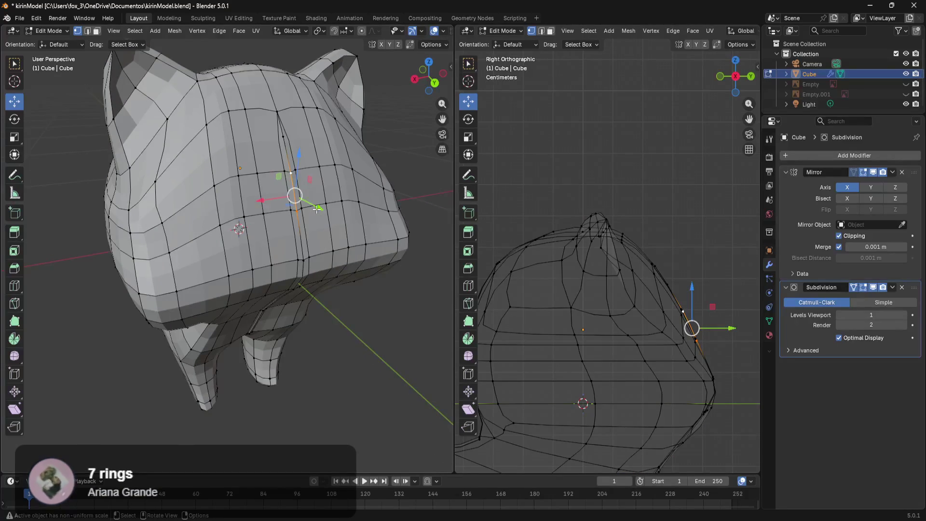
pyautogui.moveTo(315, 208); pyautogui.dragTo(315, 210)
pyautogui.press('Tab')
pyautogui.press('Tab')
pyautogui.press('Tab')
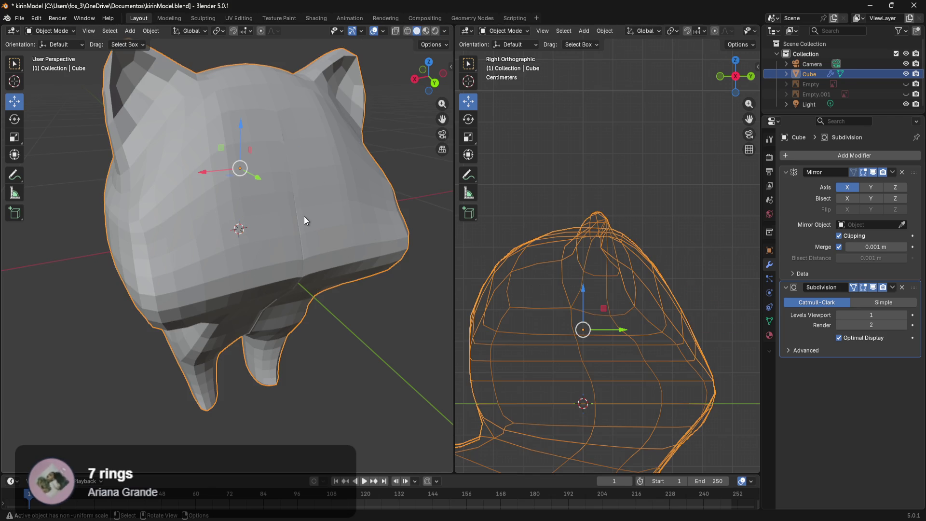
pyautogui.press('Tab')
# Nudge a lower seam vertex along Y and preview the smoothed result
pyautogui.click(297, 212)
pyautogui.click(303, 263)
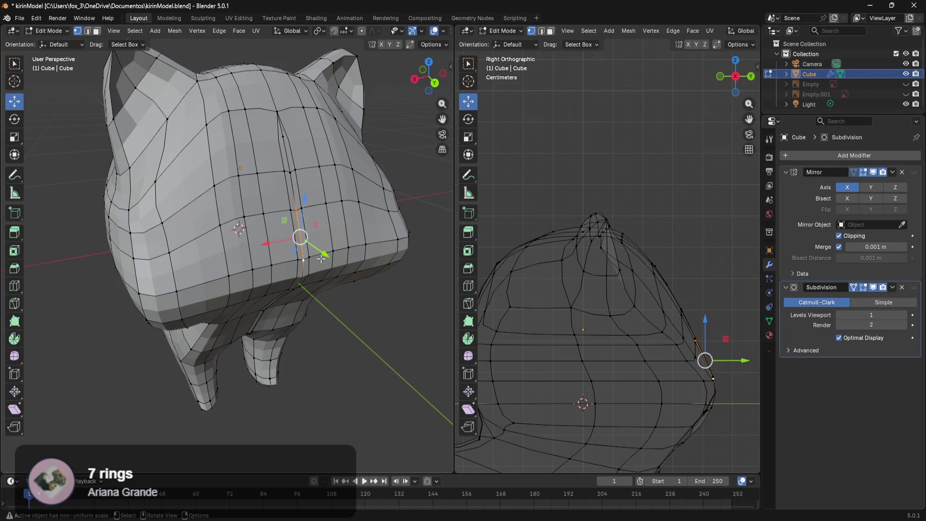
pyautogui.press('Tab')
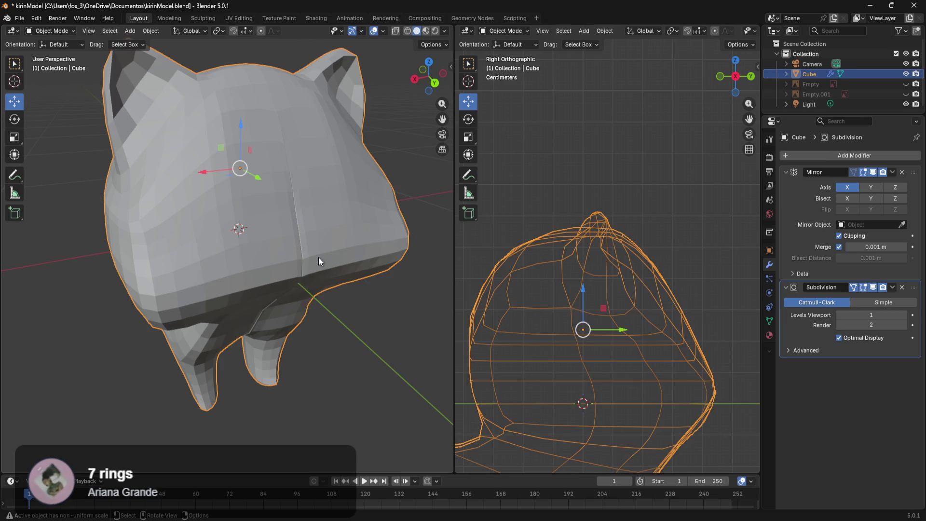
pyautogui.press('Tab')
pyautogui.moveTo(324, 252); pyautogui.dragTo(327, 255)
pyautogui.press('Tab')
pyautogui.press('Tab')
pyautogui.press('Tab')
# Adjust another seam vertex along Y, previewing the change from the front
pyautogui.press('Tab')
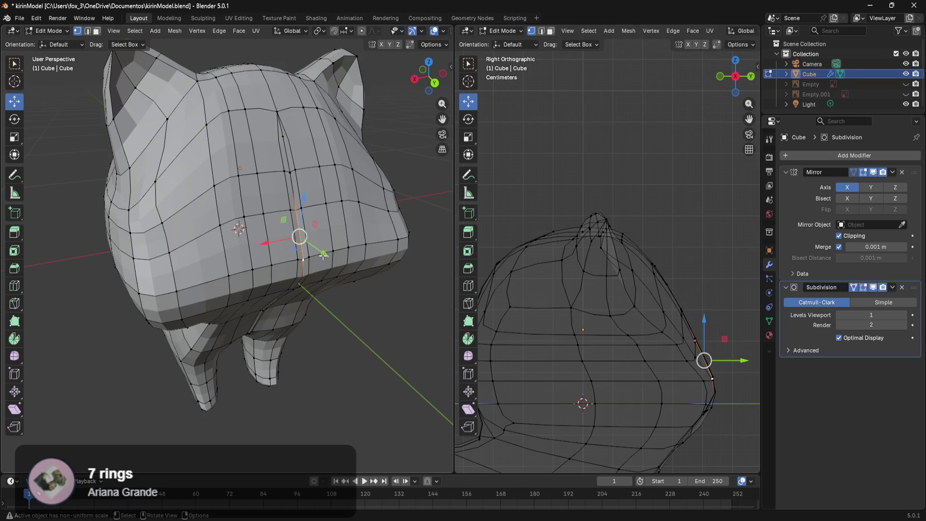
pyautogui.moveTo(324, 255)
pyautogui.mouseDown()
pyautogui.moveTo(308, 242)
pyautogui.moveTo(319, 224)
pyautogui.mouseUp()
pyautogui.click(298, 210)
pyautogui.press('Tab')
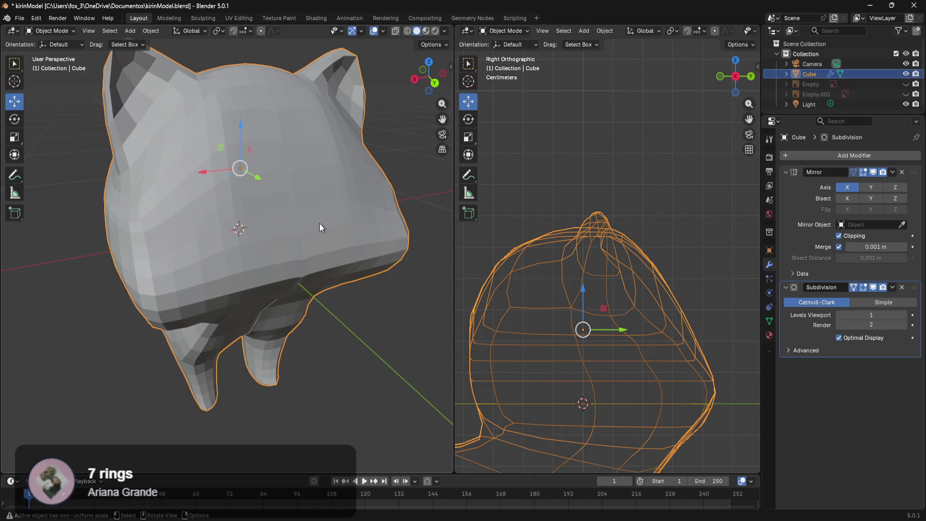
pyautogui.press('Tab')
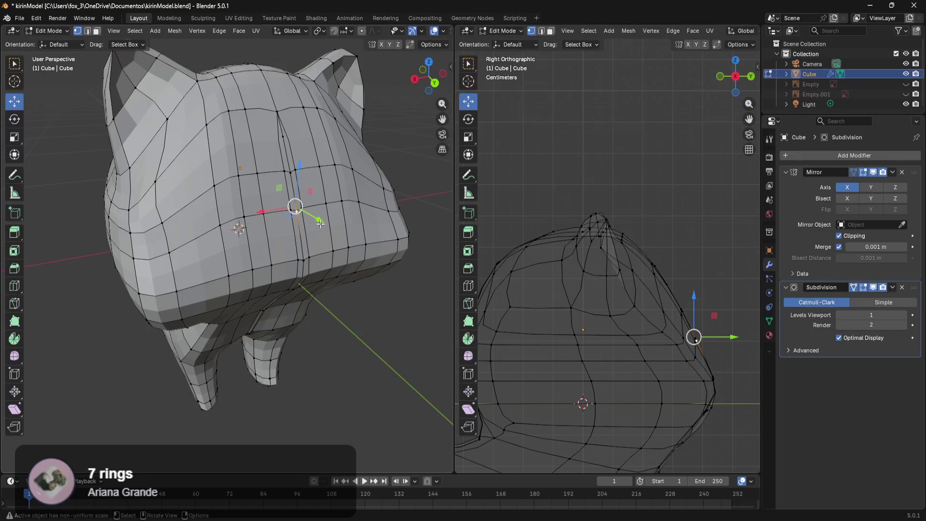
pyautogui.click(303, 262)
pyautogui.moveTo(328, 288); pyautogui.dragTo(328, 287)
pyautogui.press('Tab')
pyautogui.press('Tab')
pyautogui.press('Tab')
pyautogui.press('Tab')
pyautogui.press('Tab')
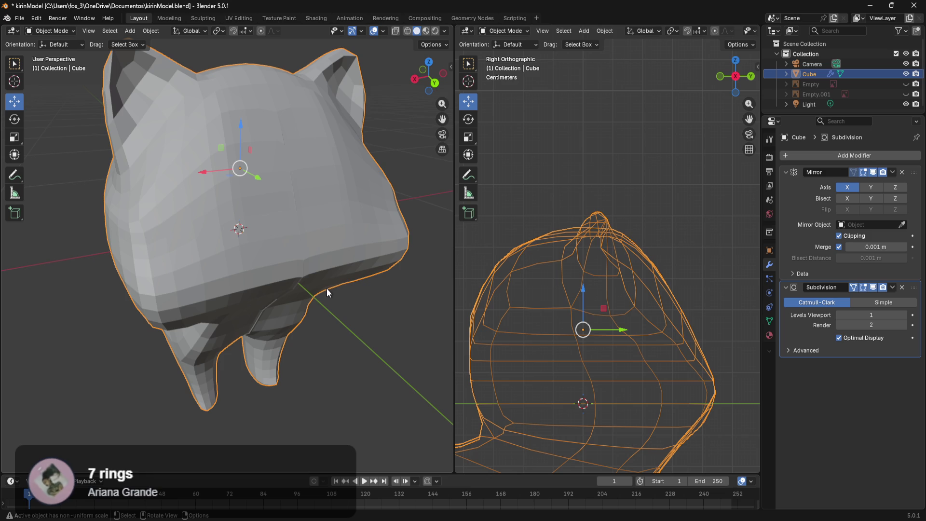
pyautogui.moveTo(377, 320)
pyautogui.mouseDown(button='middle')
pyautogui.moveTo(375, 305)
pyautogui.moveTo(363, 308)
pyautogui.moveTo(328, 274)
pyautogui.moveTo(335, 266)
pyautogui.mouseUp(button='middle')
pyautogui.press('Tab')
# Move a centre-seam vertex slightly along Y and down along Z, checking in Object Mode
pyautogui.scroll(3, 336, 270)
pyautogui.click(326, 187)
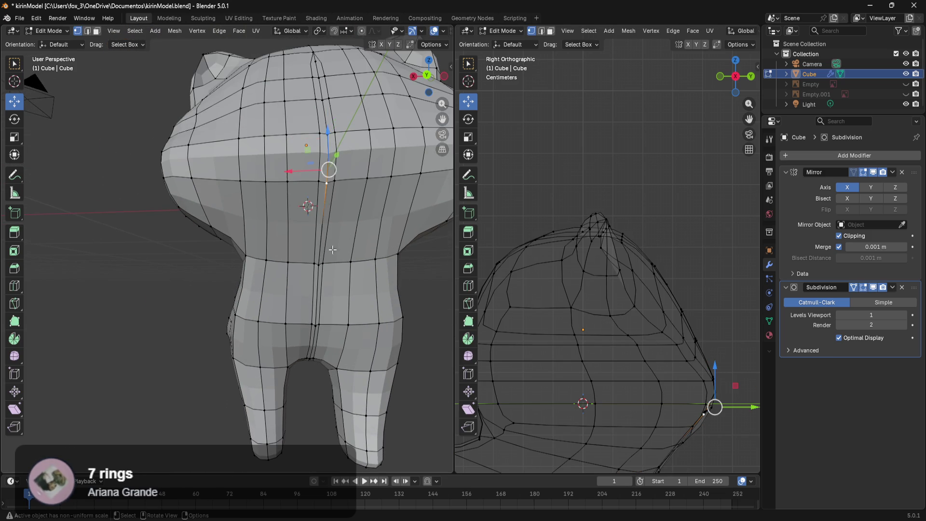
pyautogui.moveTo(326, 246); pyautogui.dragTo(370, 254, button='middle')
pyautogui.moveTo(377, 188); pyautogui.dragTo(373, 190)
pyautogui.press('Tab')
pyautogui.press('Tab')
pyautogui.press('Tab')
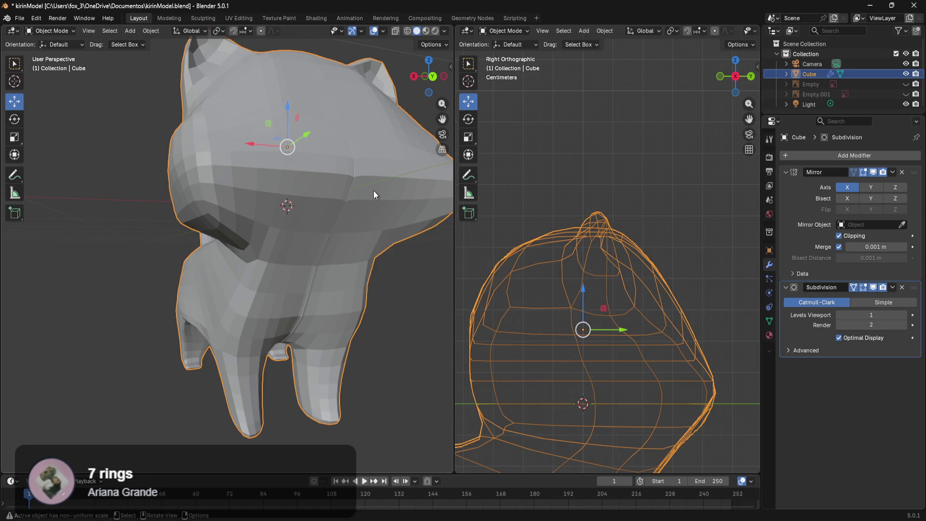
pyautogui.press('Tab')
pyautogui.moveTo(351, 155)
pyautogui.mouseDown()
pyautogui.moveTo(363, 193)
pyautogui.moveTo(377, 187)
pyautogui.mouseUp()
pyautogui.press('Tab')
pyautogui.press('Tab')
pyautogui.press('Tab')
pyautogui.press('Tab')
pyautogui.press('Tab')
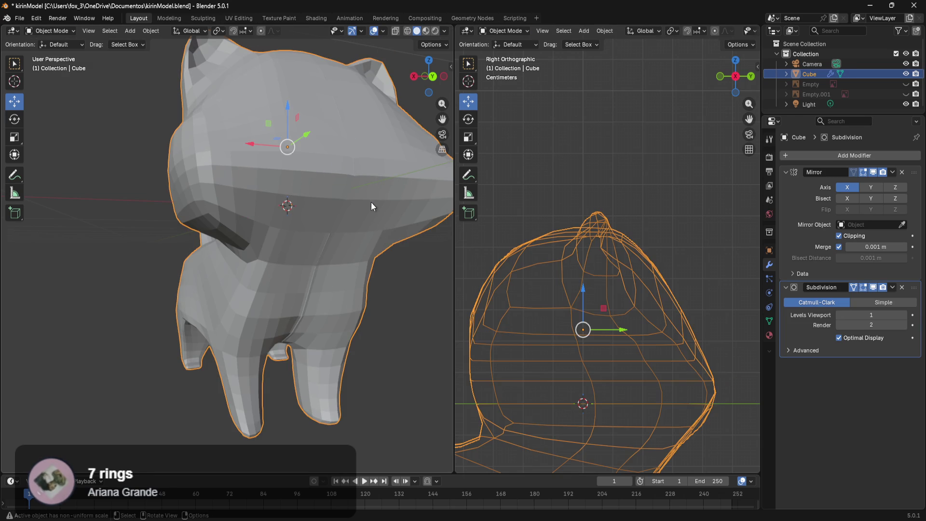
pyautogui.press('Tab')
# Push a chest seam vertex further along Y, previewing the smoothed mesh between moves
pyautogui.moveTo(373, 203)
pyautogui.mouseDown(button='middle')
pyautogui.moveTo(388, 233)
pyautogui.moveTo(319, 187)
pyautogui.mouseUp(button='middle')
pyautogui.moveTo(250, 178)
pyautogui.mouseDown(button='middle')
pyautogui.moveTo(289, 182)
pyautogui.moveTo(369, 220)
pyautogui.mouseUp(button='middle')
pyautogui.click(297, 181)
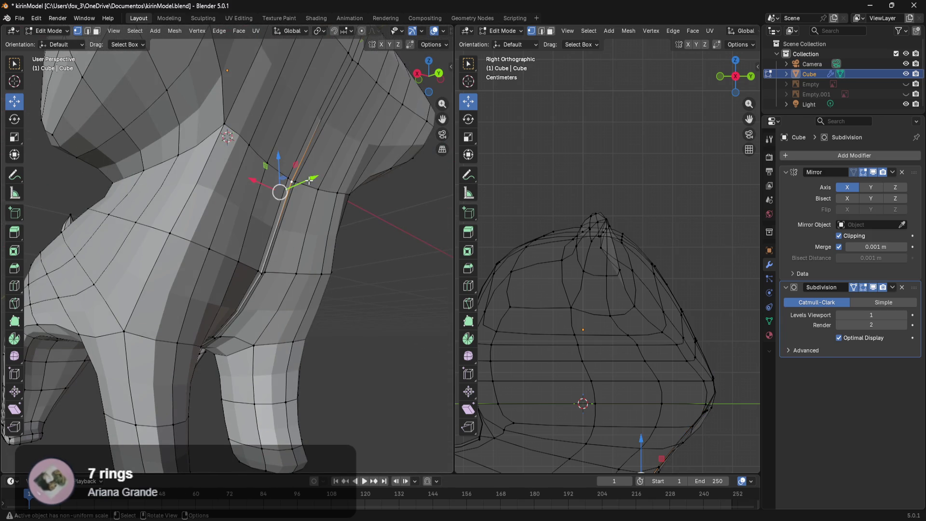
pyautogui.moveTo(308, 181); pyautogui.dragTo(305, 184)
pyautogui.press('Tab')
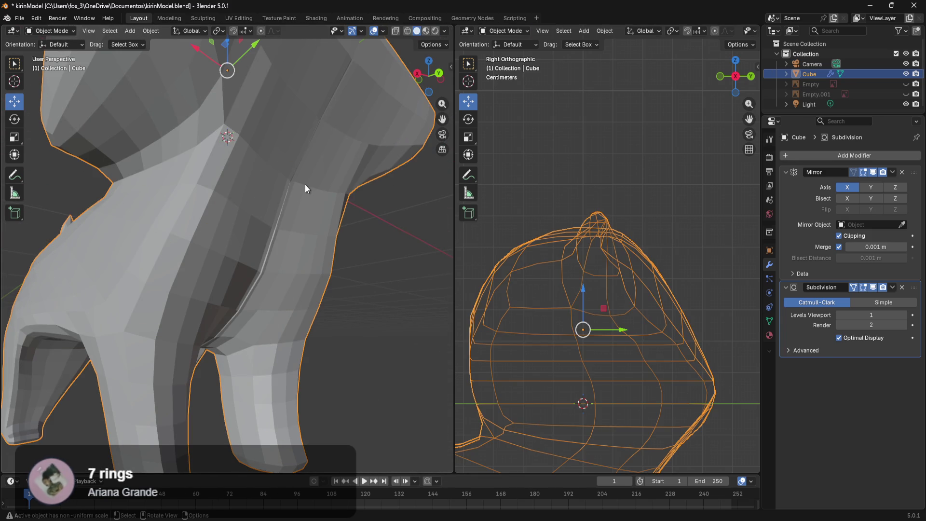
pyautogui.press('Tab')
pyautogui.press('Tab')
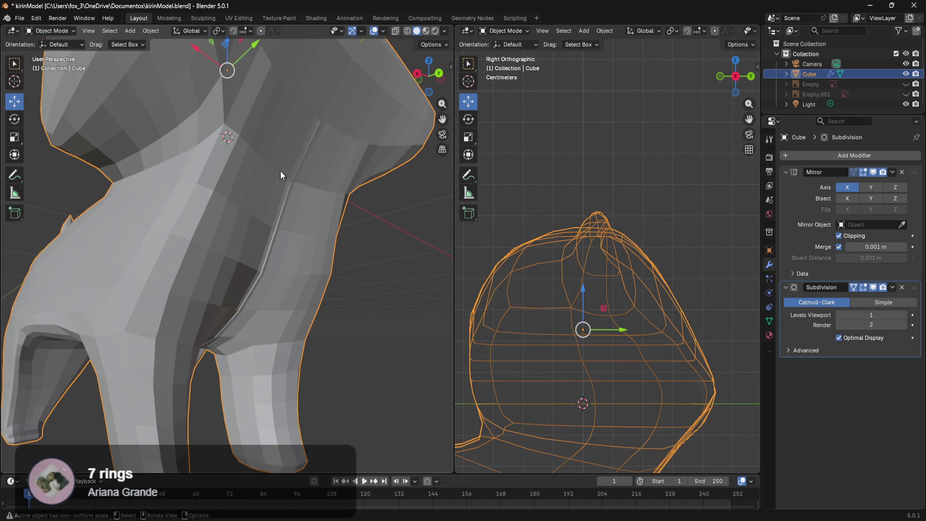
pyautogui.press('Tab')
pyautogui.moveTo(308, 178)
pyautogui.mouseDown()
pyautogui.moveTo(306, 192)
pyautogui.moveTo(284, 189)
pyautogui.moveTo(293, 212)
pyautogui.moveTo(306, 189)
pyautogui.moveTo(274, 167)
pyautogui.mouseUp()
pyautogui.press('Tab')
pyautogui.press('Tab')
pyautogui.press('Tab')
pyautogui.press('Tab')
pyautogui.press('Tab')
pyautogui.press('Tab')
pyautogui.press('Tab')
pyautogui.press('Tab')
pyautogui.press('Tab')
pyautogui.press('Tab')
pyautogui.press('Tab')
pyautogui.press('Tab')
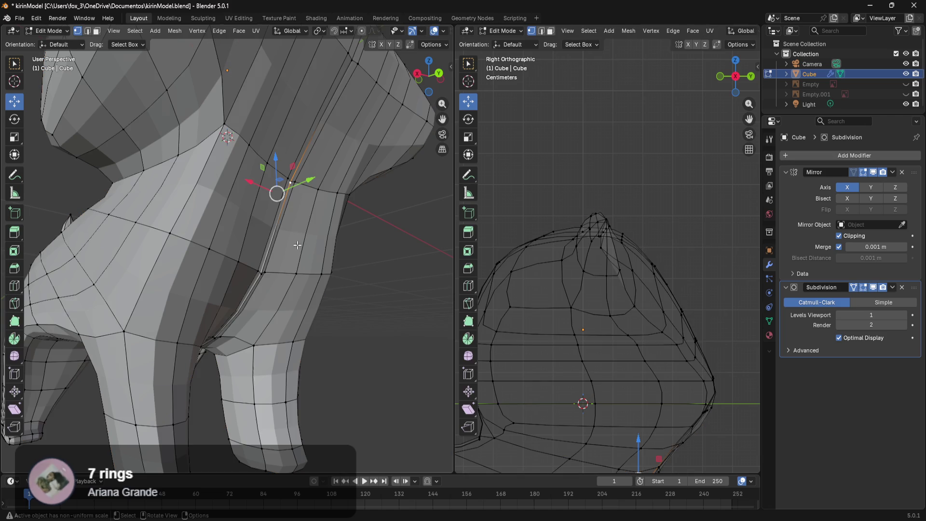
# Raise the seam vertex between the front legs along Z and preview it
pyautogui.moveTo(262, 274)
pyautogui.mouseDown(button='middle')
pyautogui.moveTo(296, 264)
pyautogui.moveTo(197, 306)
pyautogui.moveTo(256, 258)
pyautogui.mouseUp(button='middle')
pyautogui.moveTo(278, 246); pyautogui.dragTo(280, 236)
pyautogui.press('Tab')
pyautogui.press('Tab')
pyautogui.press('Tab')
pyautogui.press('Tab')
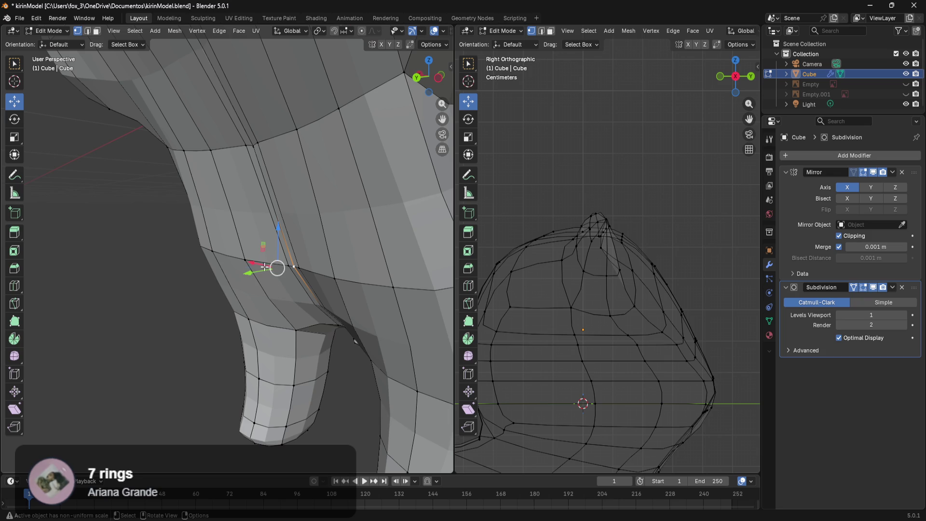
# Adjust the seam vertex along Y and inspect the legs from the front
pyautogui.moveTo(248, 272); pyautogui.dragTo(251, 276)
pyautogui.press('Tab')
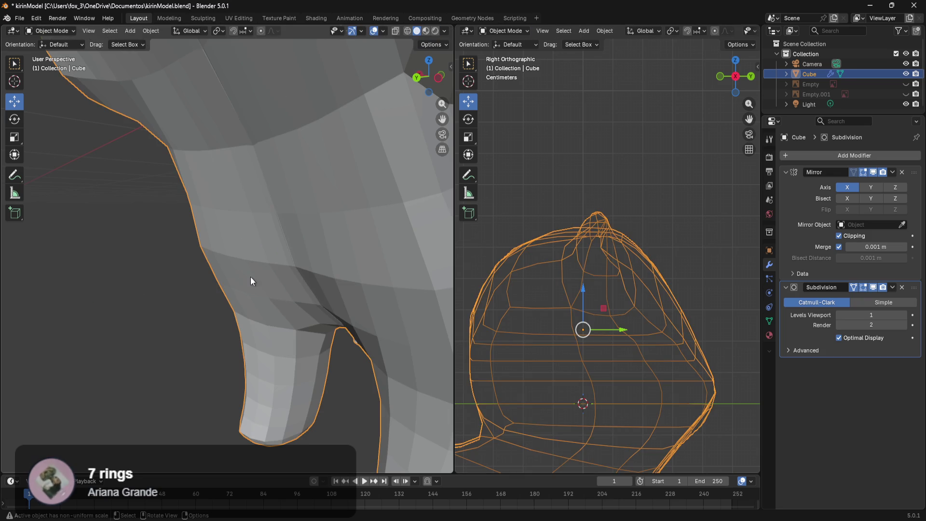
pyautogui.moveTo(267, 281); pyautogui.dragTo(337, 252, button='middle')
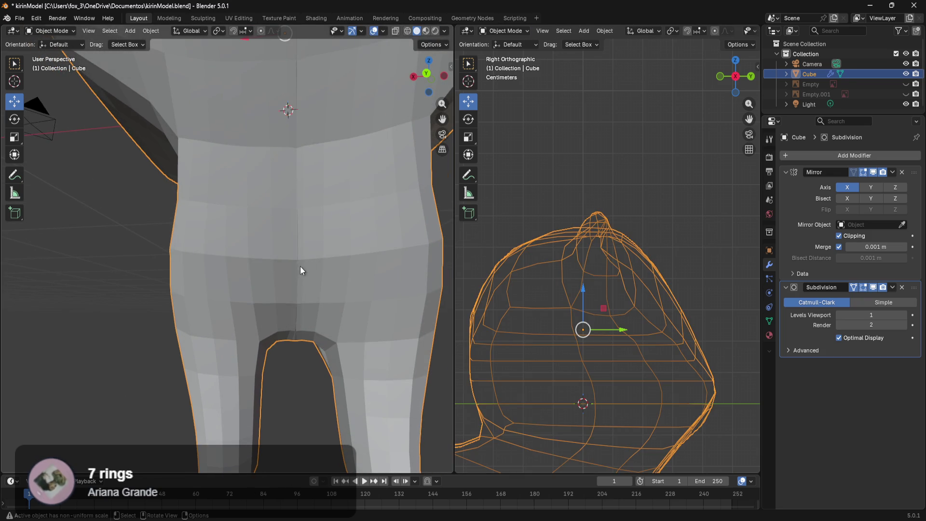
pyautogui.press('Tab')
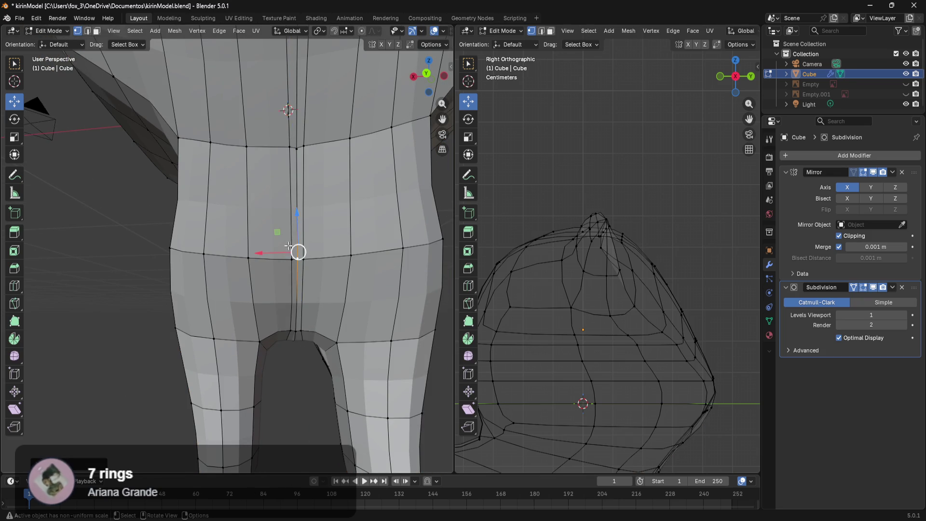
pyautogui.press('Tab')
pyautogui.moveTo(273, 269)
pyautogui.mouseDown(button='middle')
pyautogui.moveTo(343, 224)
pyautogui.moveTo(279, 317)
pyautogui.moveTo(285, 279)
pyautogui.moveTo(198, 299)
pyautogui.moveTo(325, 263)
pyautogui.moveTo(249, 263)
pyautogui.moveTo(342, 299)
pyautogui.moveTo(250, 282)
pyautogui.moveTo(212, 294)
pyautogui.mouseUp(button='middle')
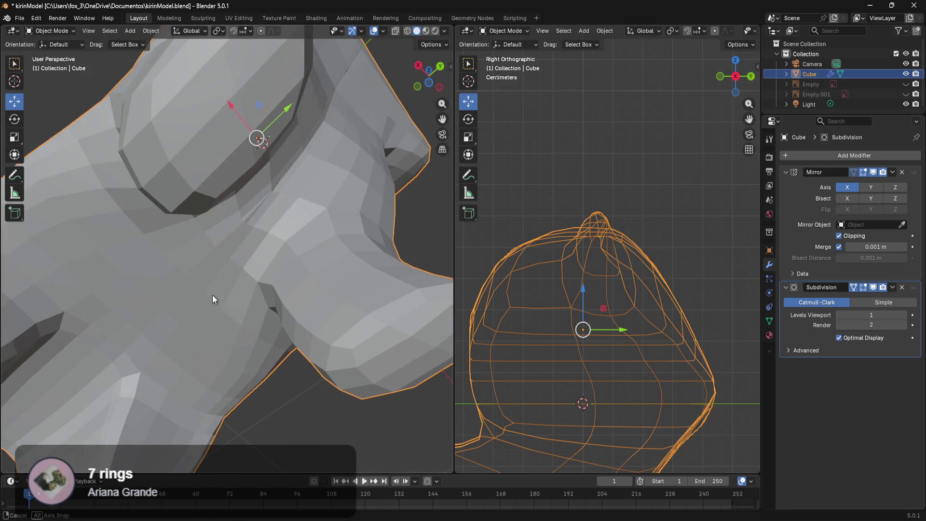
pyautogui.press('Tab')
# Move the seam vertex between the legs vertically with G Z, then check the smoothed body
pyautogui.moveTo(269, 193)
pyautogui.mouseDown(button='middle')
pyautogui.moveTo(253, 225)
pyautogui.moveTo(249, 212)
pyautogui.mouseUp(button='middle')
pyautogui.press('g')
pyautogui.press('z')
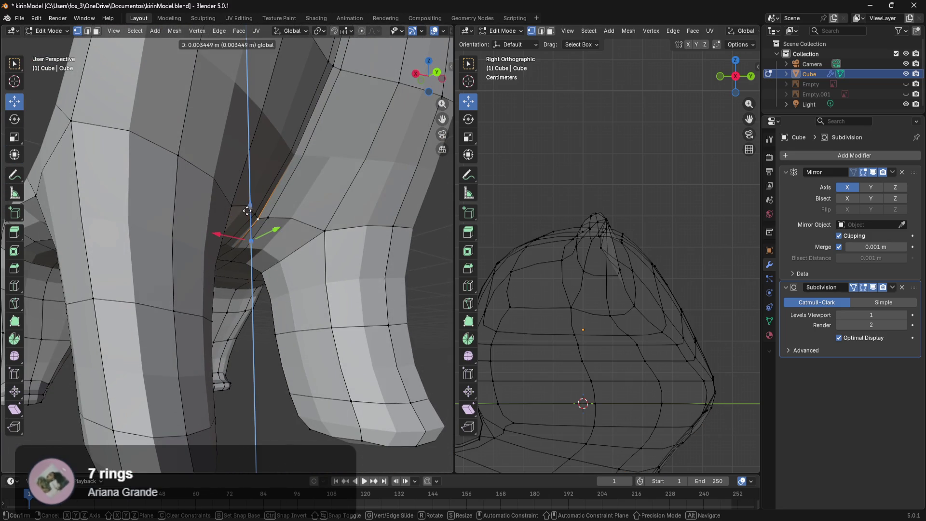
pyautogui.click(247, 210)
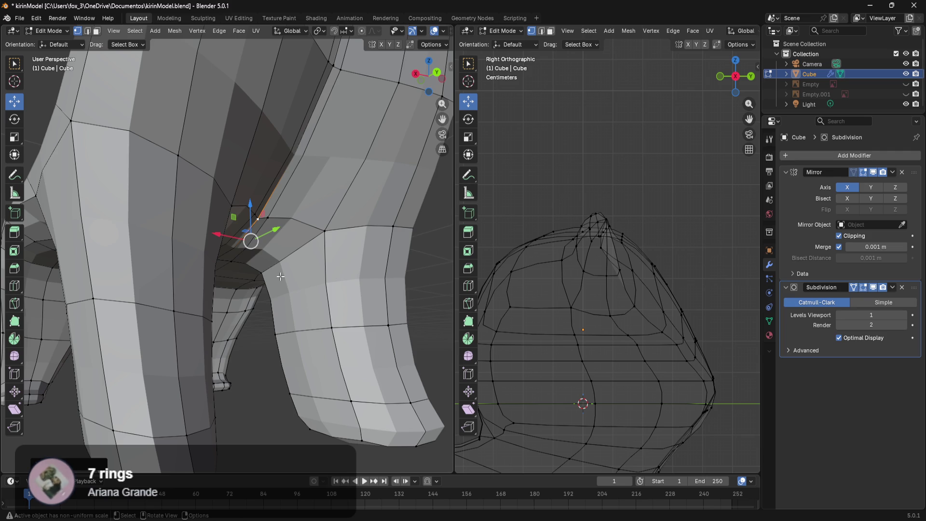
pyautogui.press('Tab')
pyautogui.moveTo(283, 282)
pyautogui.mouseDown(button='middle')
pyautogui.moveTo(291, 260)
pyautogui.moveTo(276, 236)
pyautogui.moveTo(249, 244)
pyautogui.moveTo(292, 271)
pyautogui.mouseUp(button='middle')
pyautogui.press('Tab')
# Nudge the crotch seam vertex along Y and lower it along Z, then deselect to inspect the join
pyautogui.scroll(3, 249, 245)
pyautogui.moveTo(284, 244); pyautogui.dragTo(283, 264)
pyautogui.press('Tab')
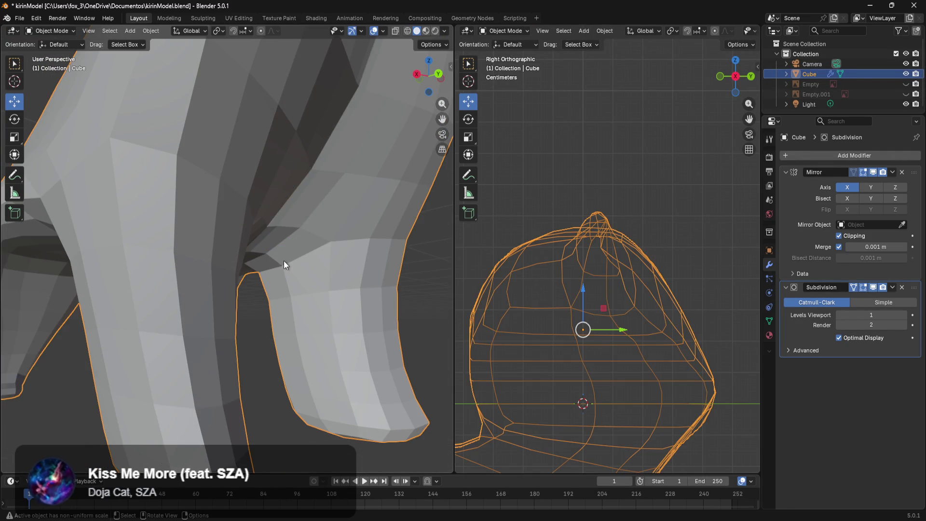
pyautogui.moveTo(293, 257)
pyautogui.mouseDown(button='middle')
pyautogui.moveTo(256, 230)
pyautogui.moveTo(282, 227)
pyautogui.moveTo(272, 218)
pyautogui.mouseUp(button='middle')
pyautogui.press('Tab')
pyautogui.moveTo(249, 193); pyautogui.dragTo(253, 193)
pyautogui.press('Tab')
pyautogui.moveTo(254, 193)
pyautogui.mouseDown(button='middle')
pyautogui.moveTo(291, 234)
pyautogui.moveTo(253, 240)
pyautogui.moveTo(291, 282)
pyautogui.mouseUp(button='middle')
pyautogui.click(362, 314)
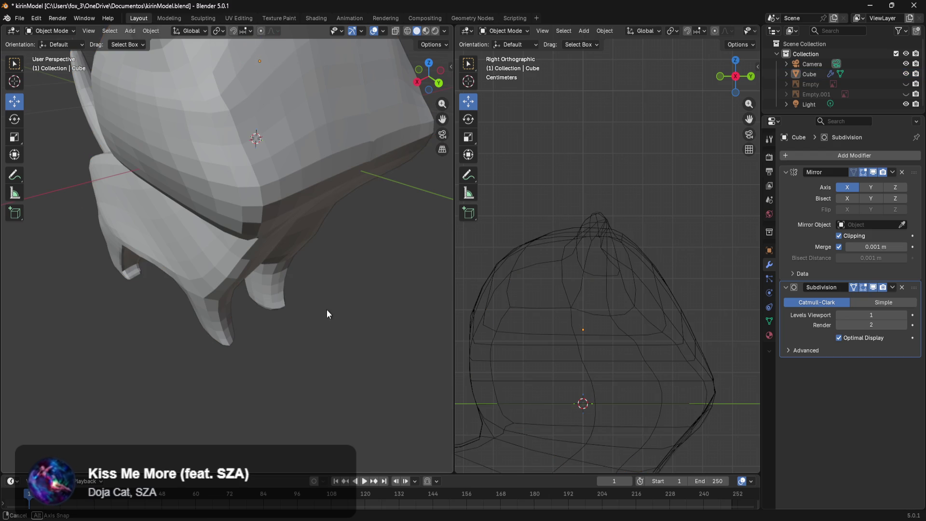